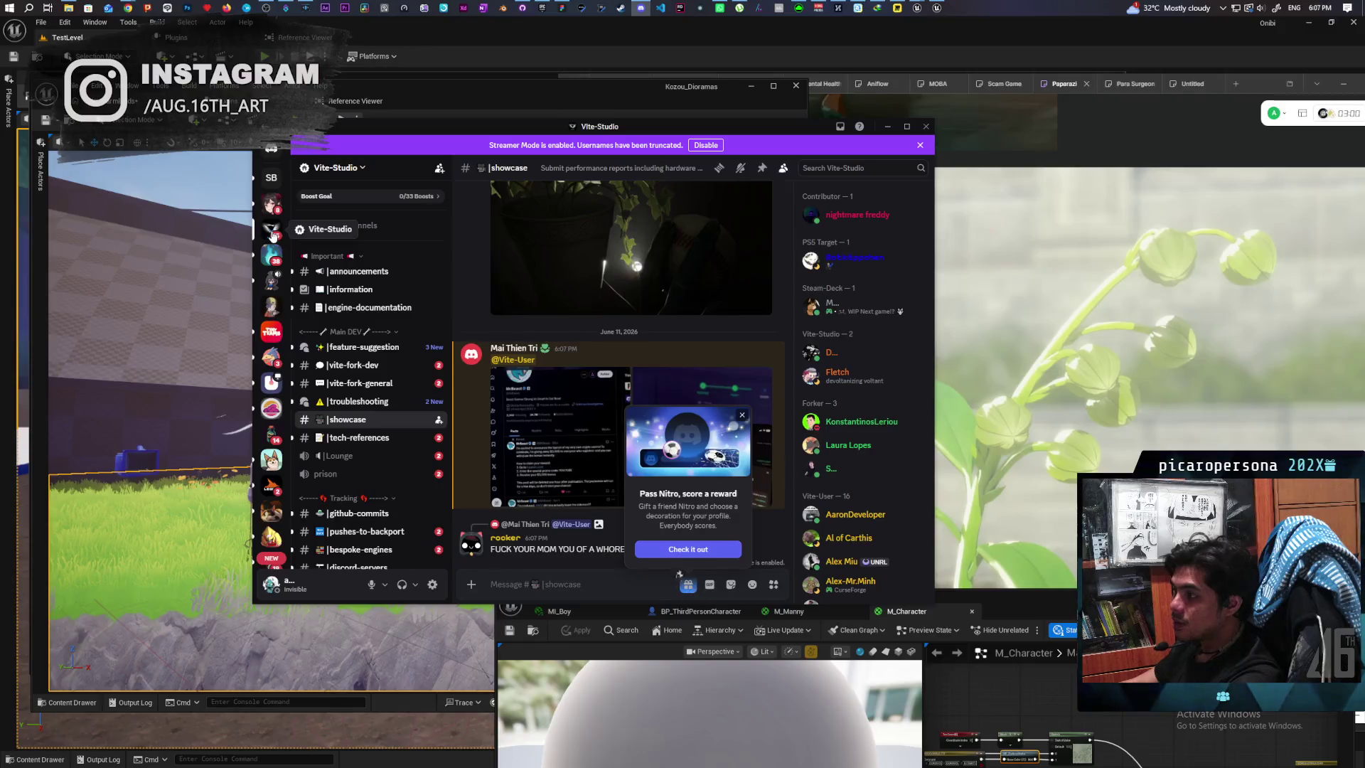
Step: Dismiss the Vite-Studio server menu without muting, then minimize Discord
right_click(273, 233)
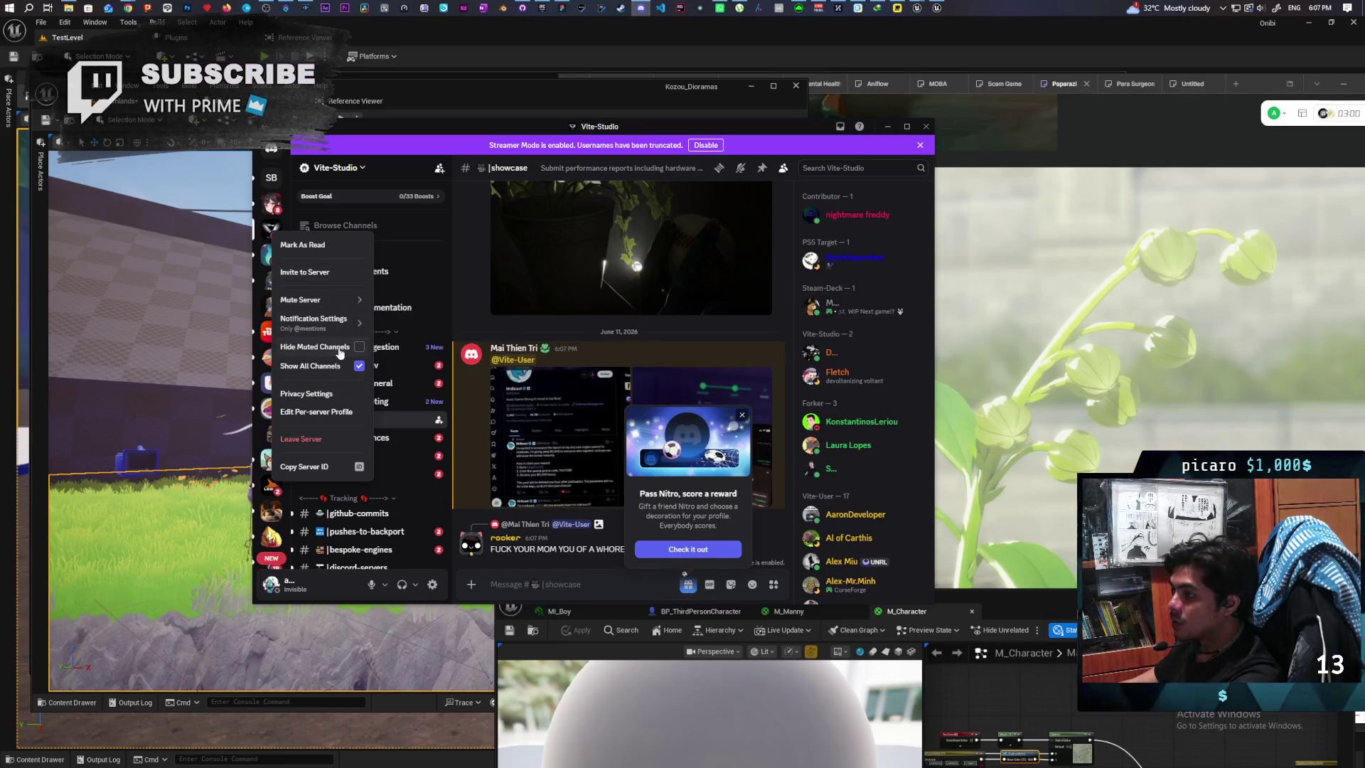
mouse_move(351, 310)
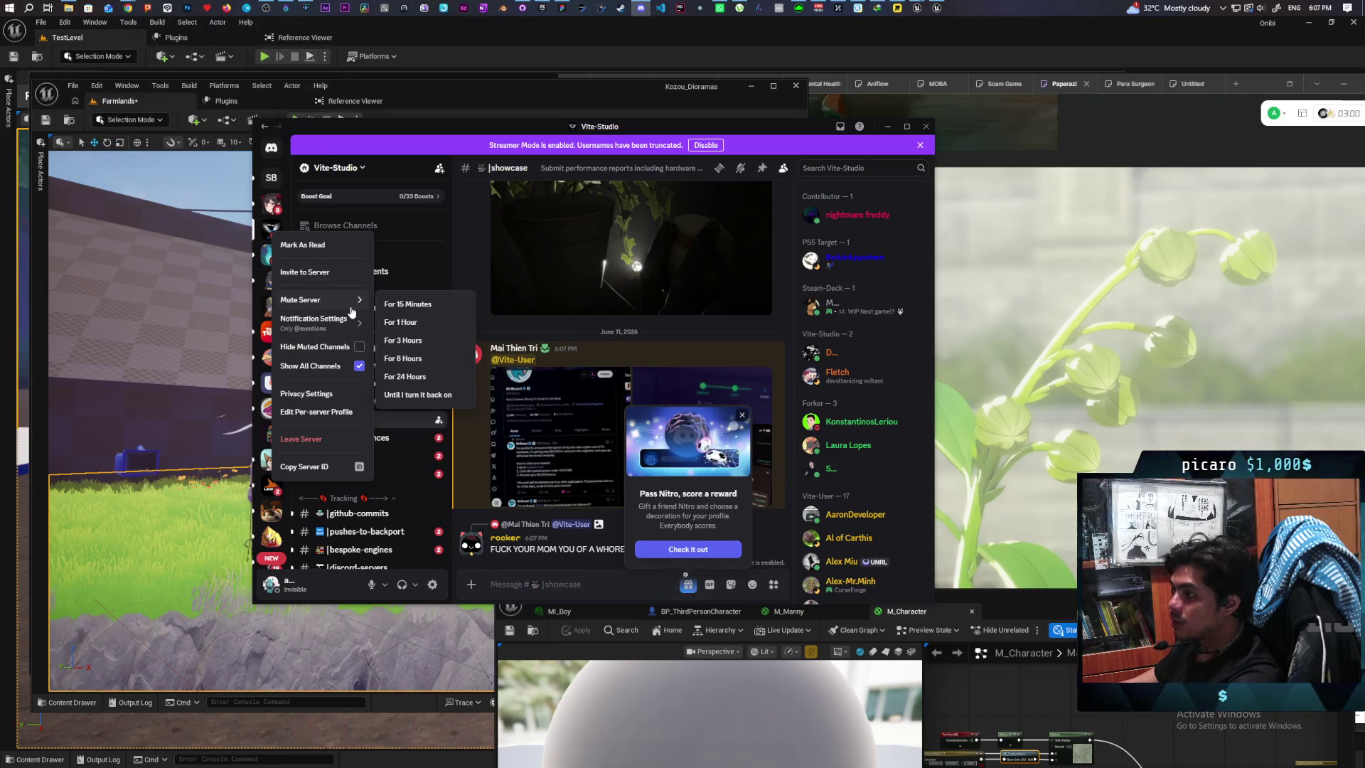
key("Escape")
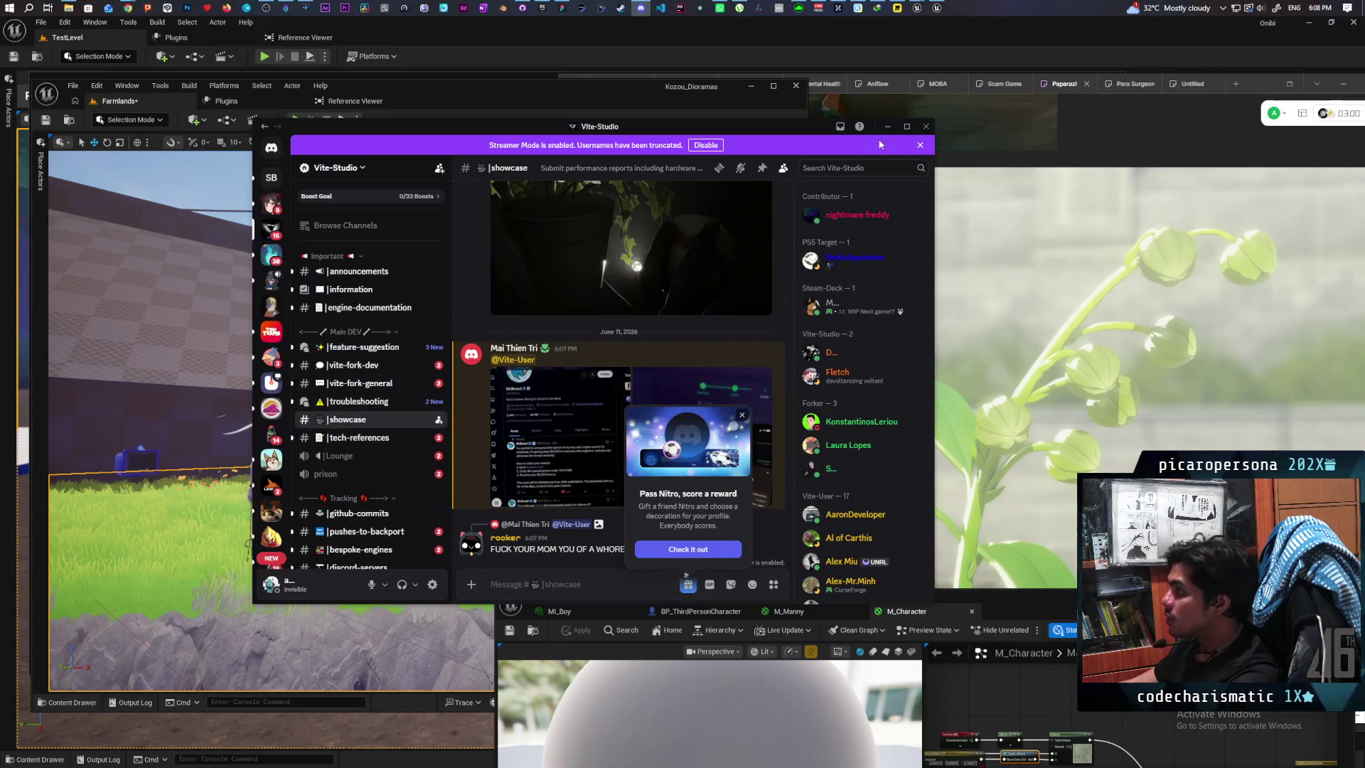
left_click(887, 126)
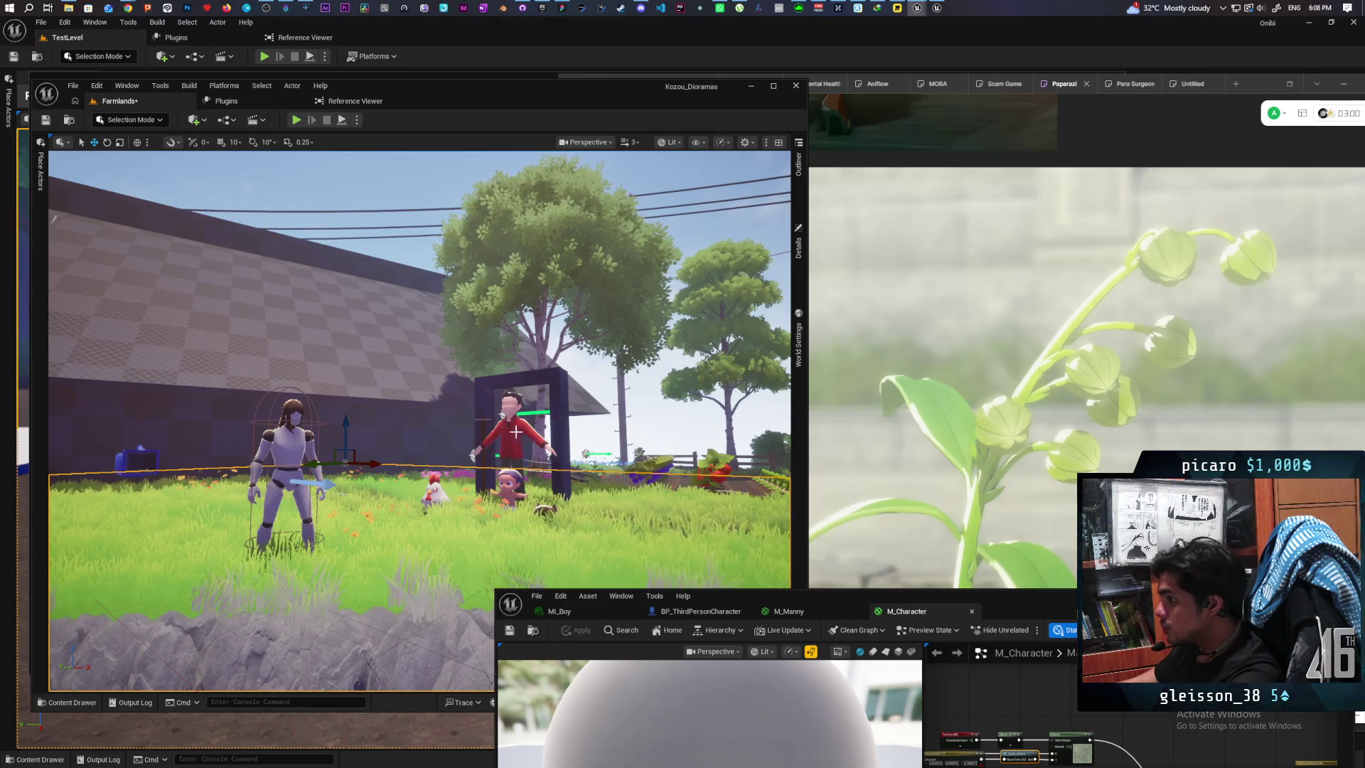
scroll(516, 431, "up", 5)
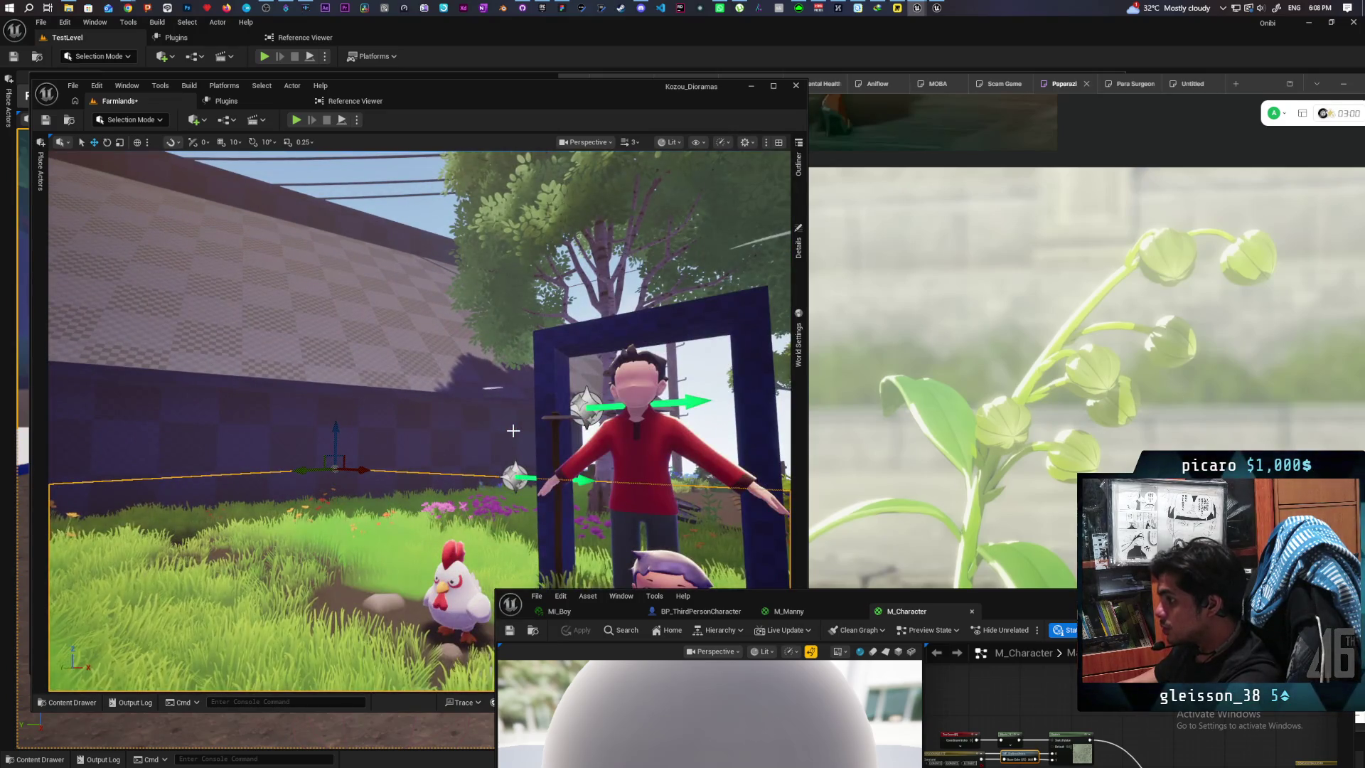
key("Escape")
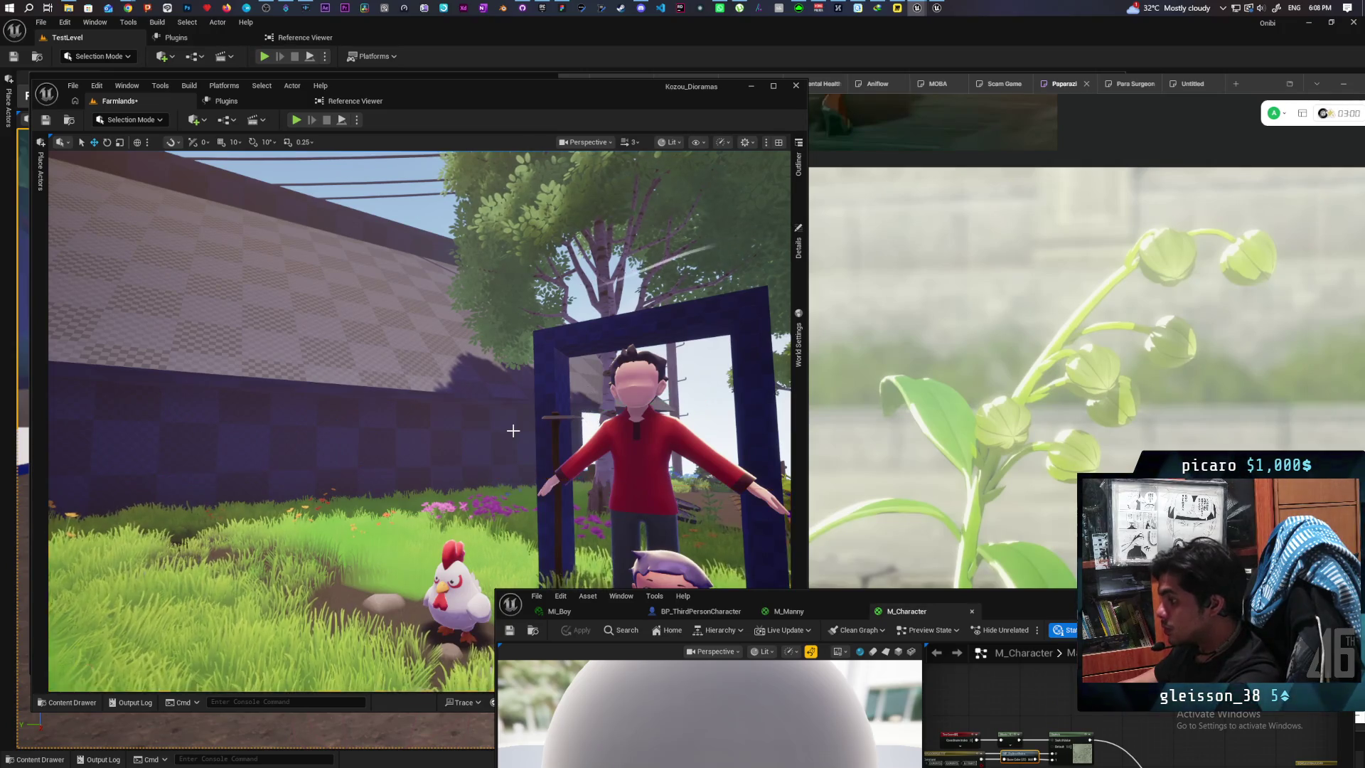
mouse_move(513, 430)
left_mouse_down()
mouse_move(501, 370)
mouse_move(568, 405)
mouse_move(576, 441)
mouse_move(493, 323)
mouse_move(448, 356)
mouse_move(470, 359)
mouse_move(426, 356)
mouse_move(445, 355)
left_mouse_up()
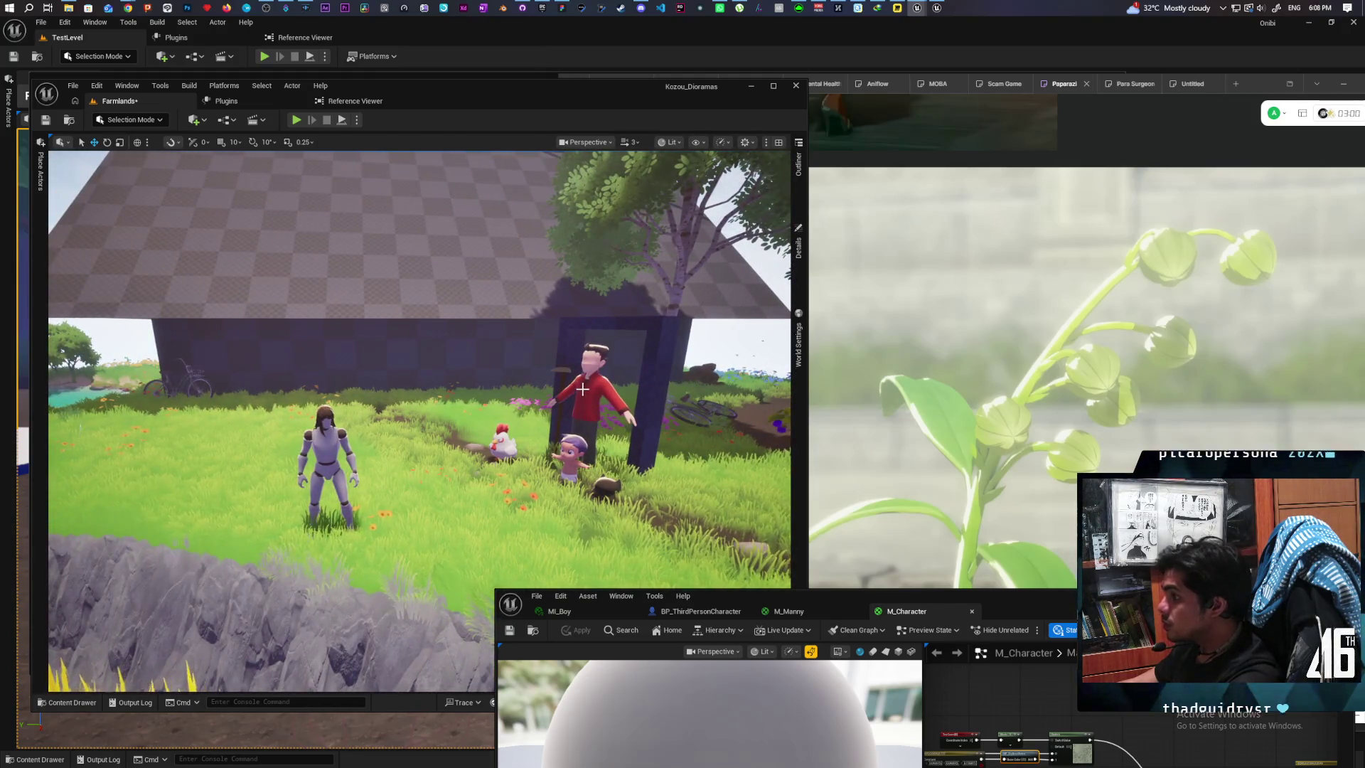
Step: Enable Render CustomDepth on SK_Man with a CustomDepth Stencil Value of 1
left_click(590, 398)
left_click(799, 246)
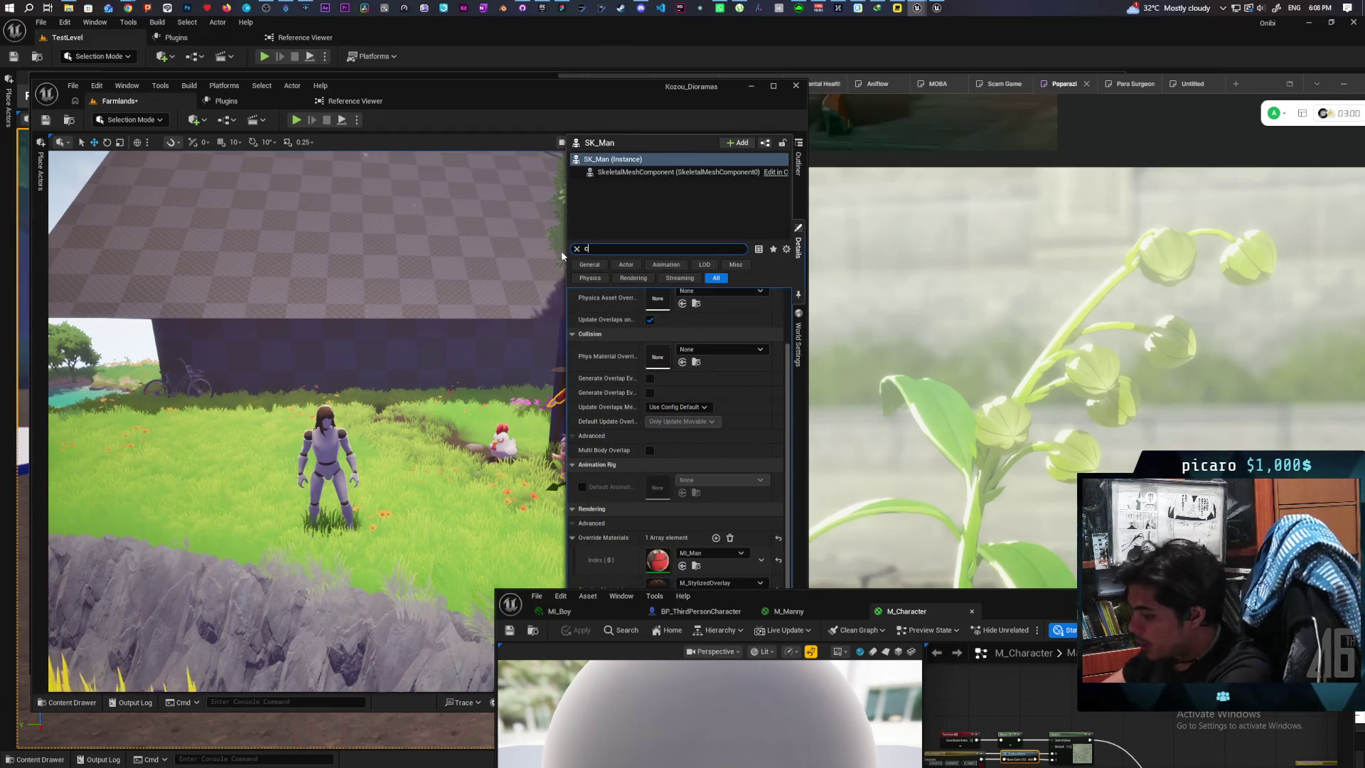
type("custom")
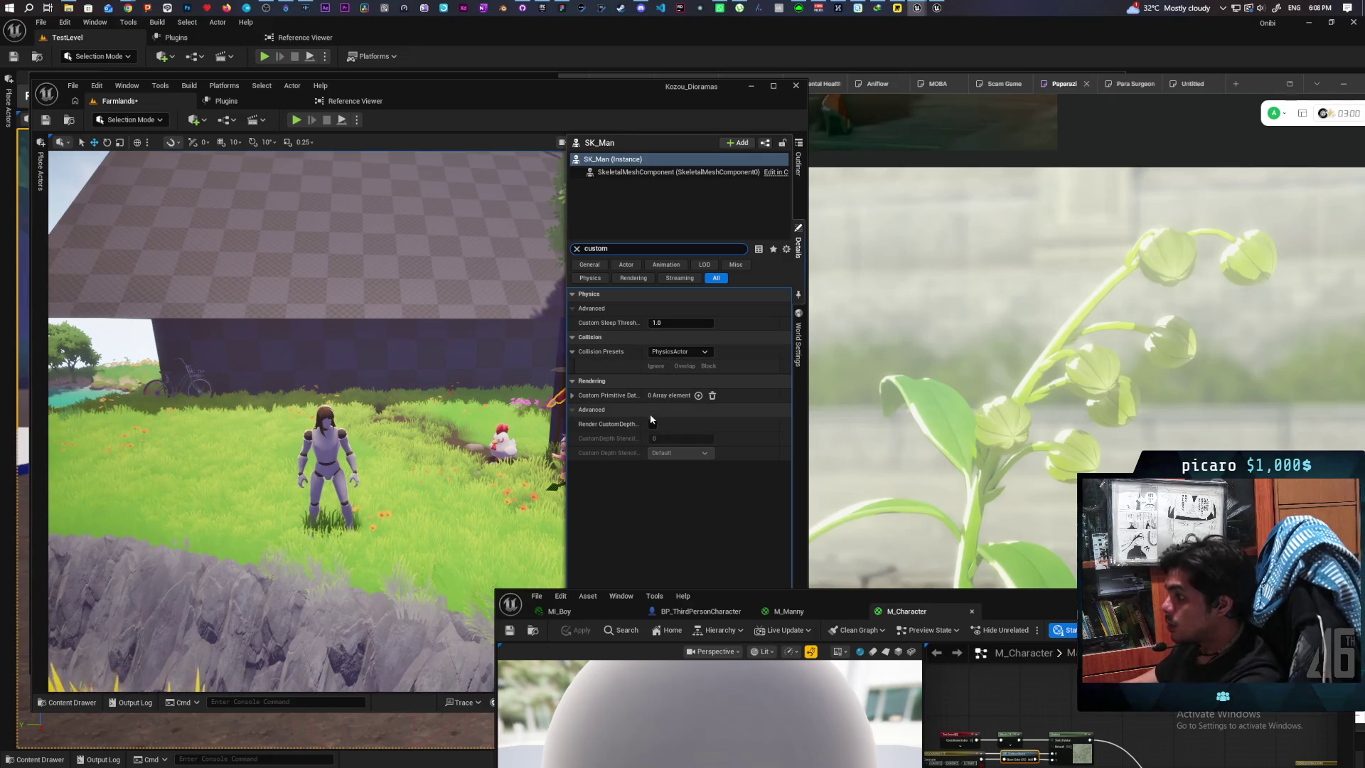
left_click(652, 424)
left_click(663, 438)
type("1")
key("Return")
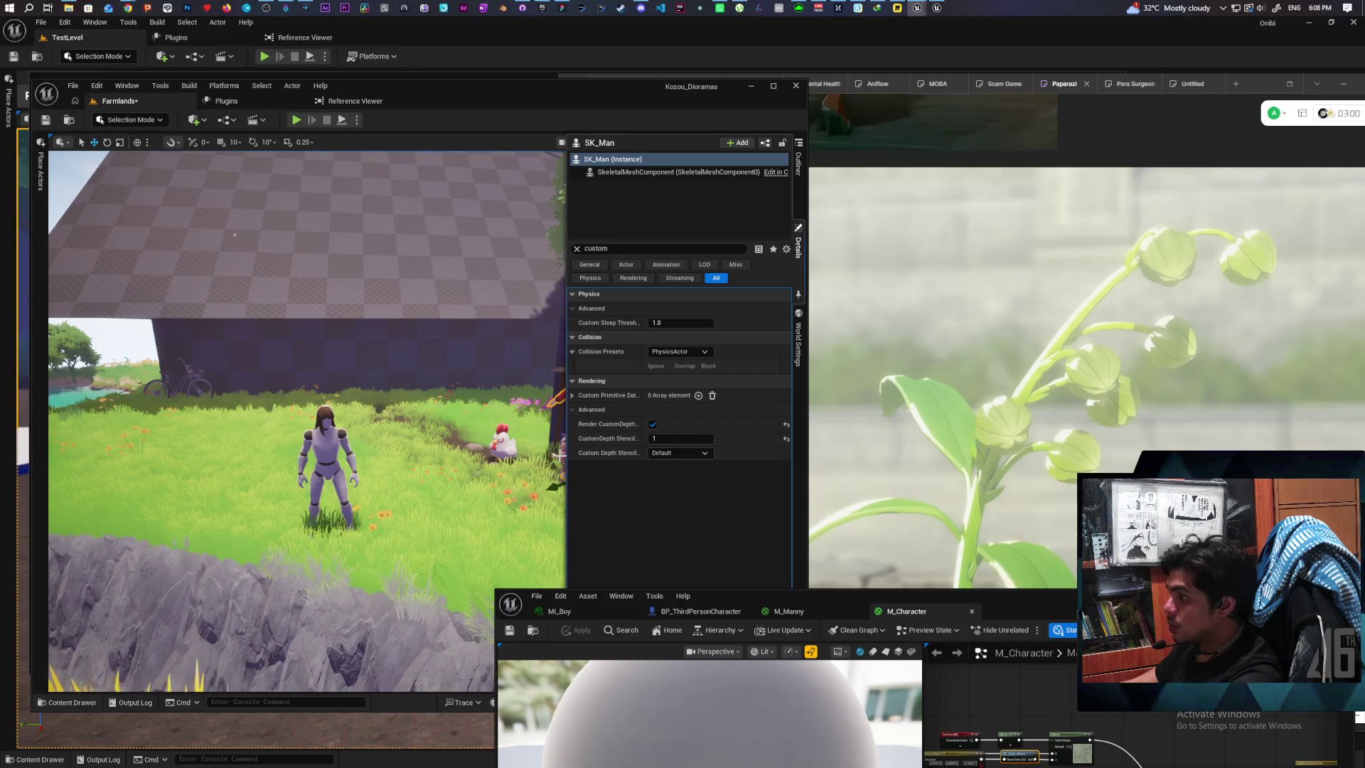
left_click(560, 455)
Step: Set SK_Kamo's CustomDepth Stencil Value to 1
left_click(798, 245)
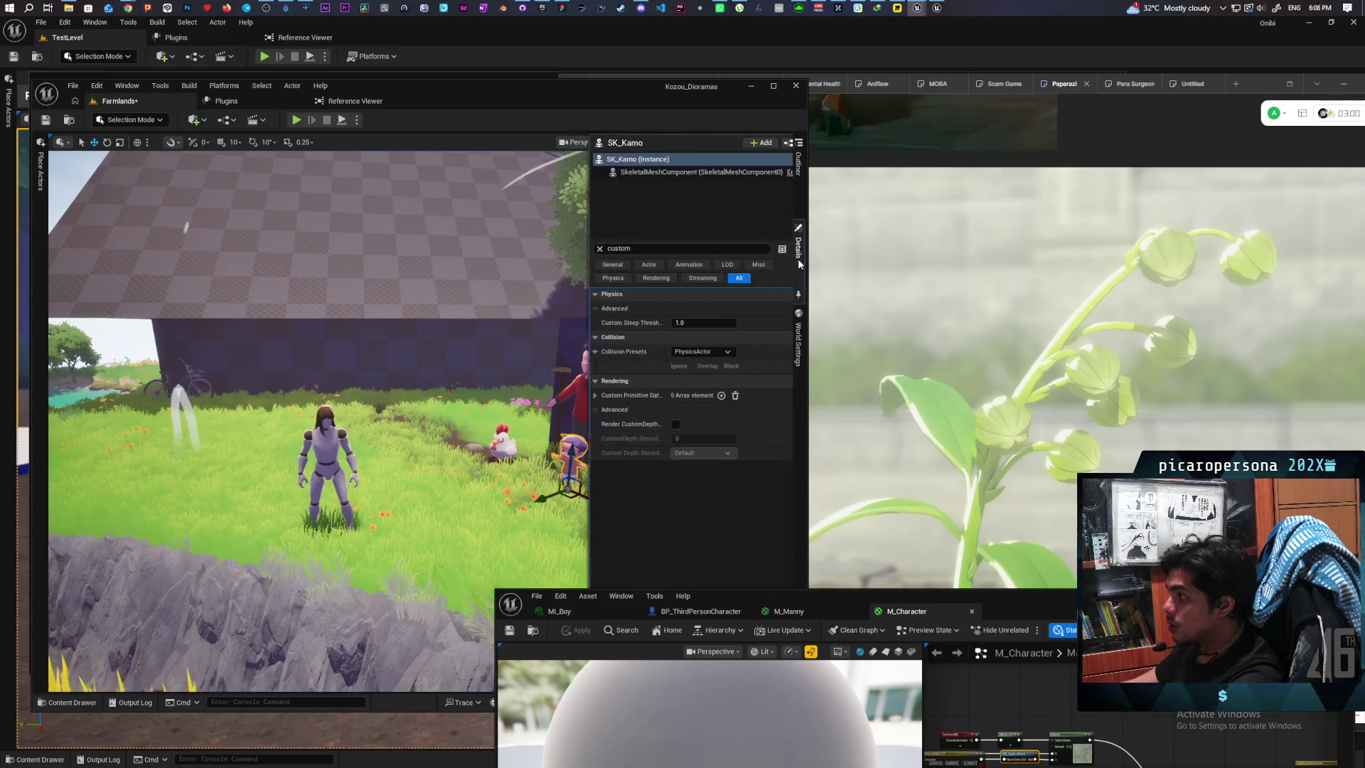
left_click(658, 439)
type("1")
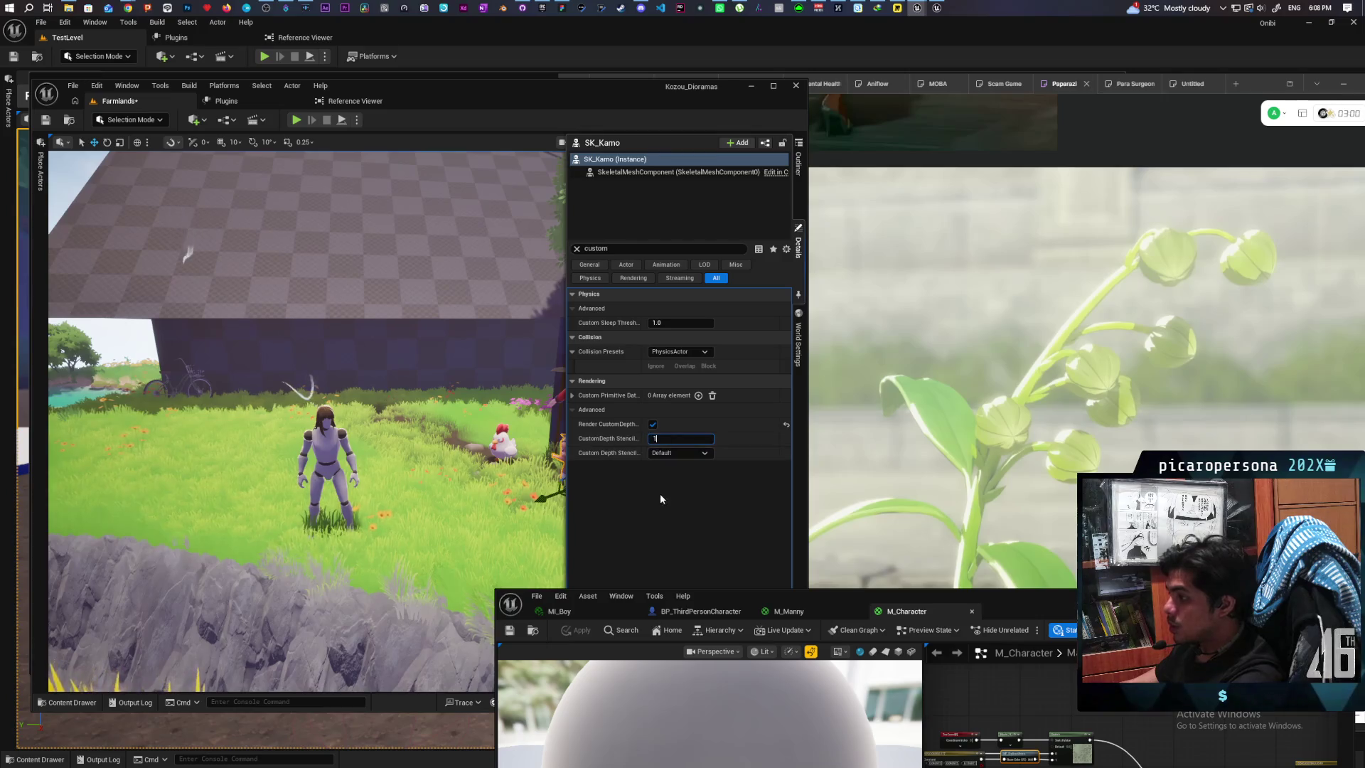
left_click_drag(707, 265, 781, 265)
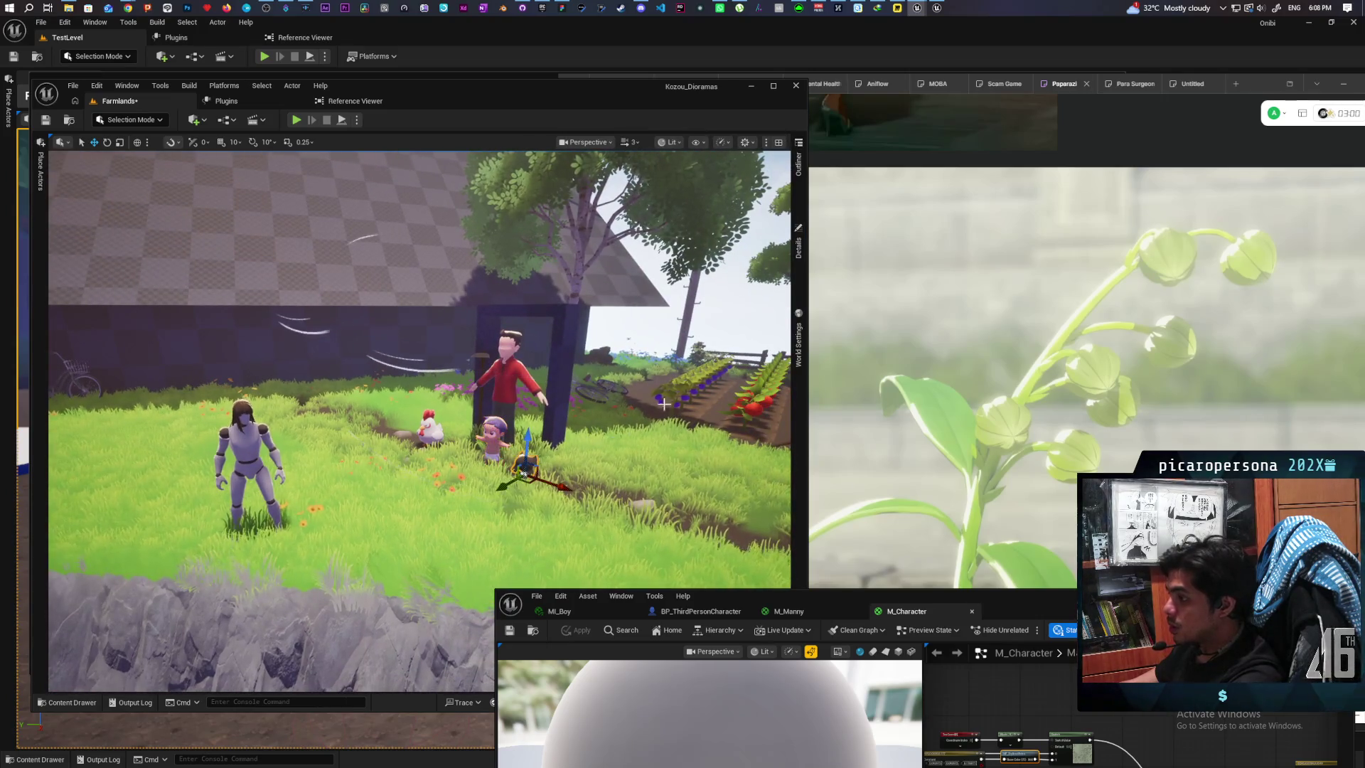
Step: Set SKM_gremlin's stencil value to 1, keep the write mask at Default, and save the level
left_click(797, 245)
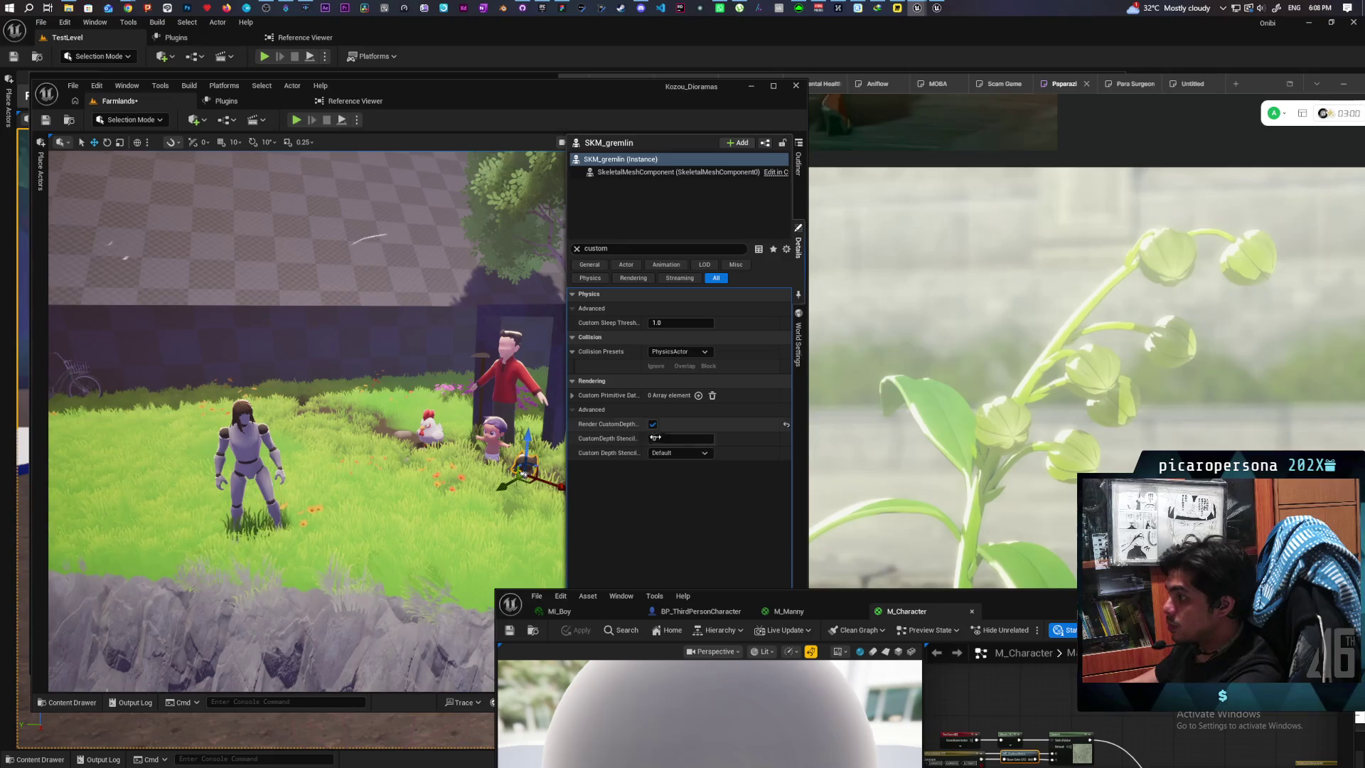
left_click_drag(655, 438, 659, 437)
left_click(679, 453)
left_click(594, 488)
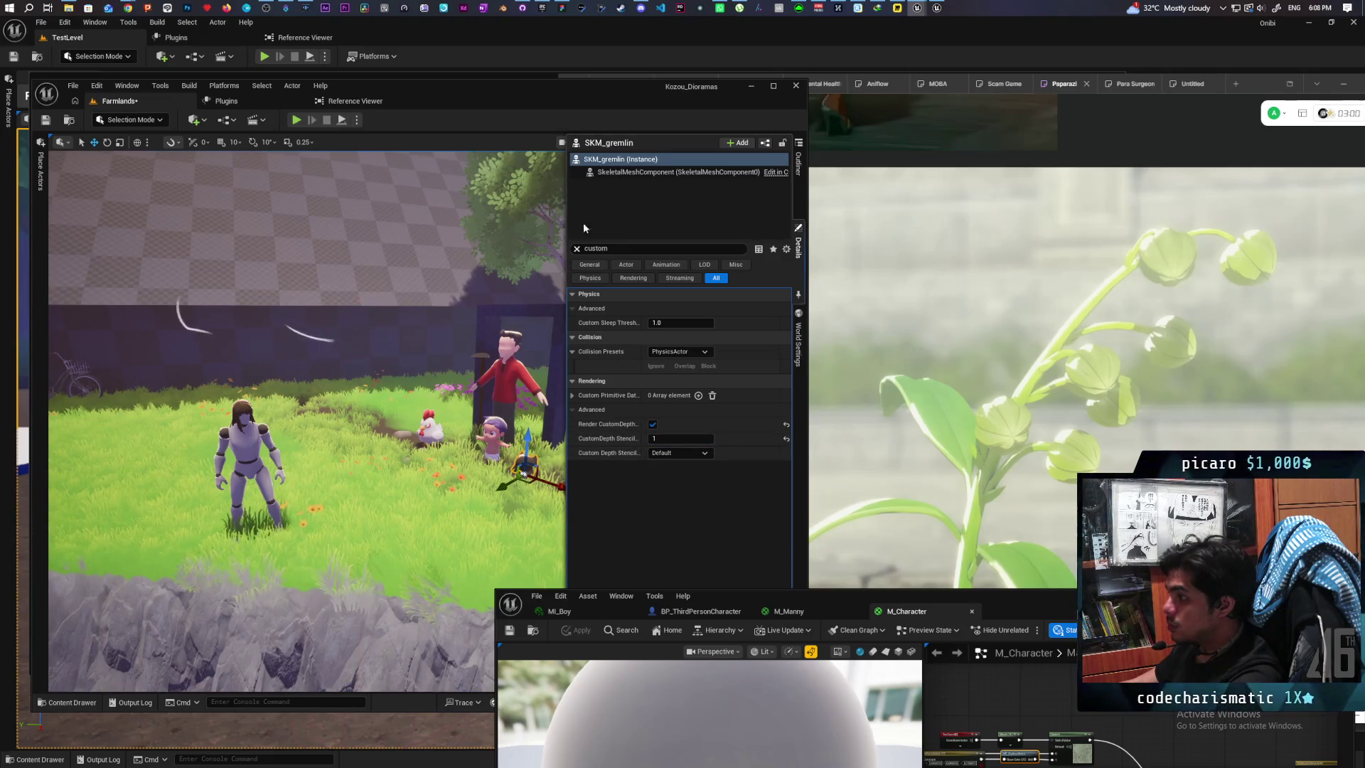
key("ctrl+s")
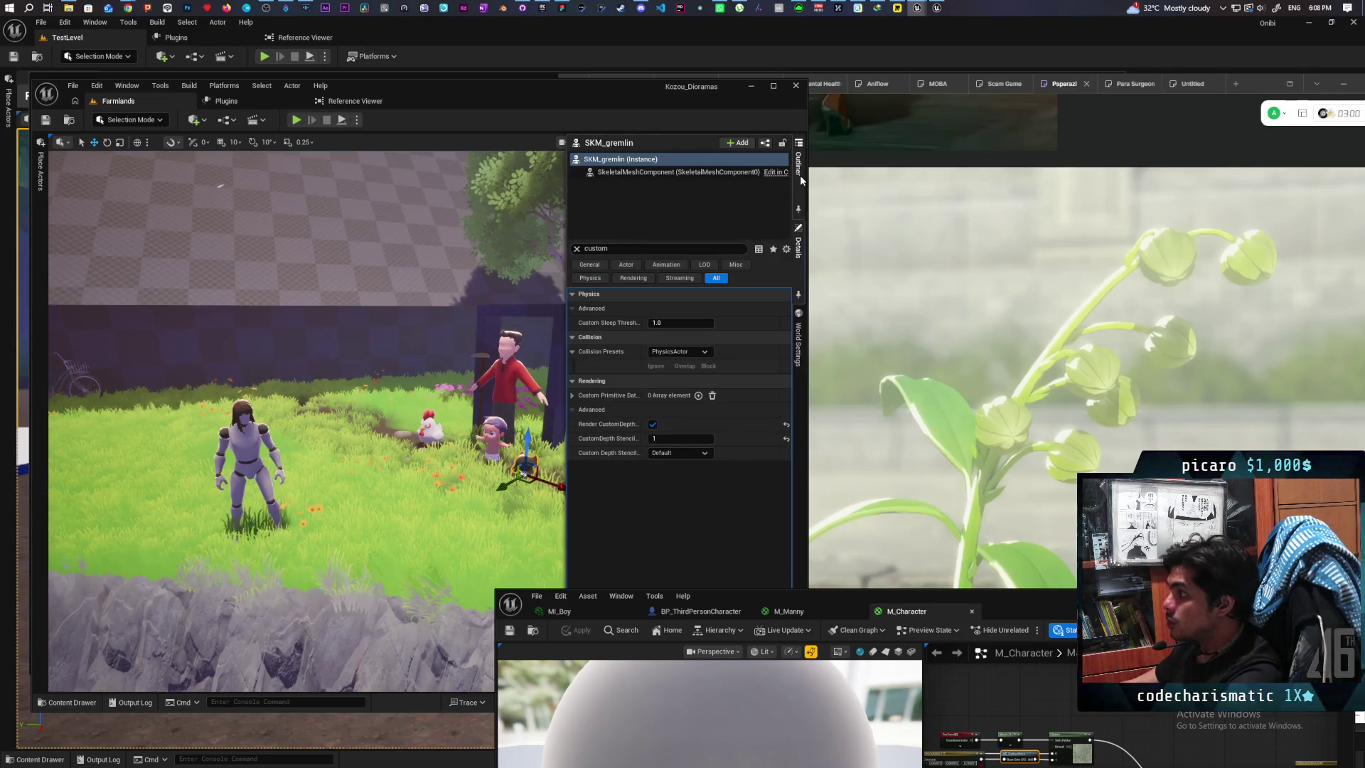
left_click(800, 175)
Step: Set PostProcessVolume2's PP_Outline material weight to 1.0
left_click(740, 184)
left_click(798, 178)
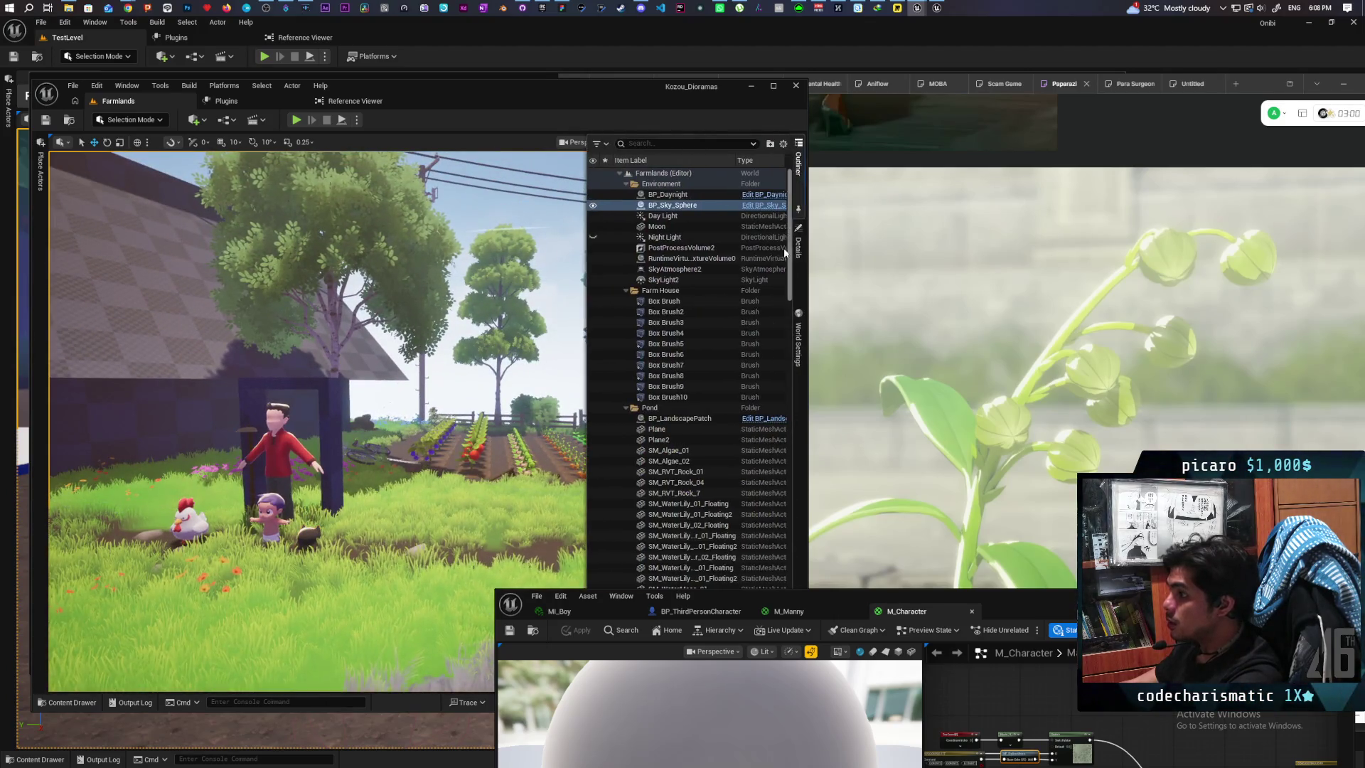
left_click(697, 248)
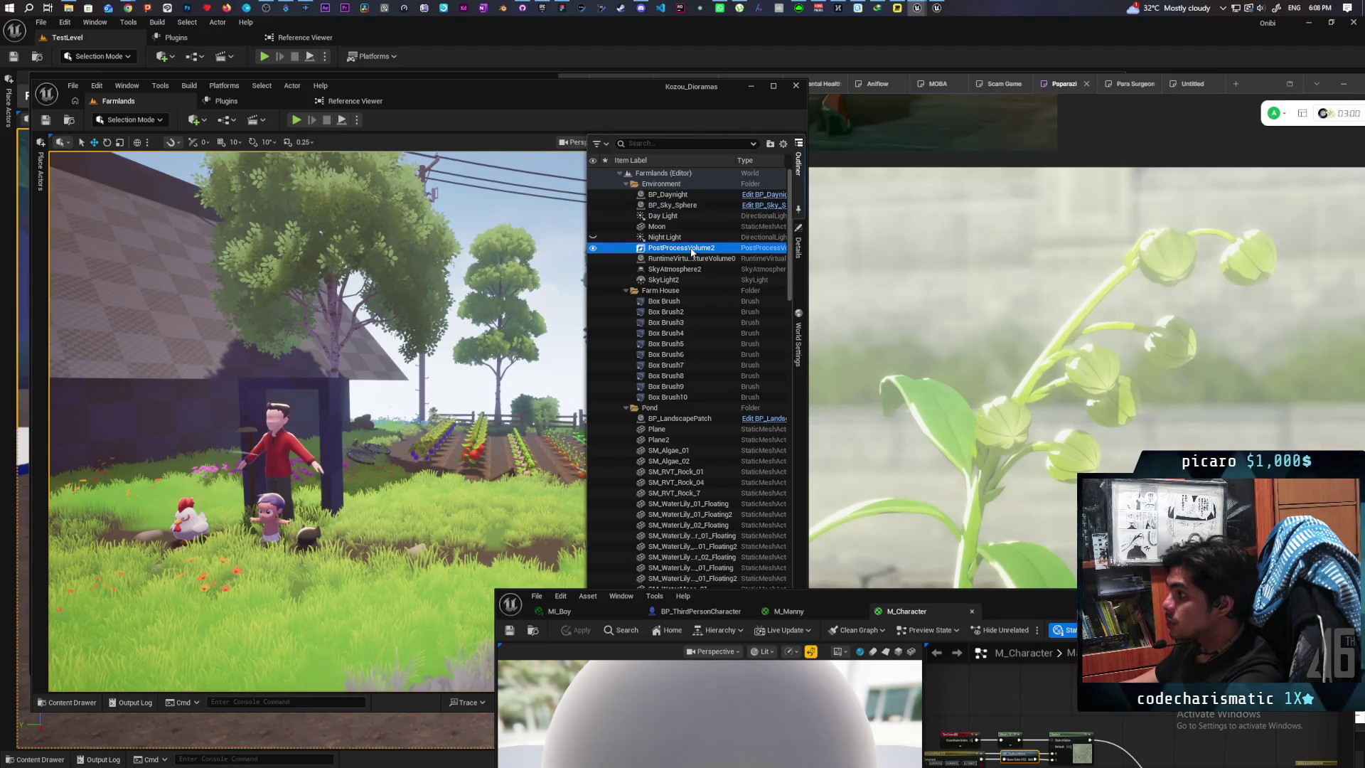
left_click(799, 281)
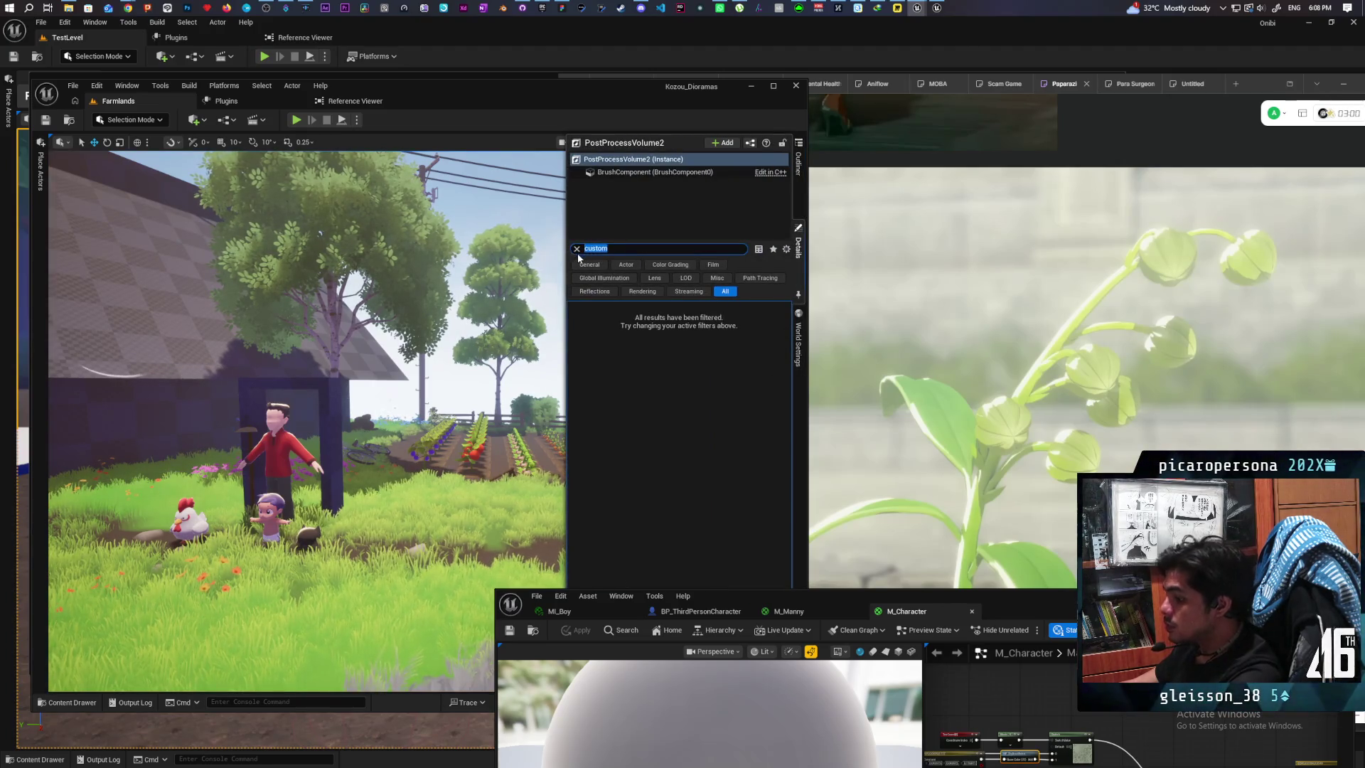
type("mater")
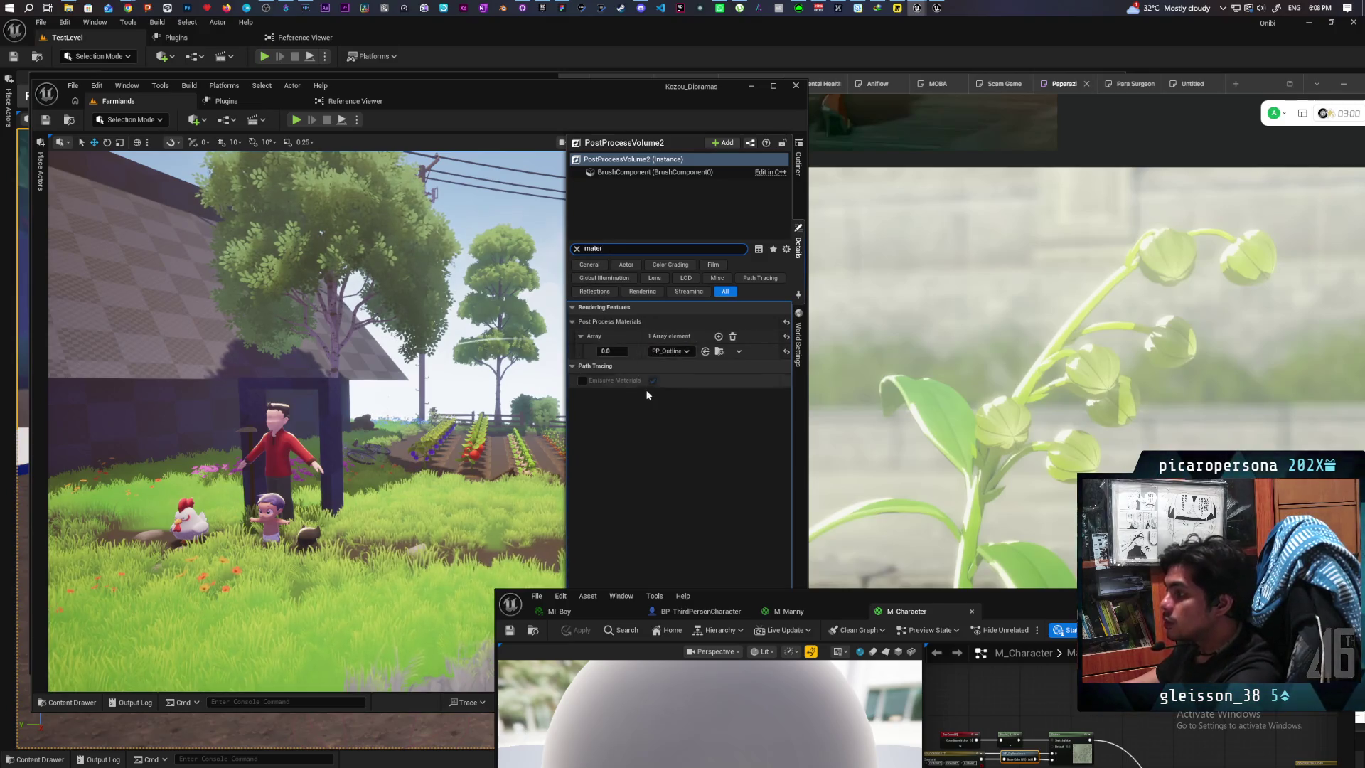
left_click(609, 351)
type("1")
key("Return")
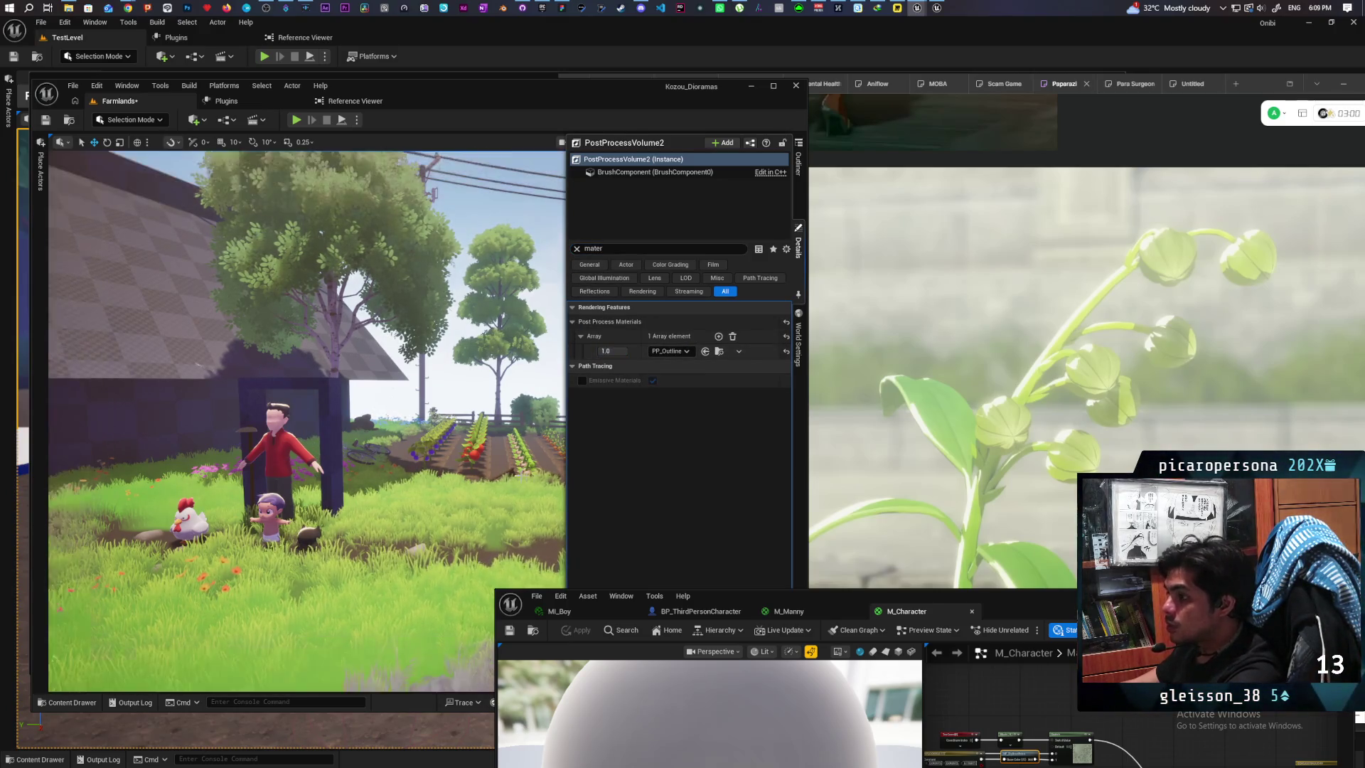
Step: Move the viewport camera closer to the characters on the field
scroll(476, 467, "up", 10)
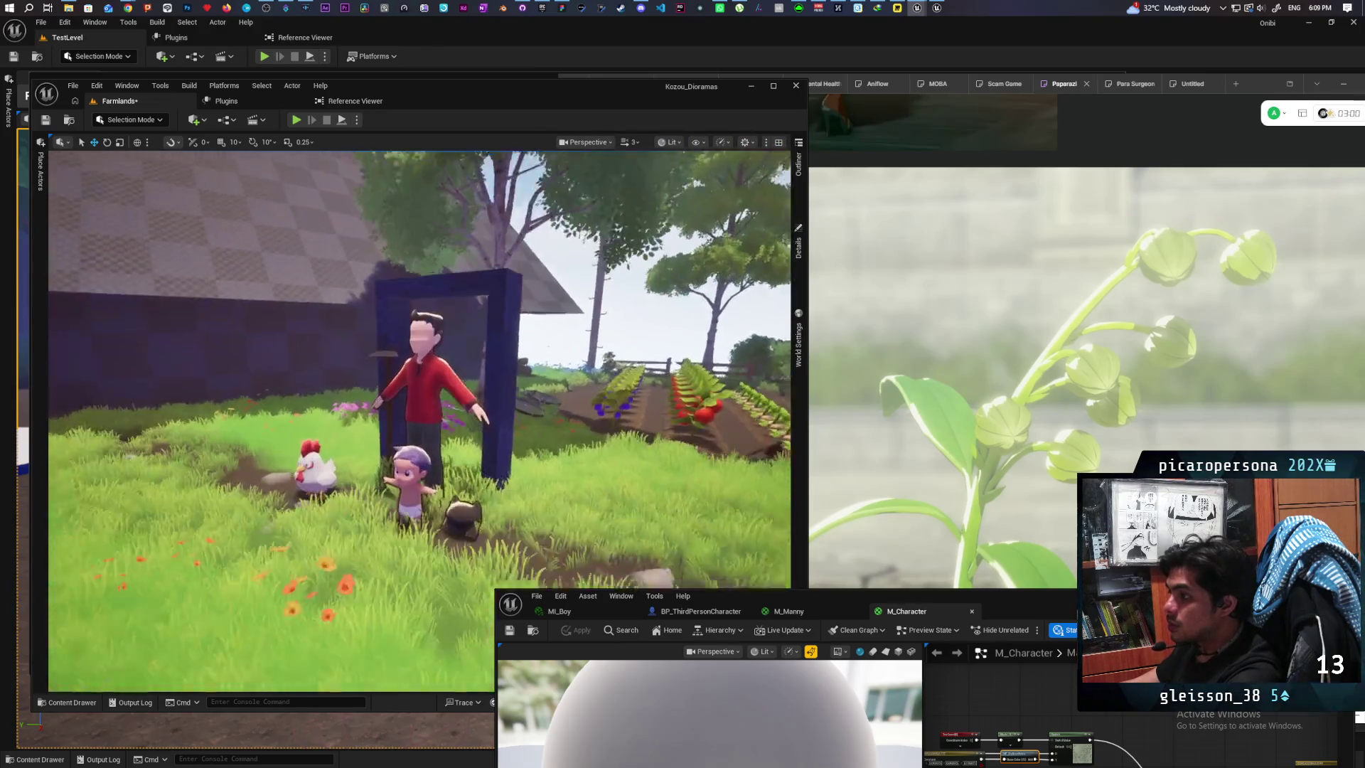
key("d")
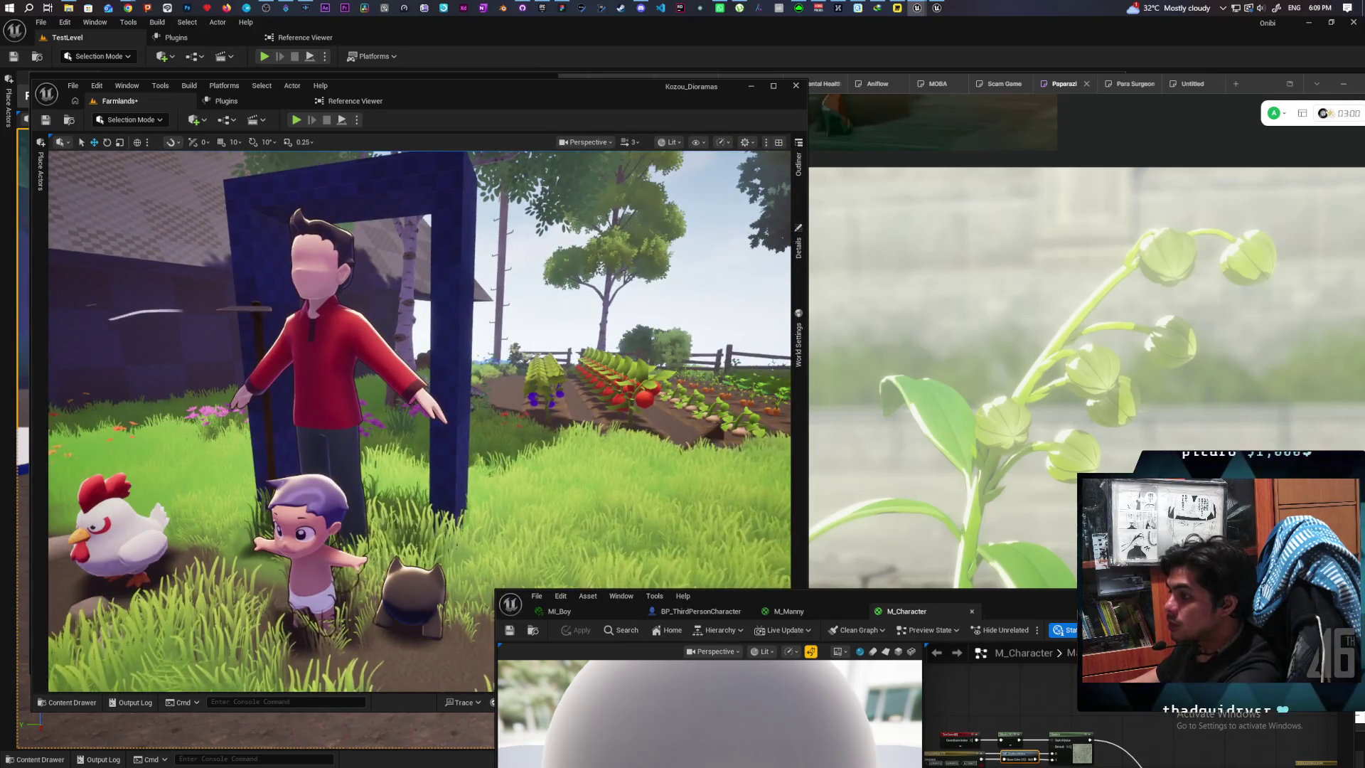
scroll(418, 421, "down", 8)
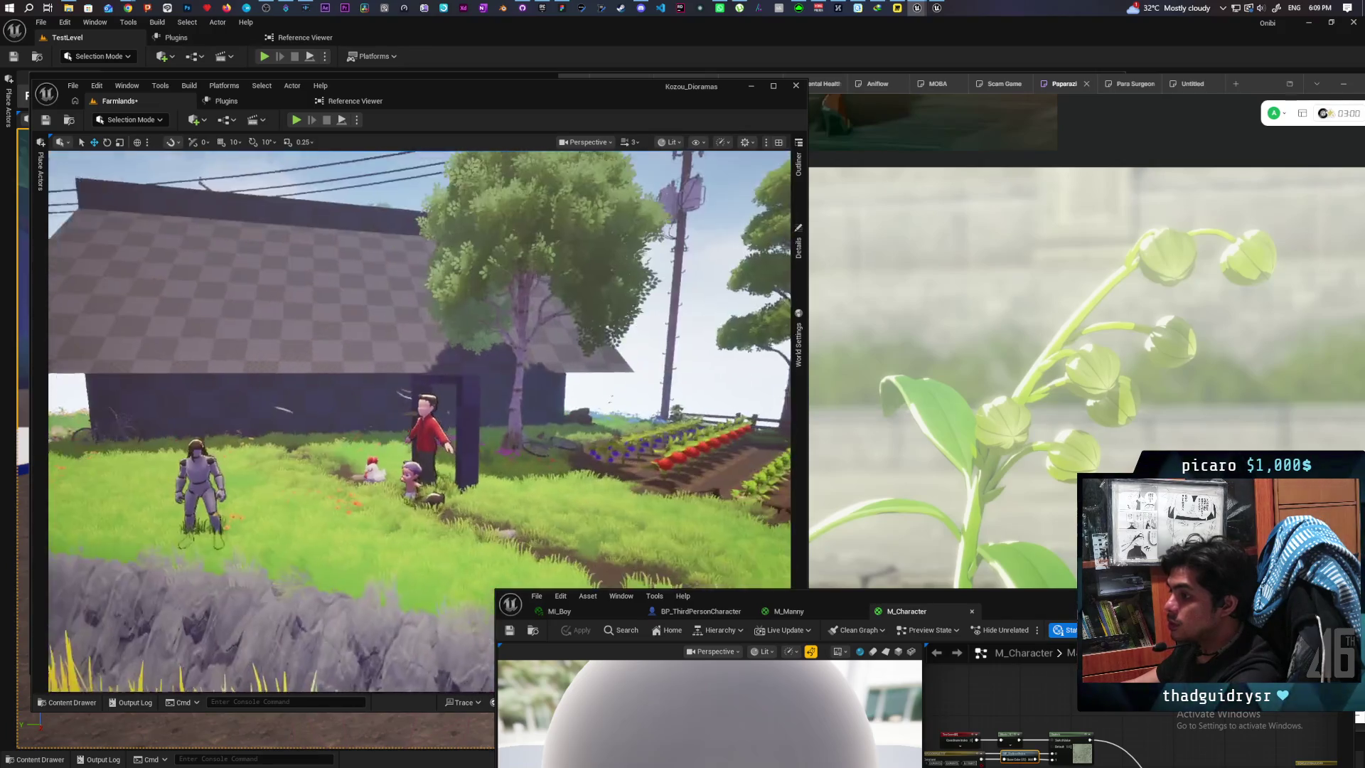
key("q")
right_click(290, 483)
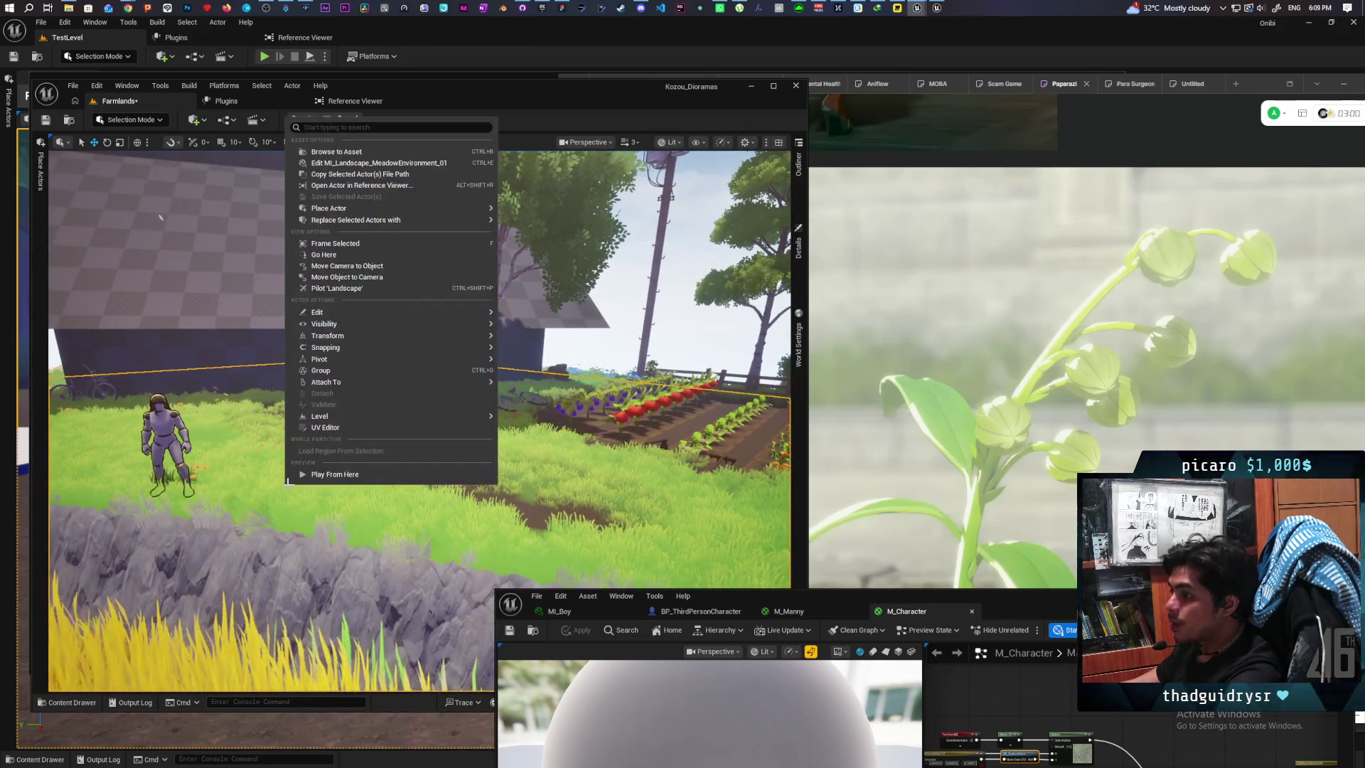
Step: Play from the chosen field spot to test the outlines, then stop the session
left_click(336, 474)
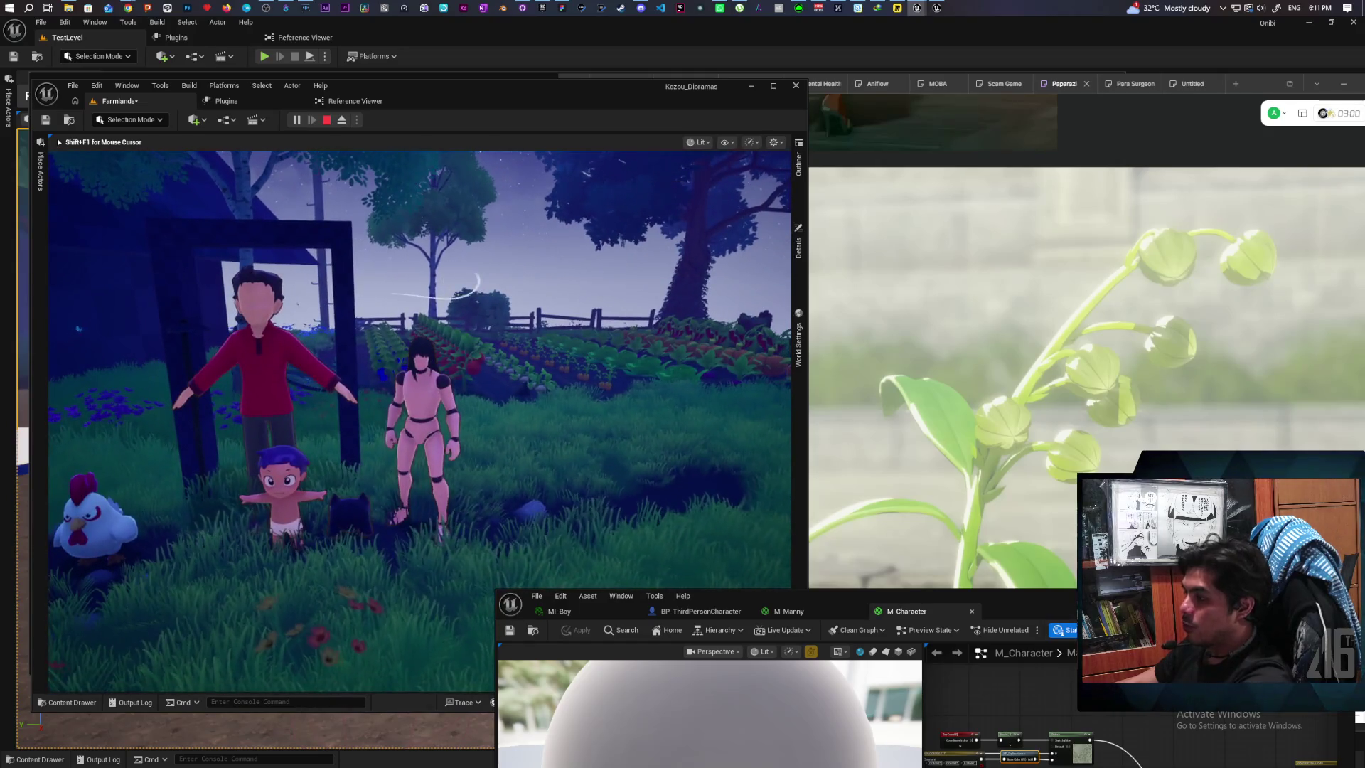
key("Escape")
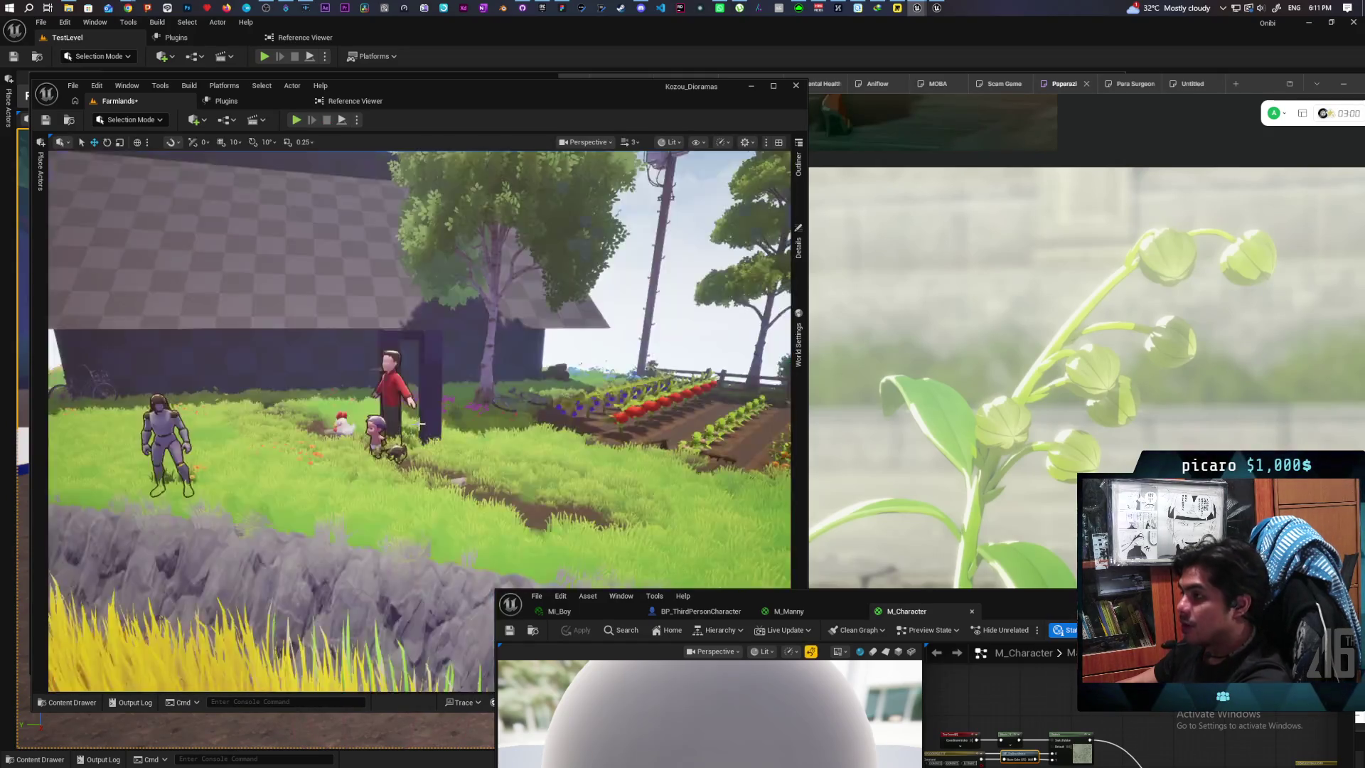
key("w")
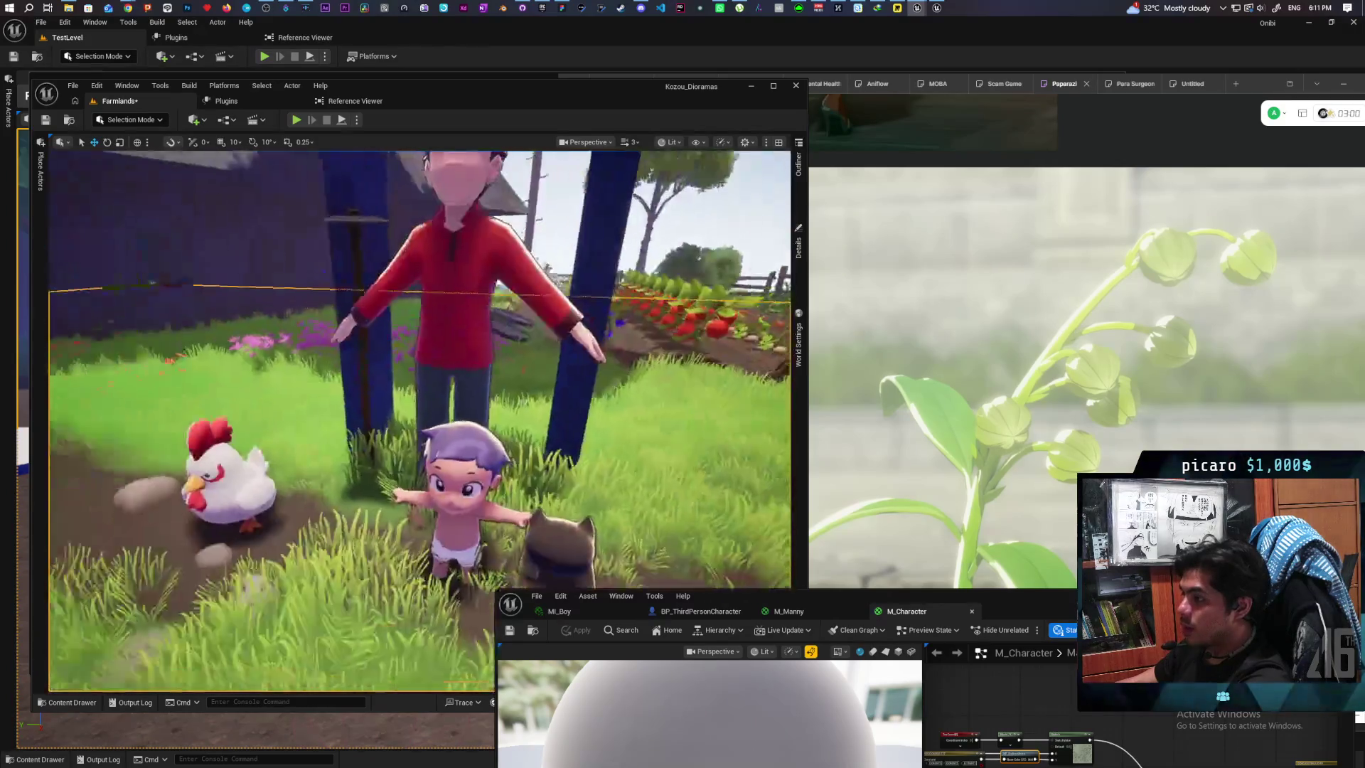
key("s")
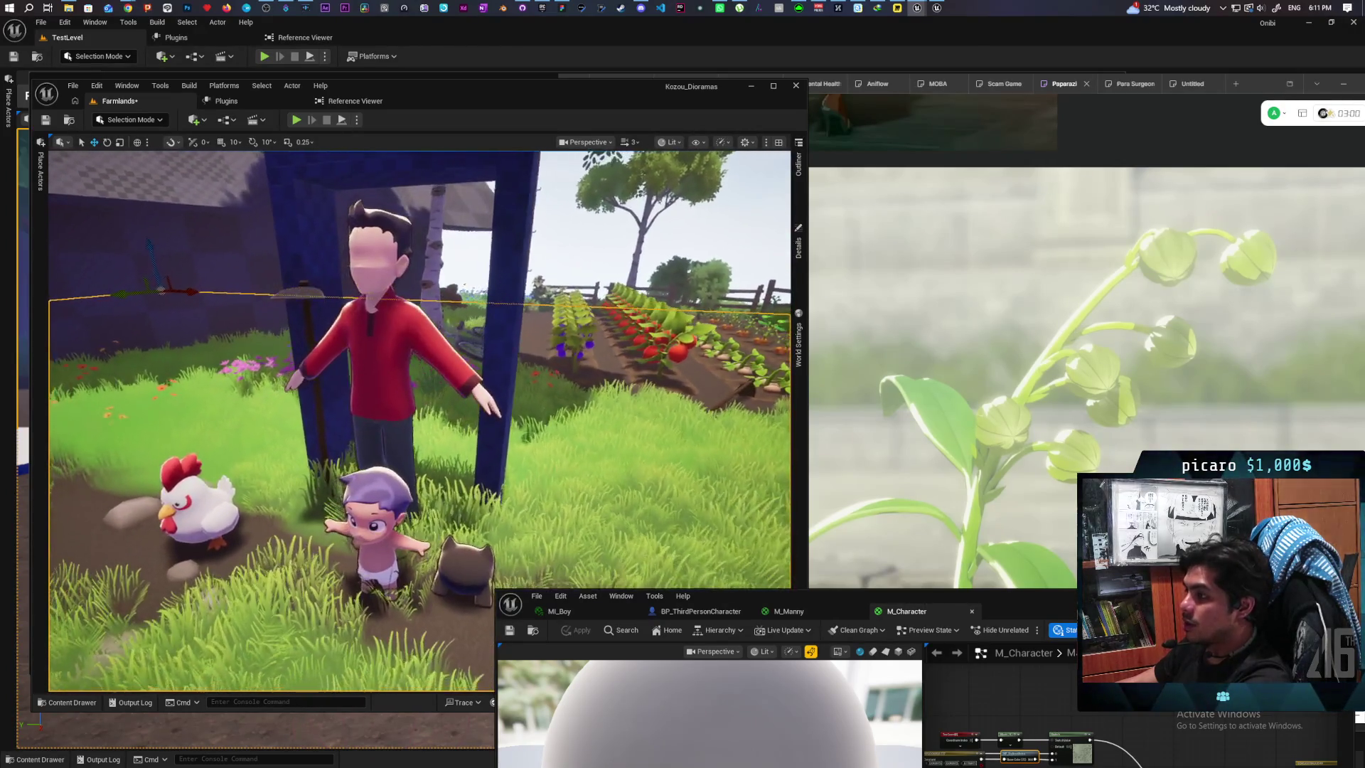
key("d")
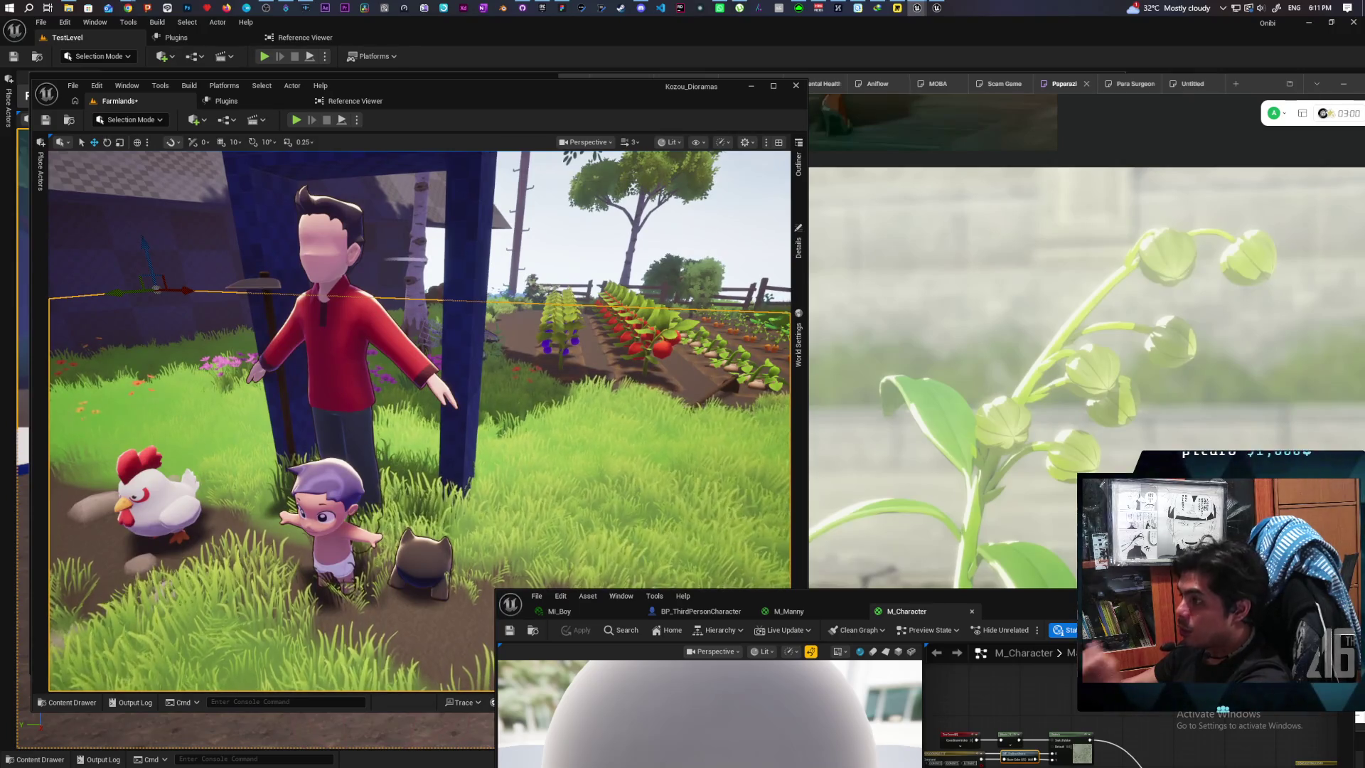
key("a")
key("a")
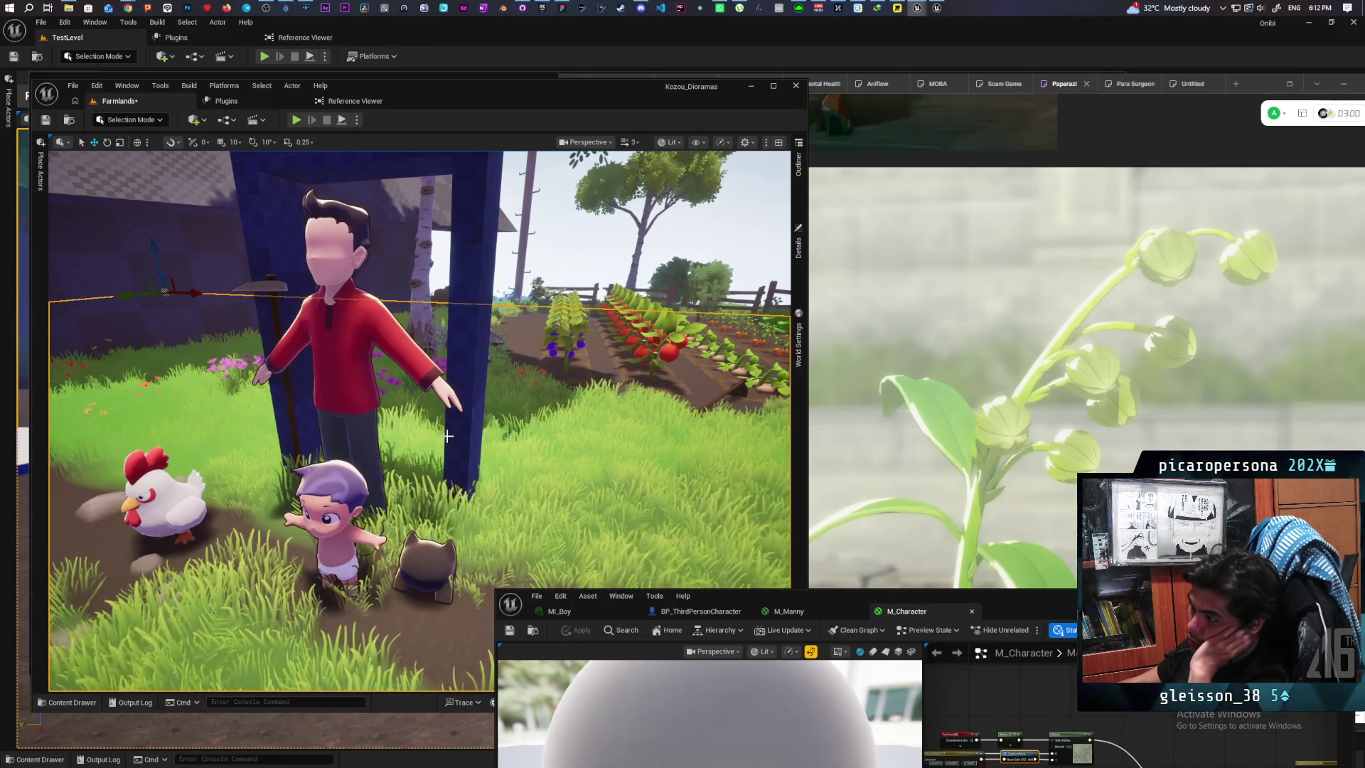
mouse_move(462, 415)
left_mouse_down()
mouse_move(405, 355)
mouse_move(419, 363)
mouse_move(387, 371)
left_mouse_up()
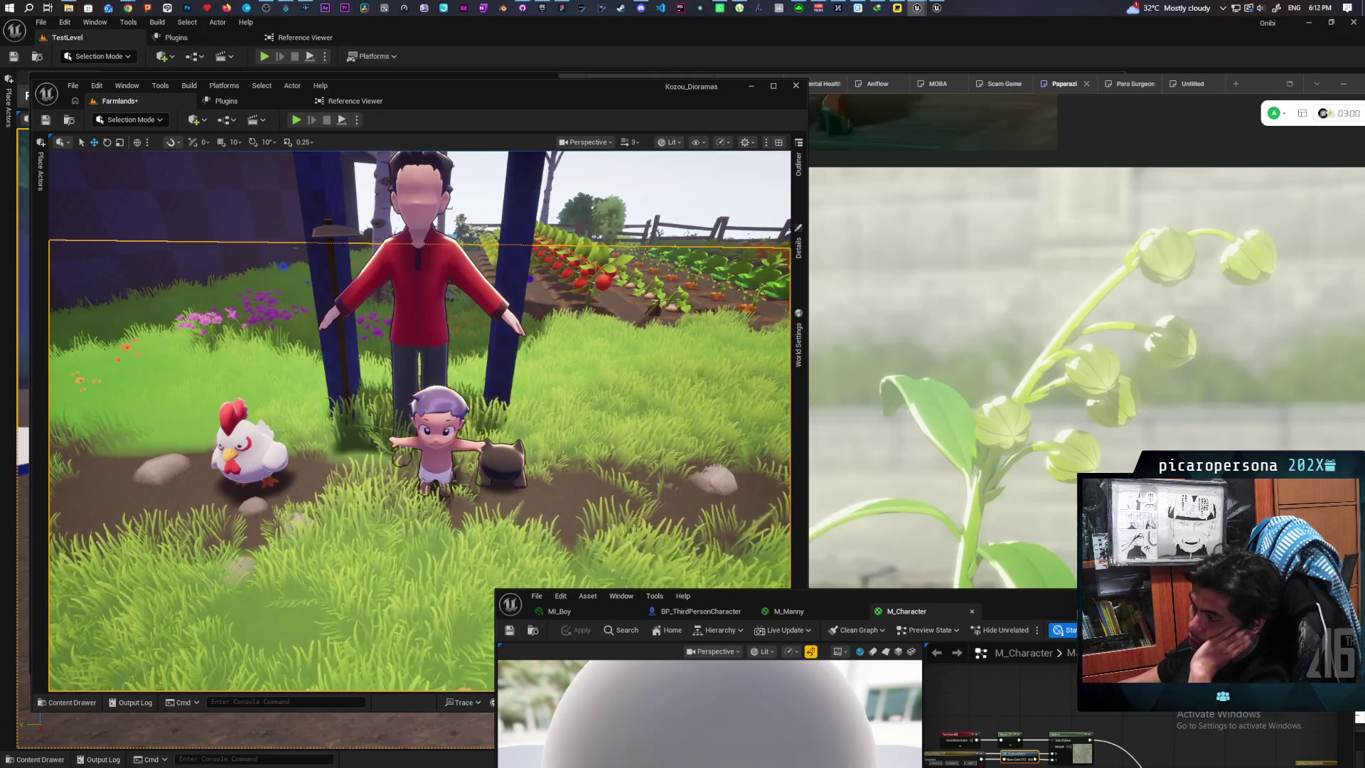
key("w")
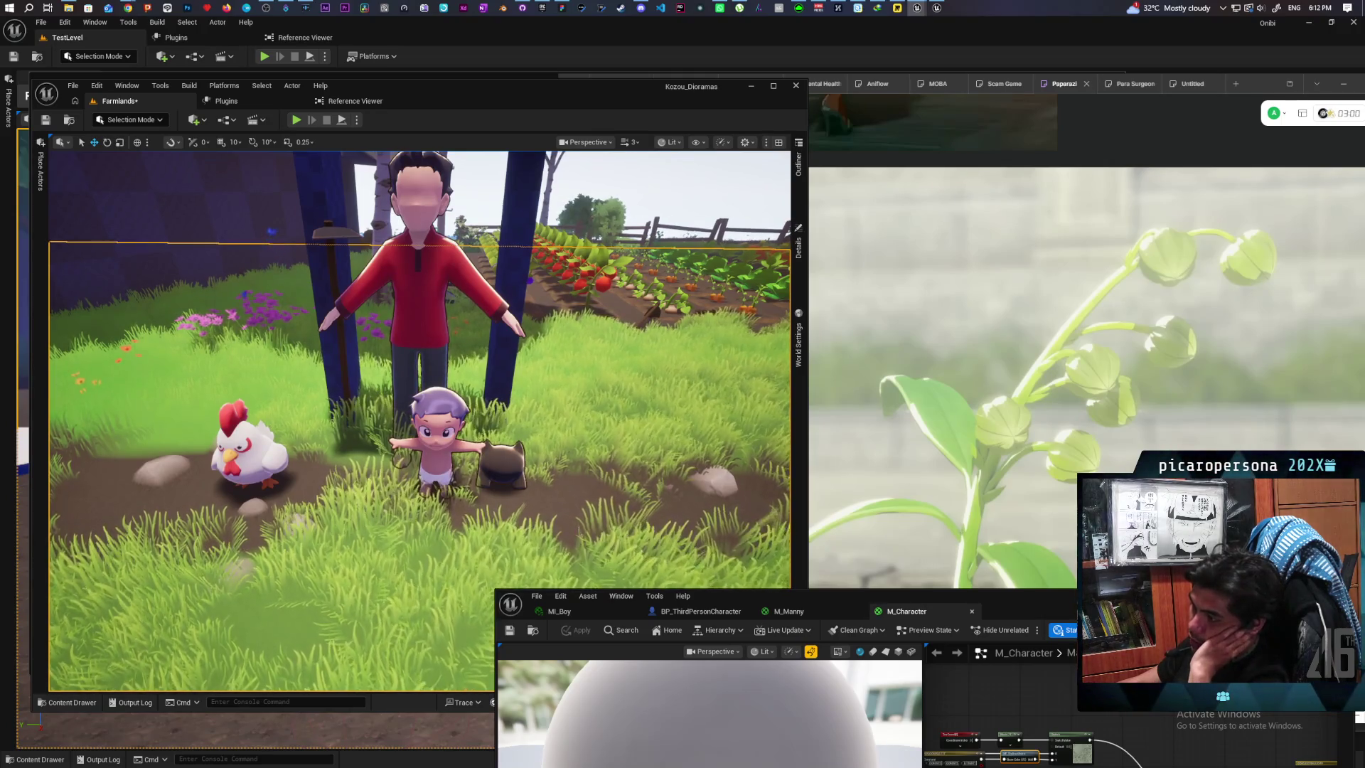
key("a")
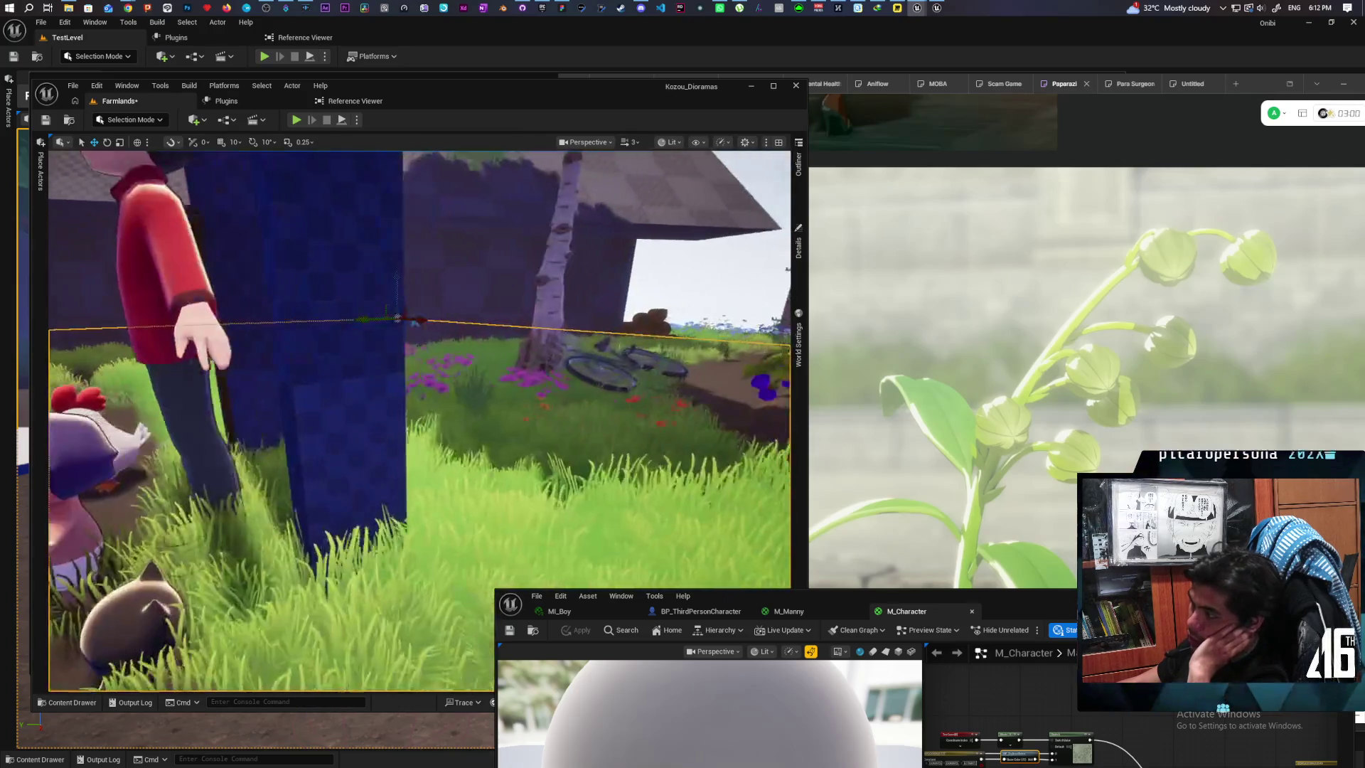
key("a")
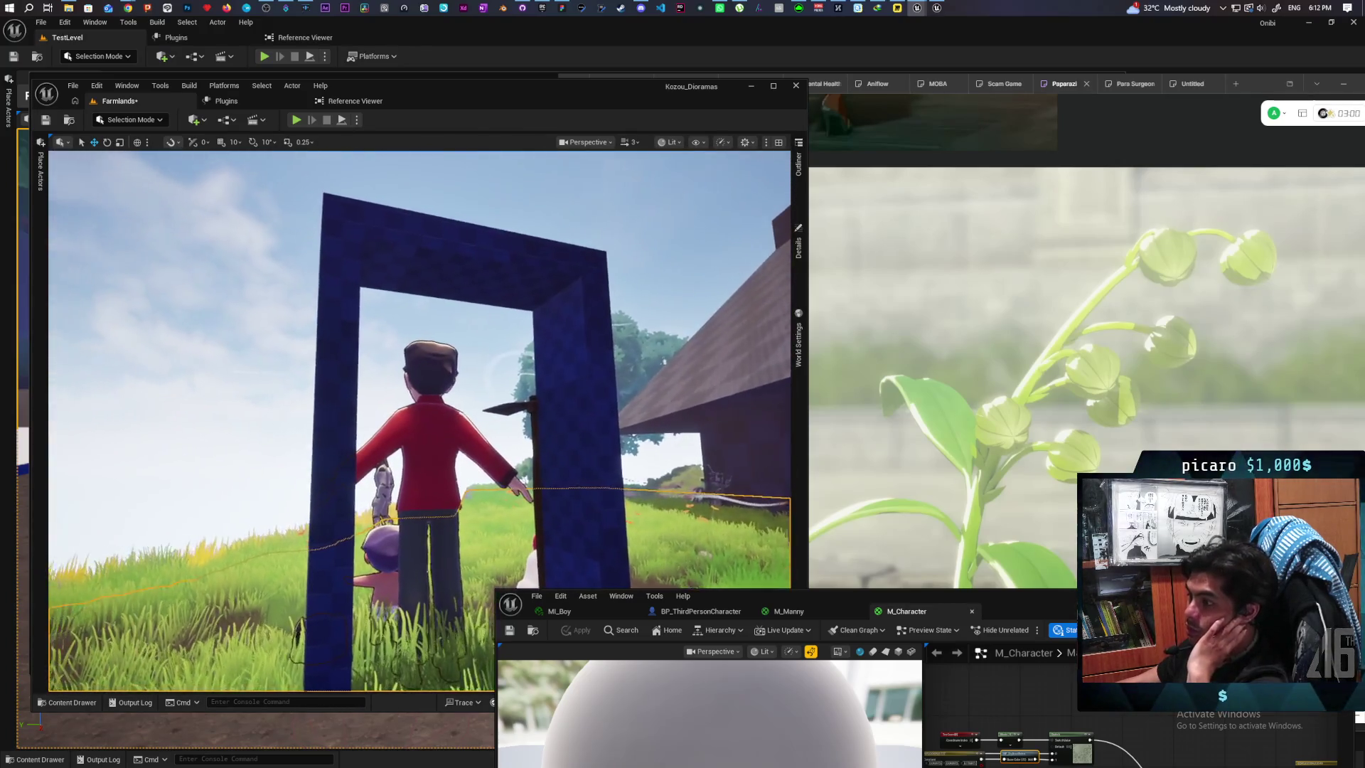
key("a")
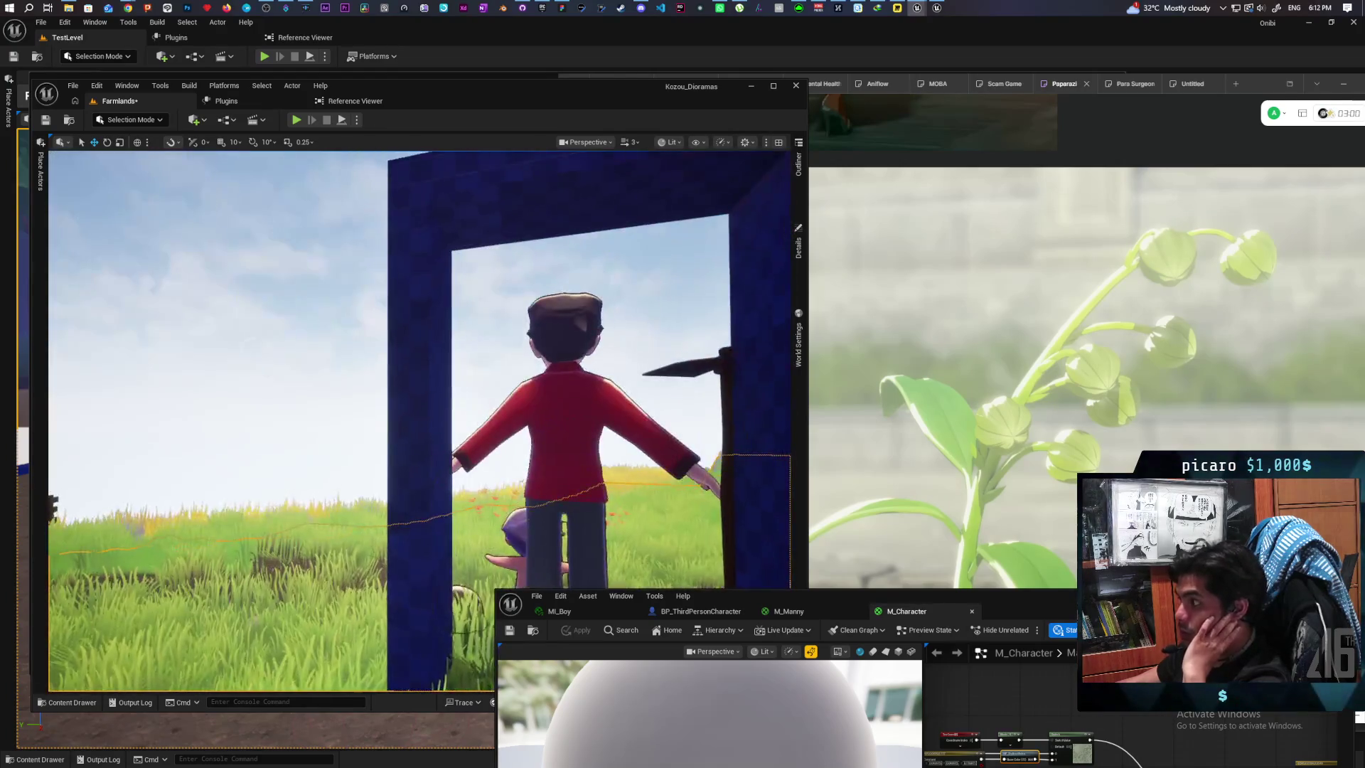
key("a")
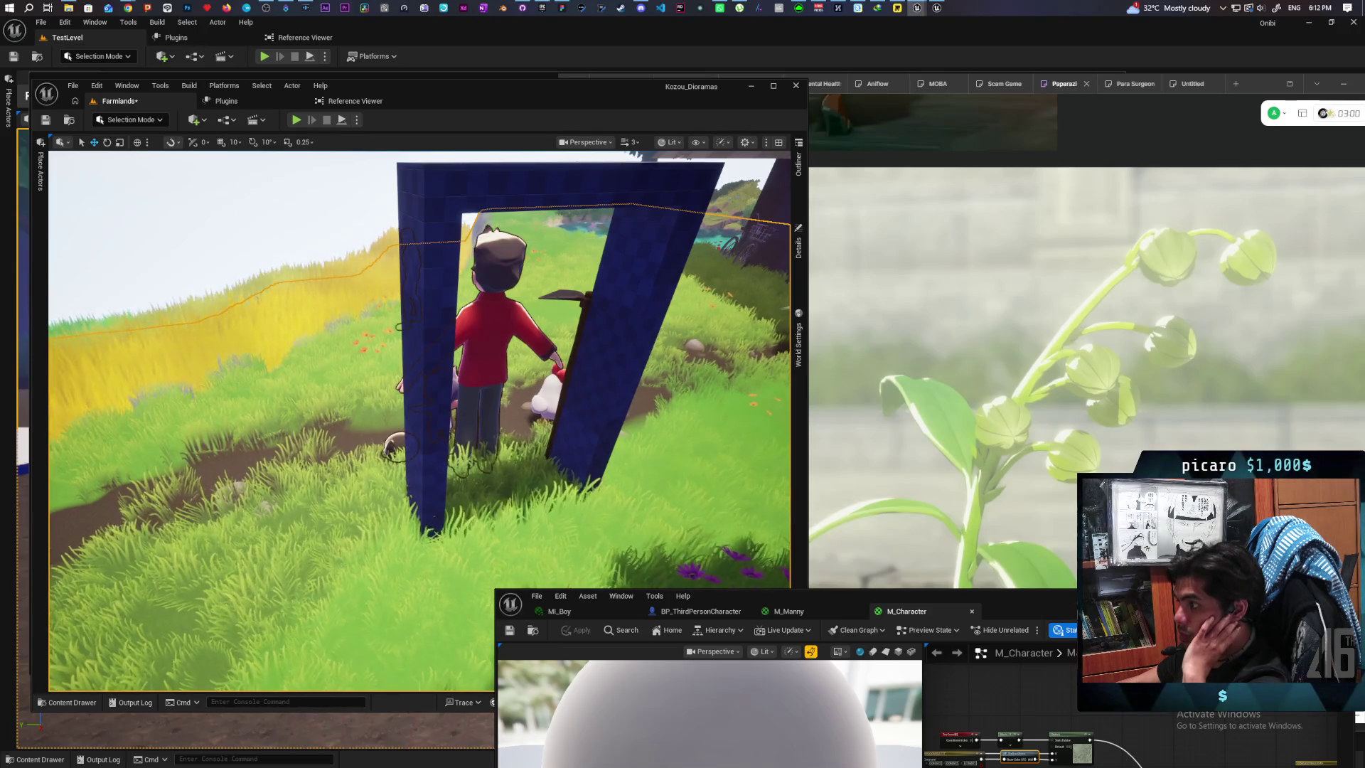
key("a")
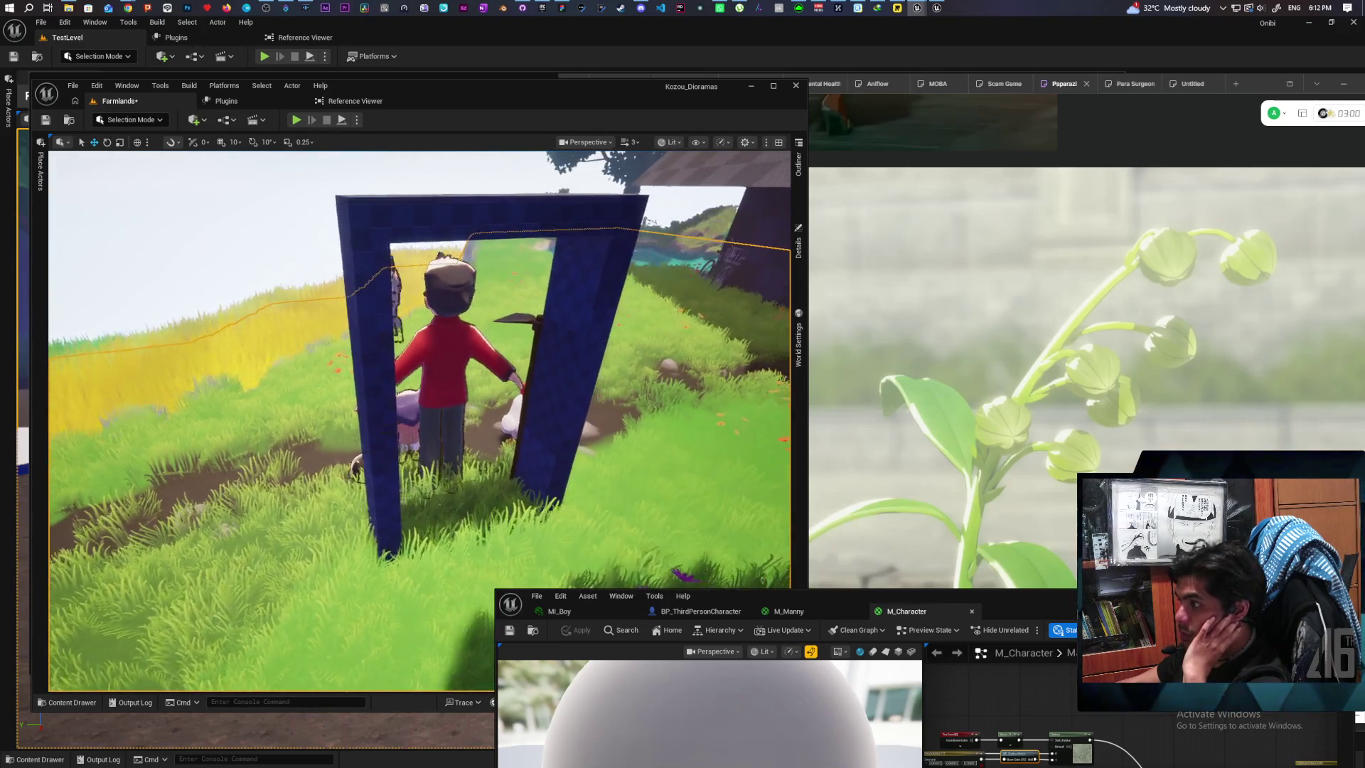
key("a")
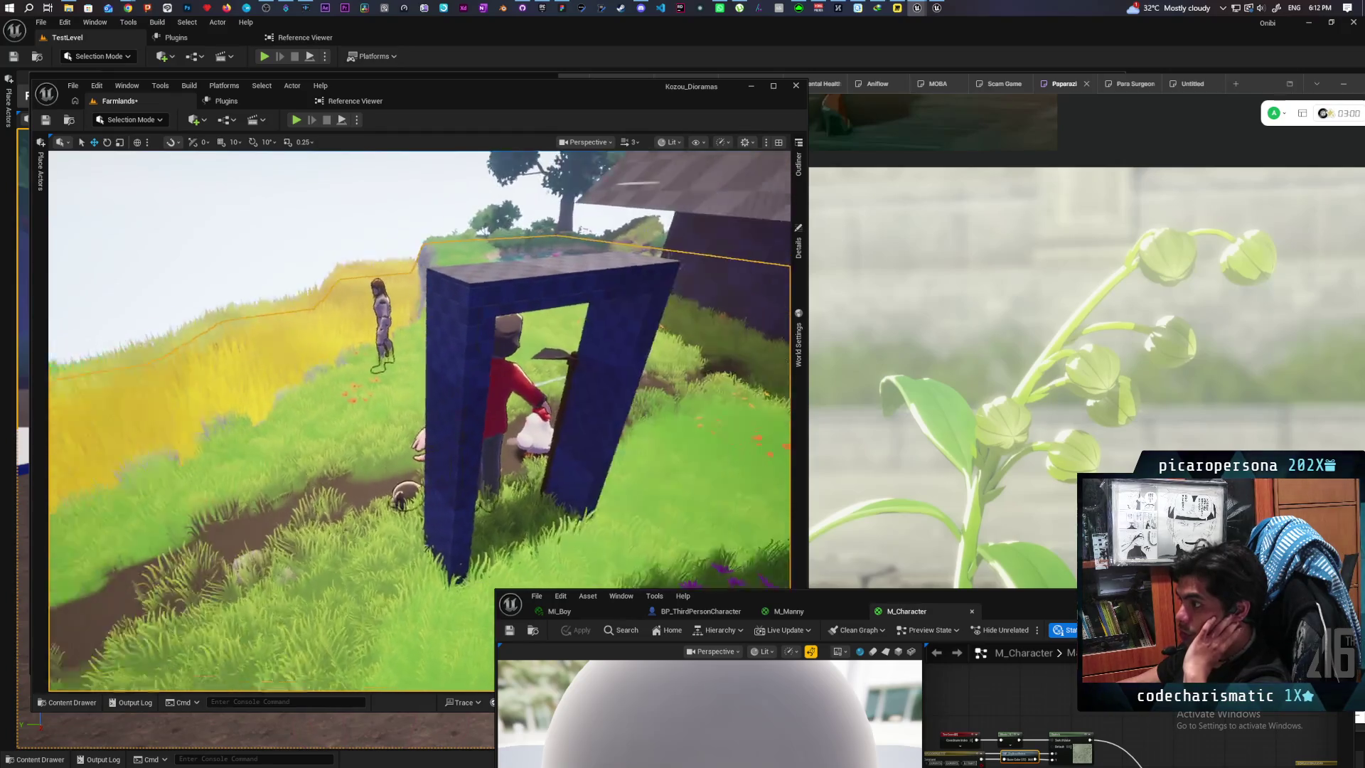
key("w")
key("s")
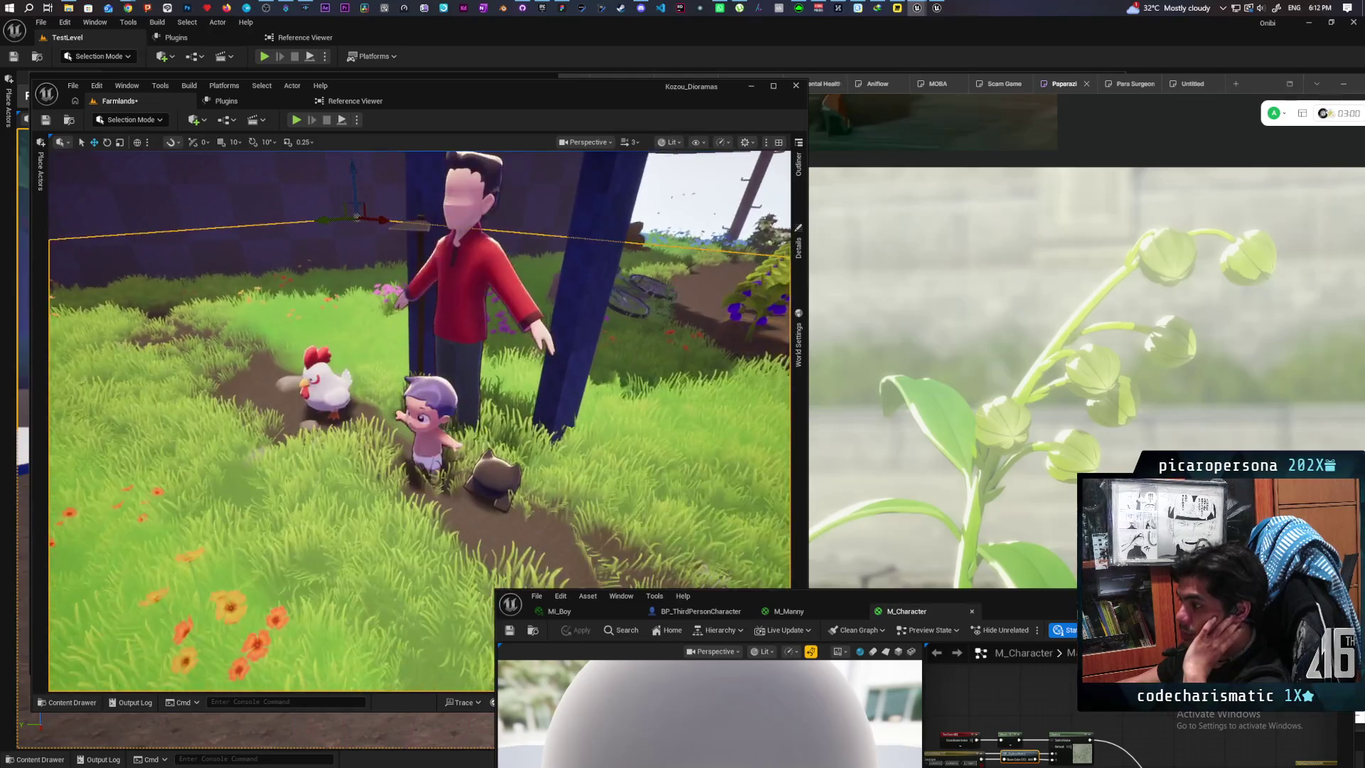
key("s")
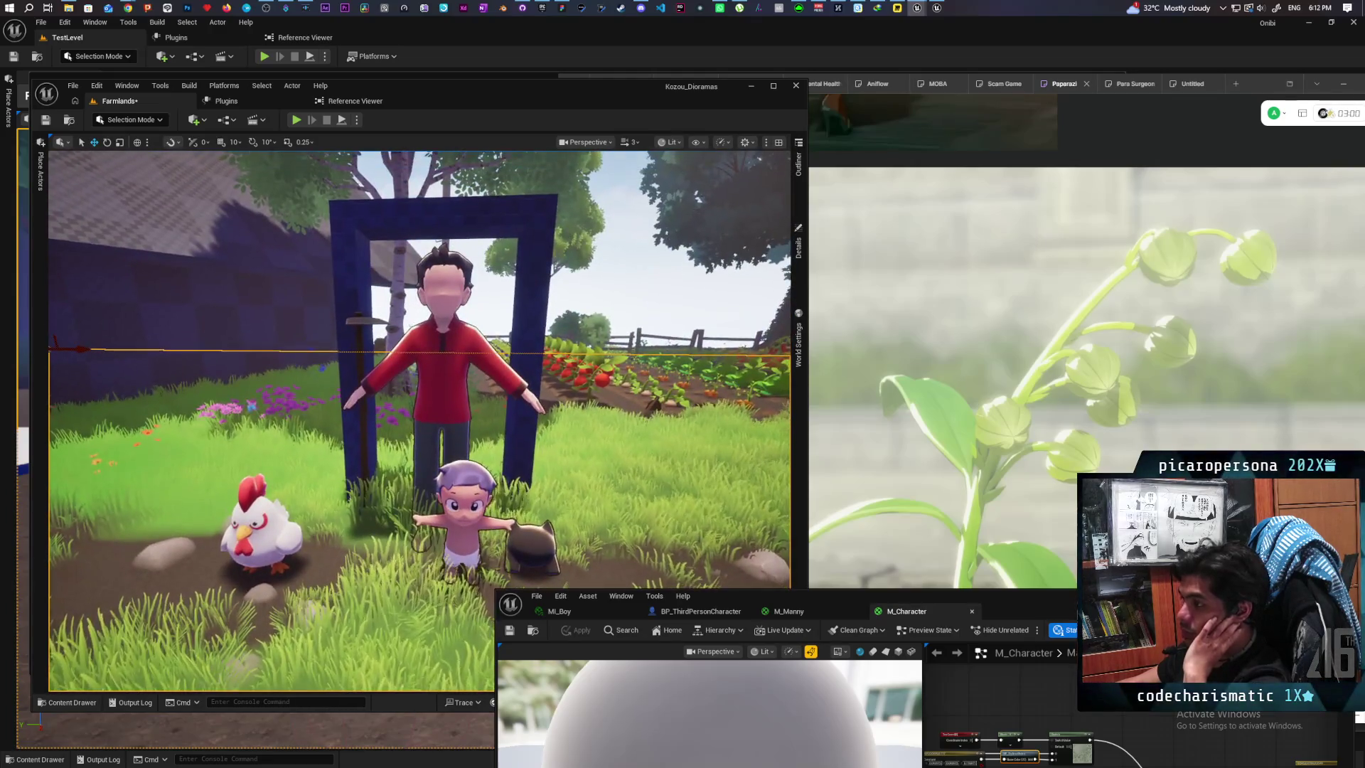
key("w")
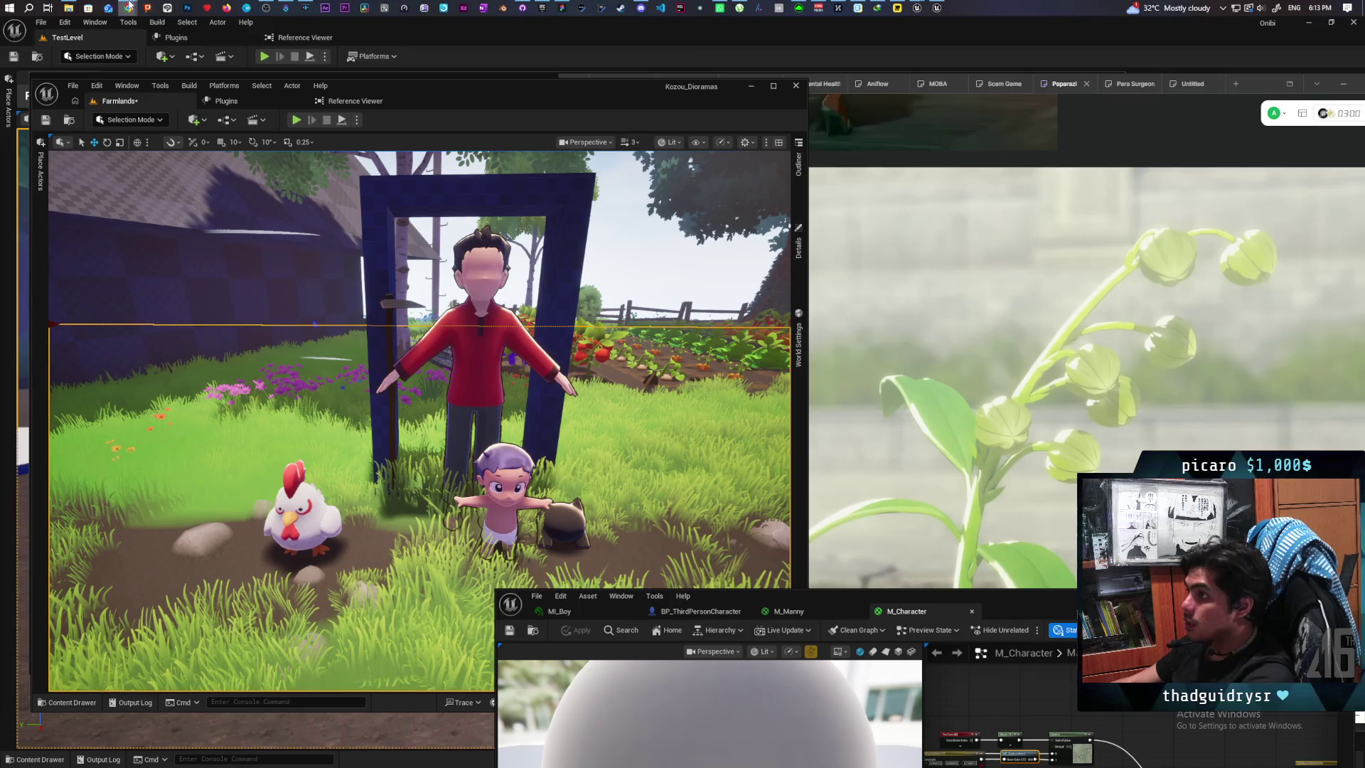
Step: Load the pasted Outlines - Devlog 2 link in a new Chrome tab, seek to about 2:03, and maximize the window
mouse_move(129, 6)
left_click(900, 55)
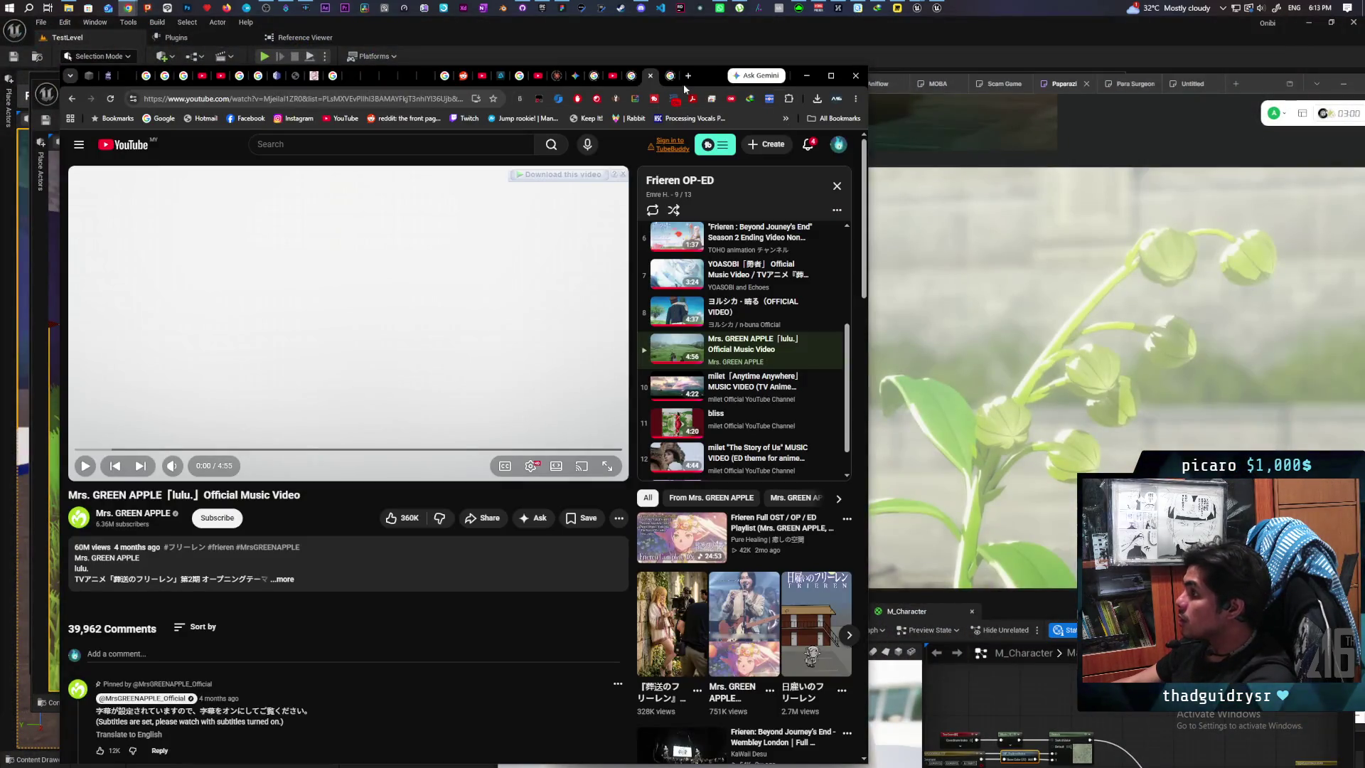
left_click(687, 76)
key("ctrl+v")
key("Return")
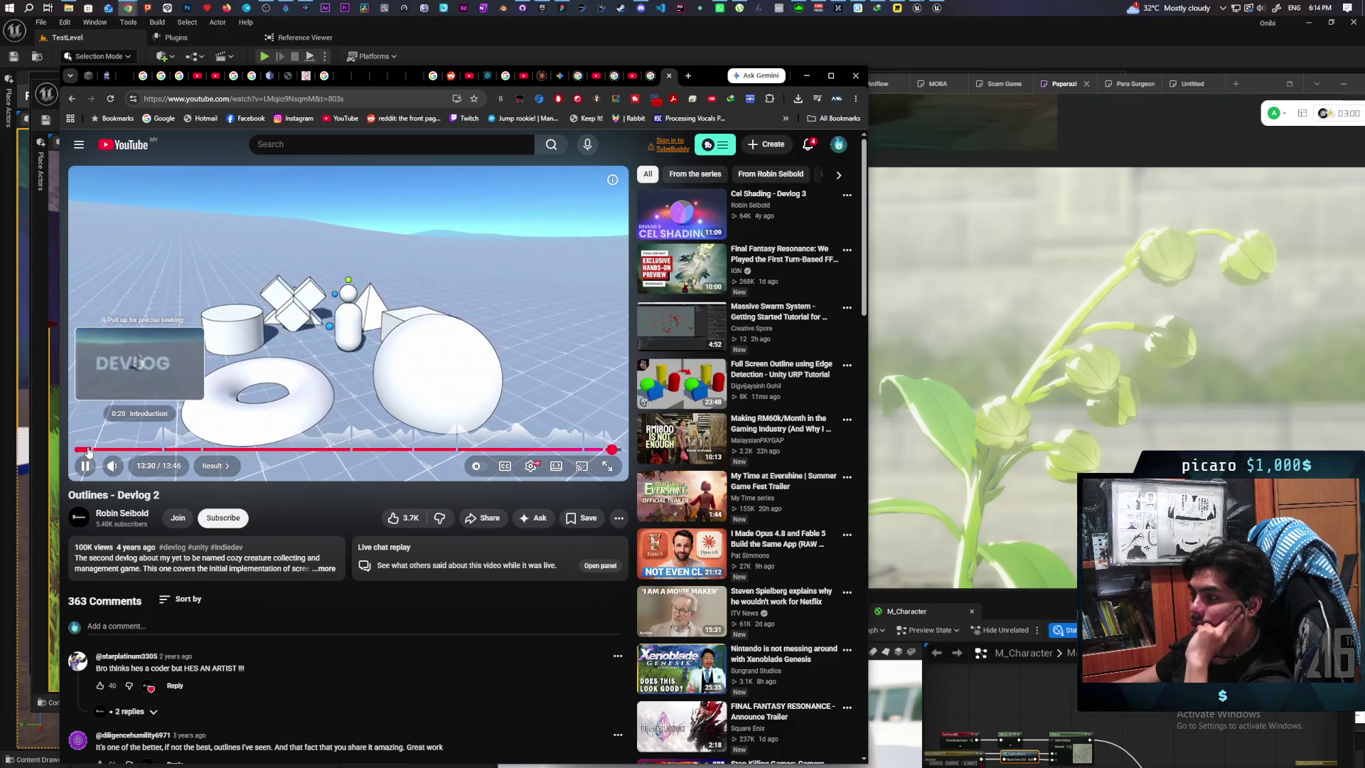
left_click(156, 449)
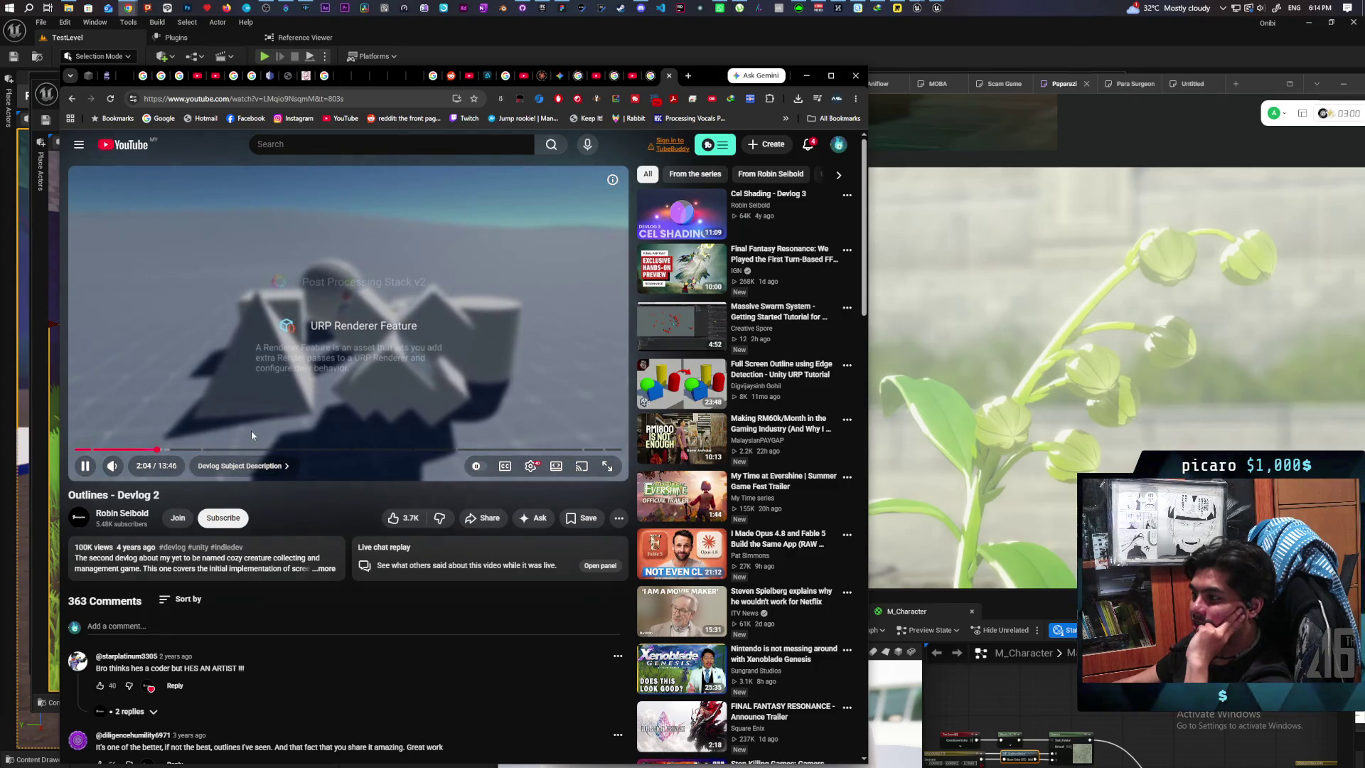
double_click(714, 78)
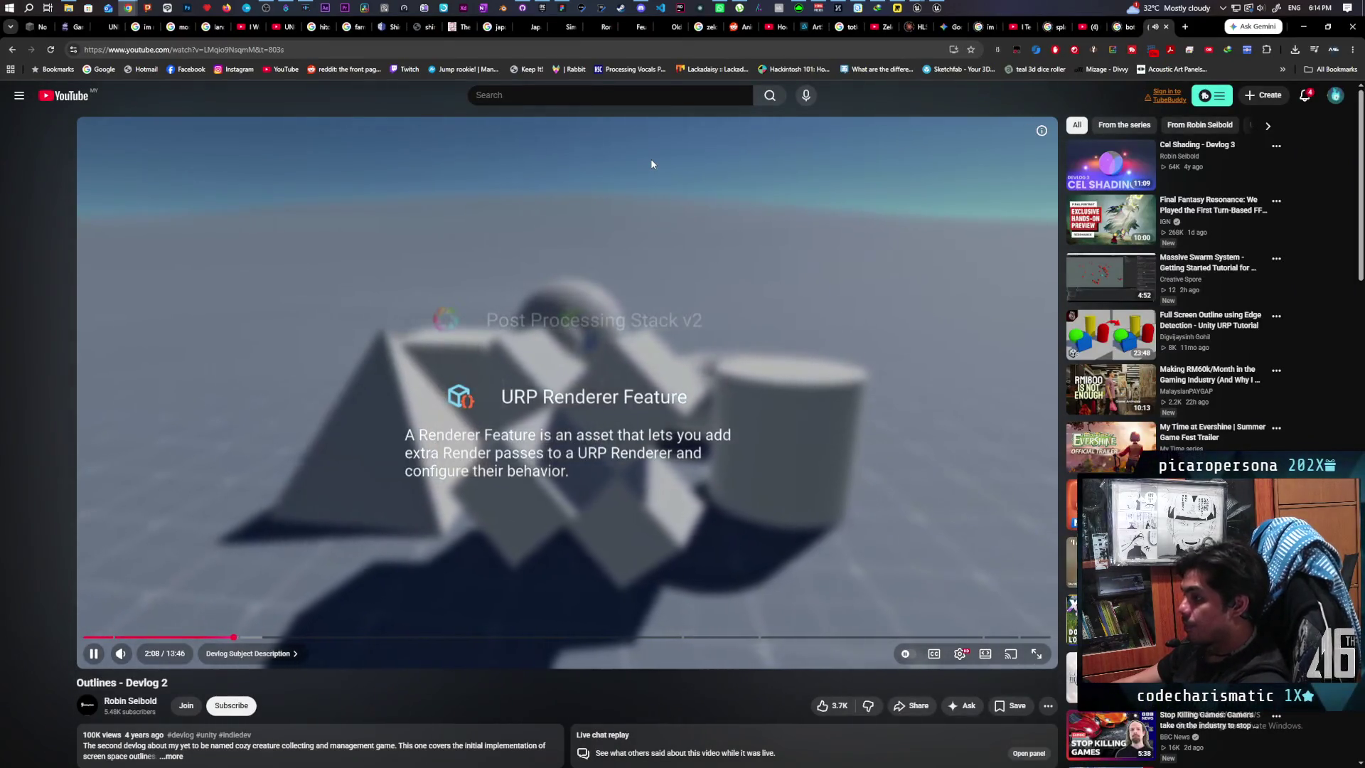
Step: Skip ahead and pause the devlog on the ScreenSpaceOutlines renderer feature code
key("l")
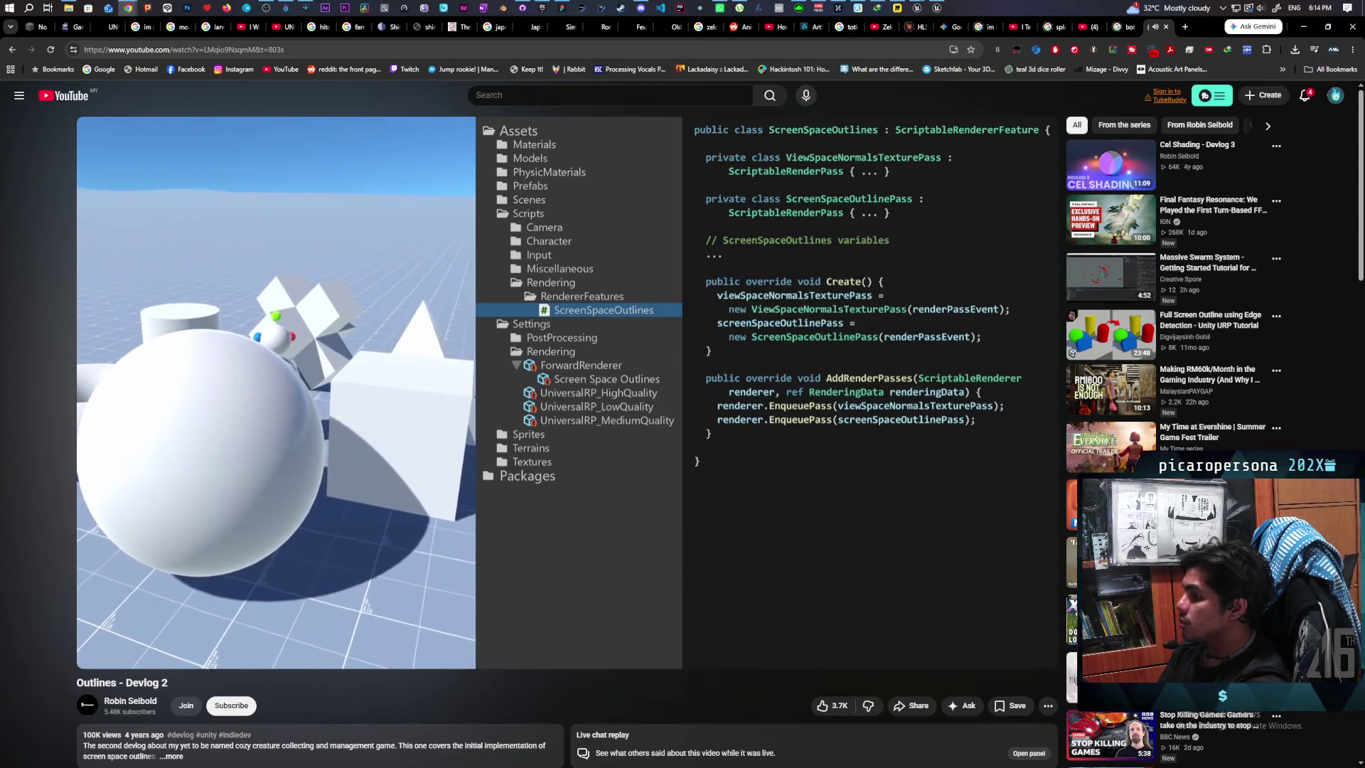
left_click(928, 350)
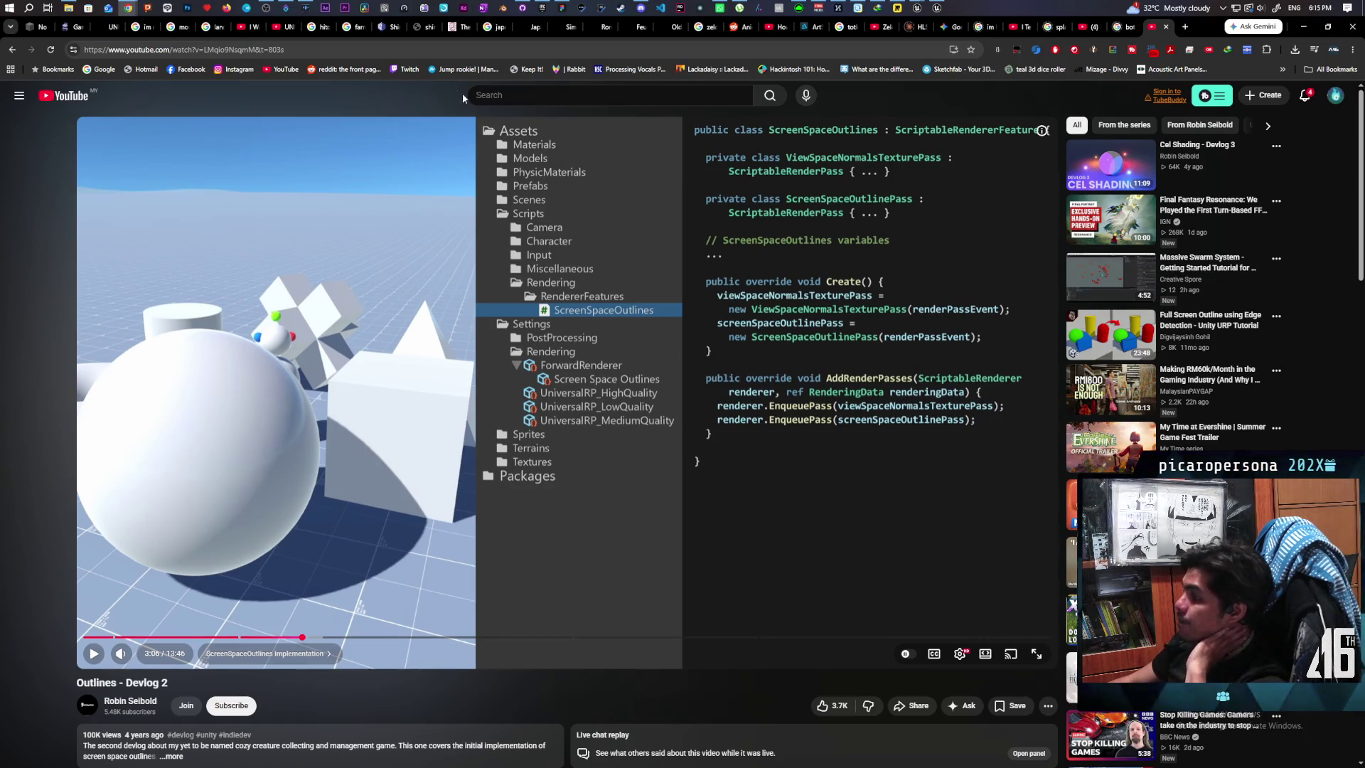
key("ctrl+l")
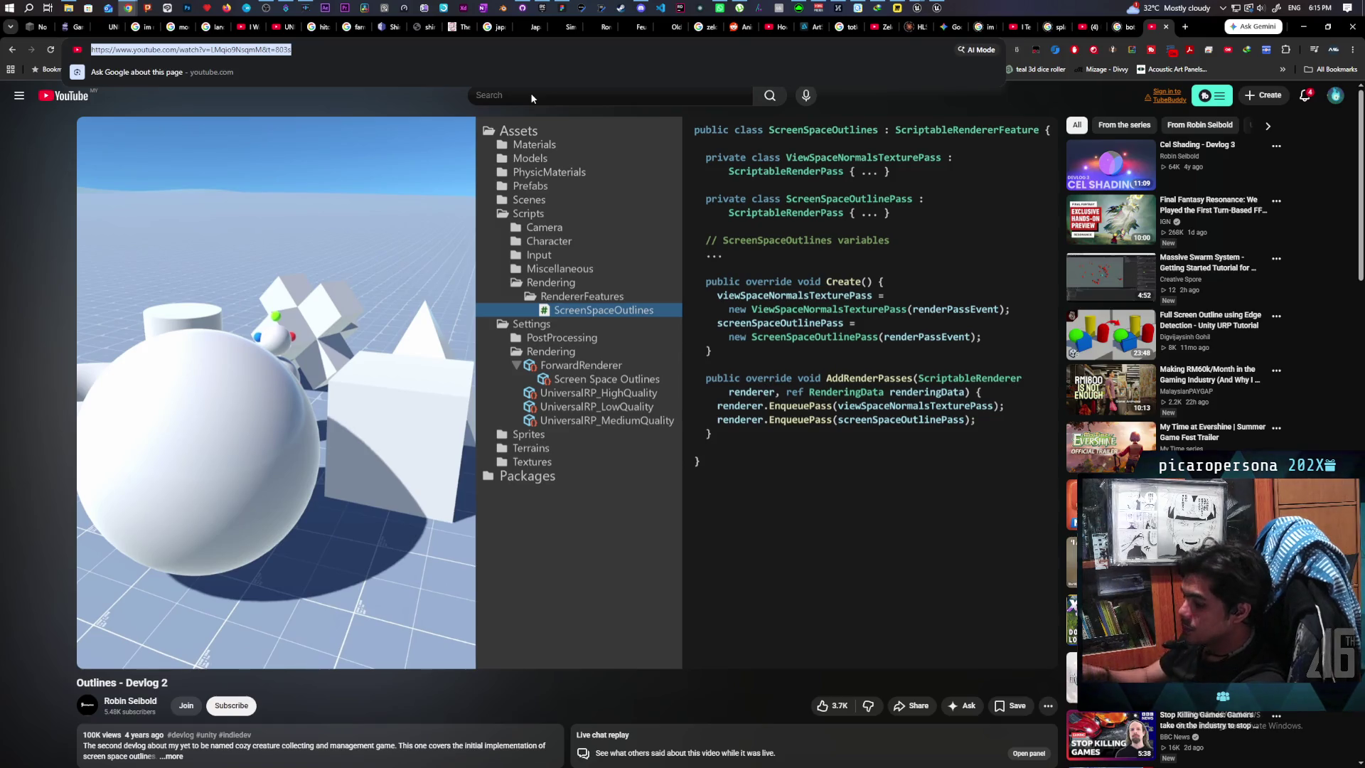
Step: Search for 'vertex normal outline ue5' and open the UE5 Outline Masterclass video
type("vert")
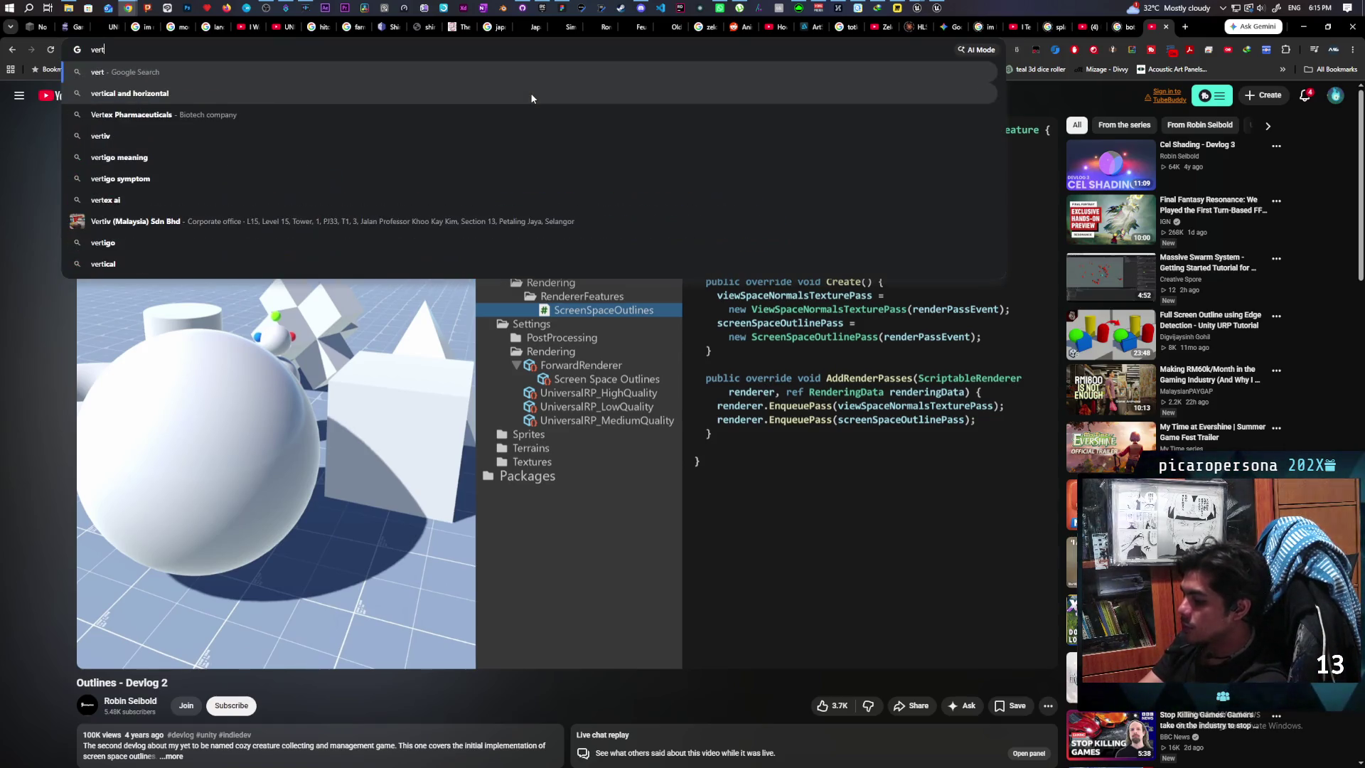
type("ex nor")
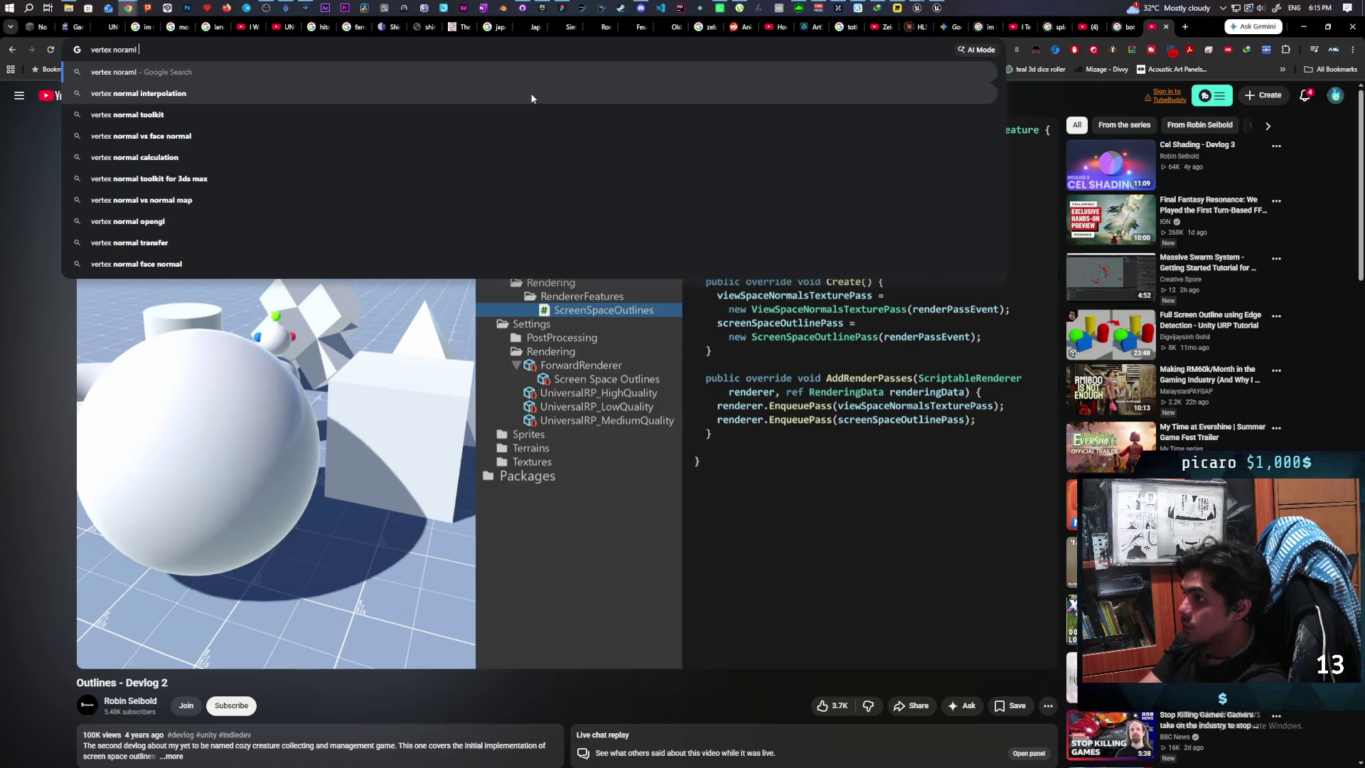
type("mal outline ue5")
key("Return")
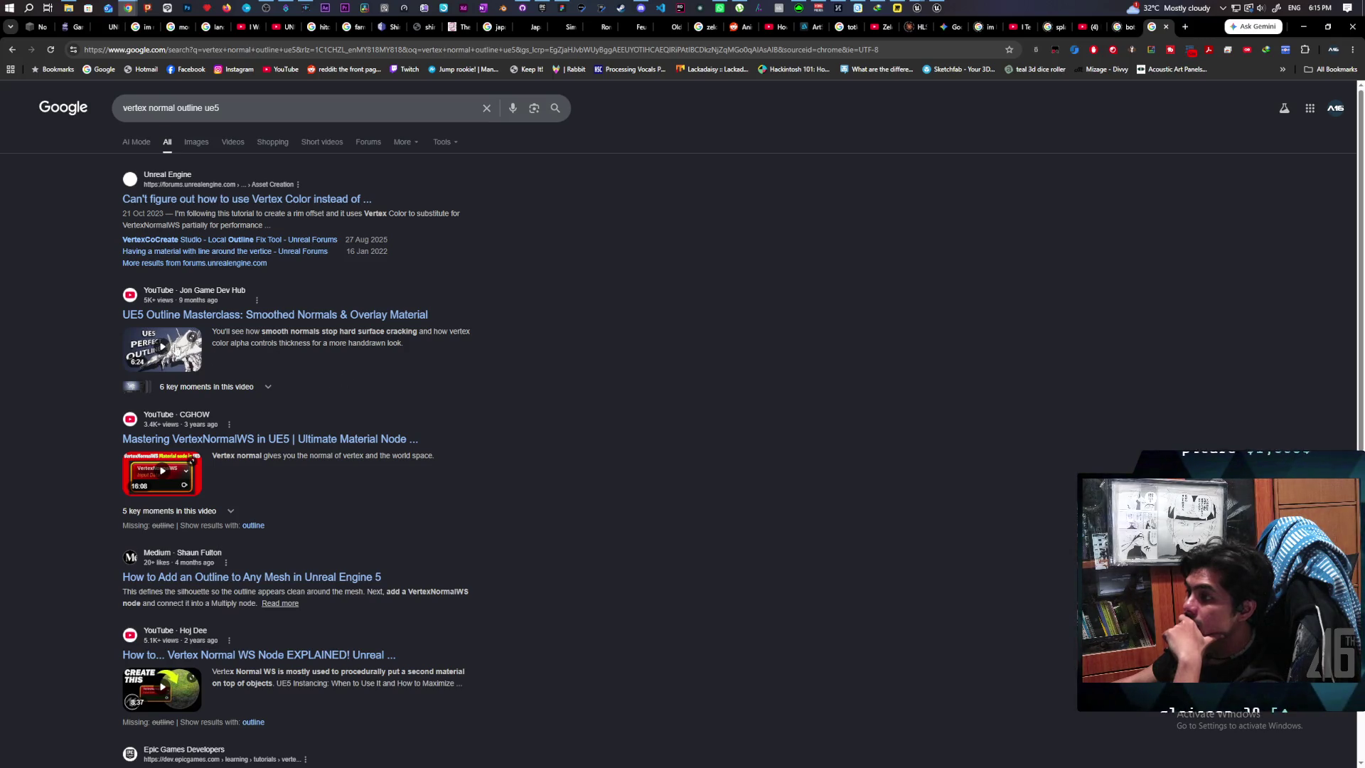
left_click(213, 316)
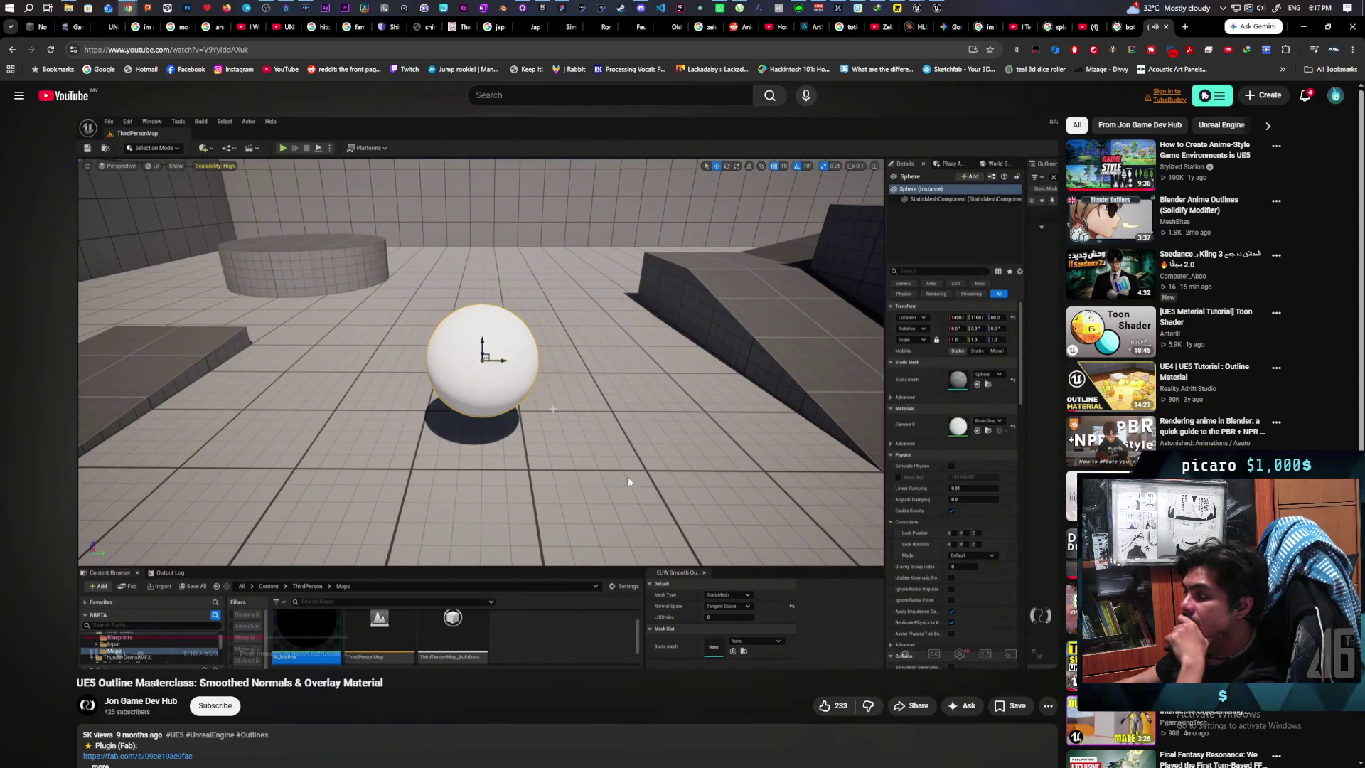
Step: Pause the masterclass at 1:12 and switch to the UE4 | UE5 Tutorial : Outline Material video
left_click(709, 385)
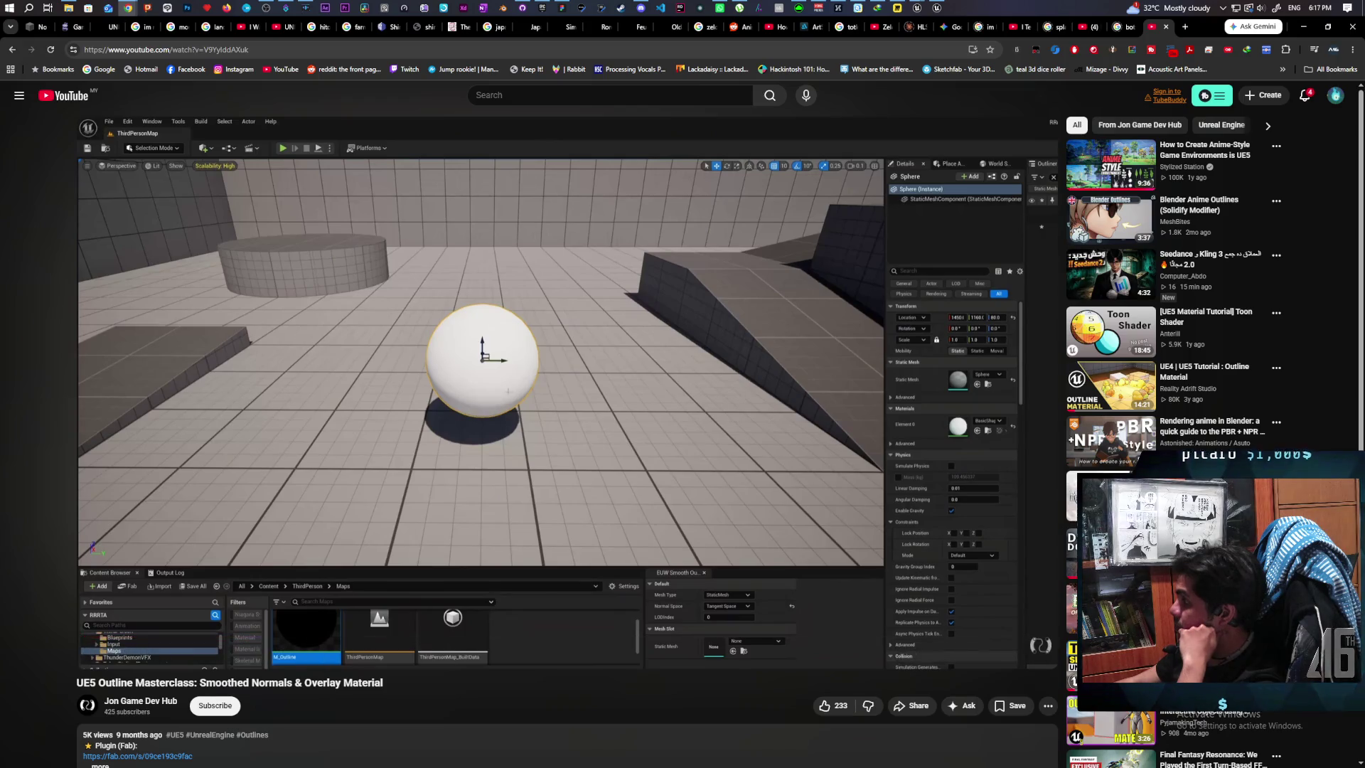
left_click(1139, 395)
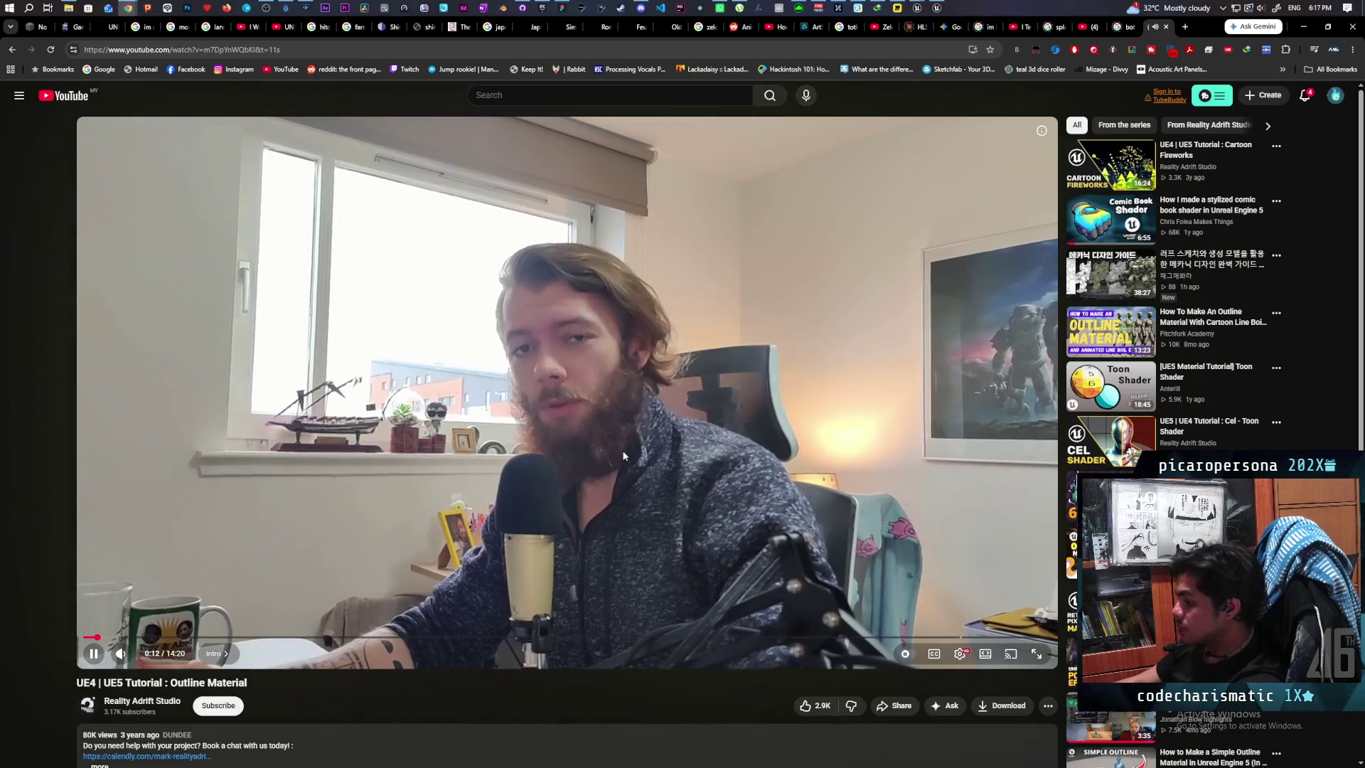
Step: Skip the Outline Material tutorial forward in ten-second jumps to 7:29
key("l")
key("l")
key("l")
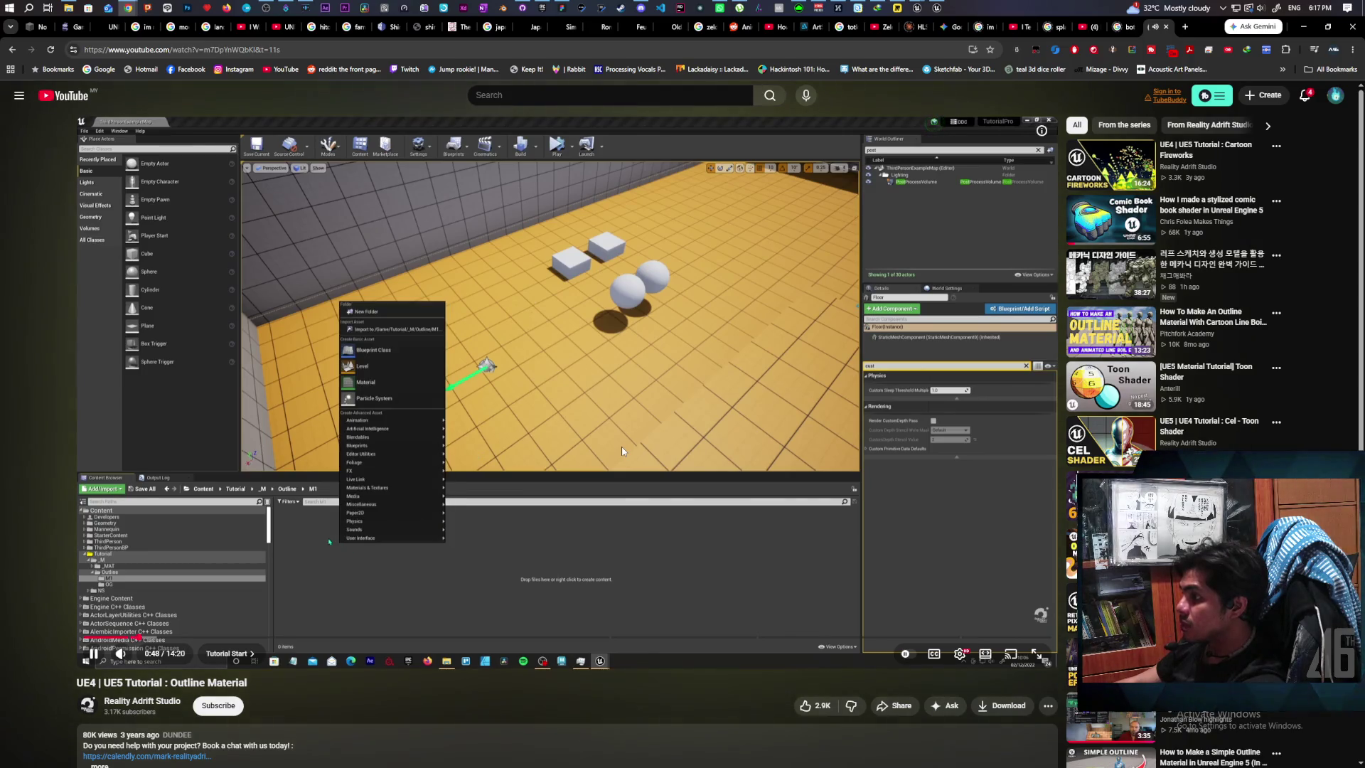
key("l")
key("l")
key("l")
key("l")
key("l")
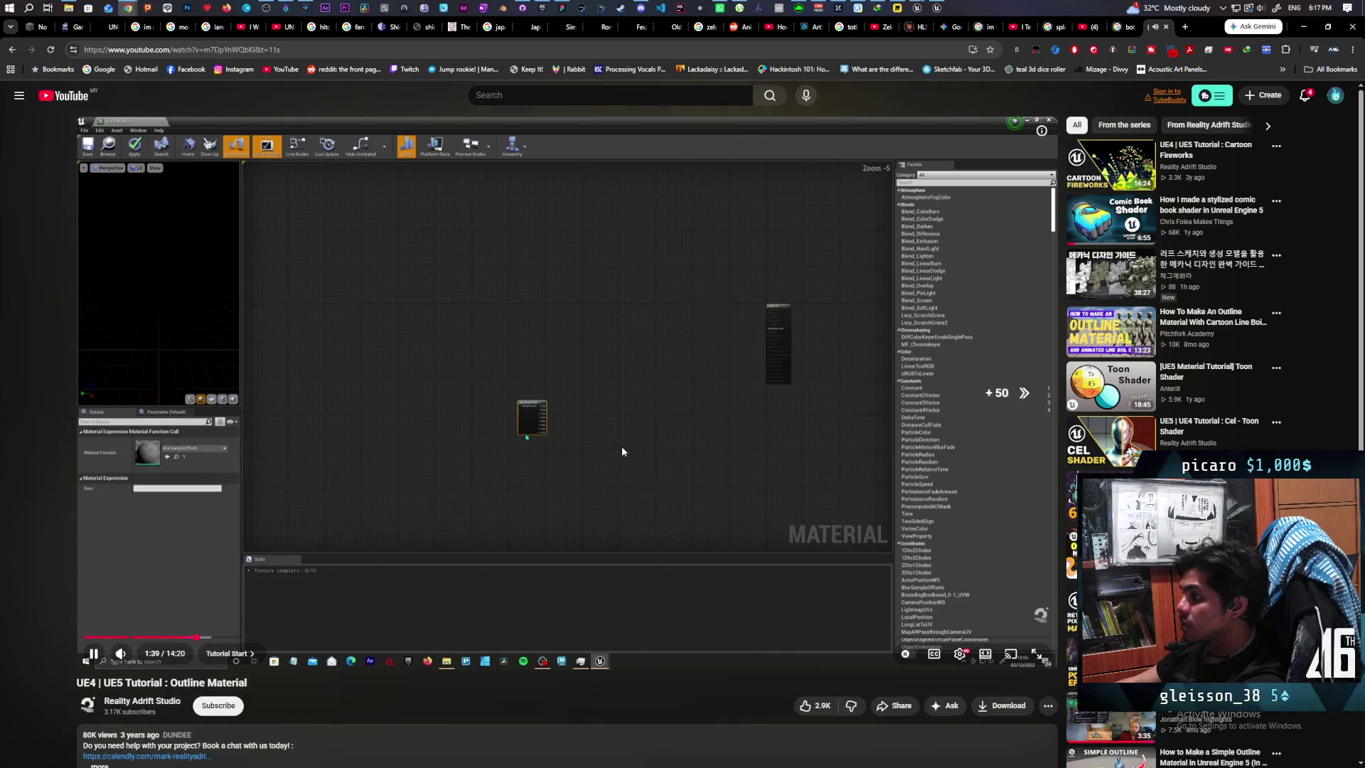
key("l")
key("l")
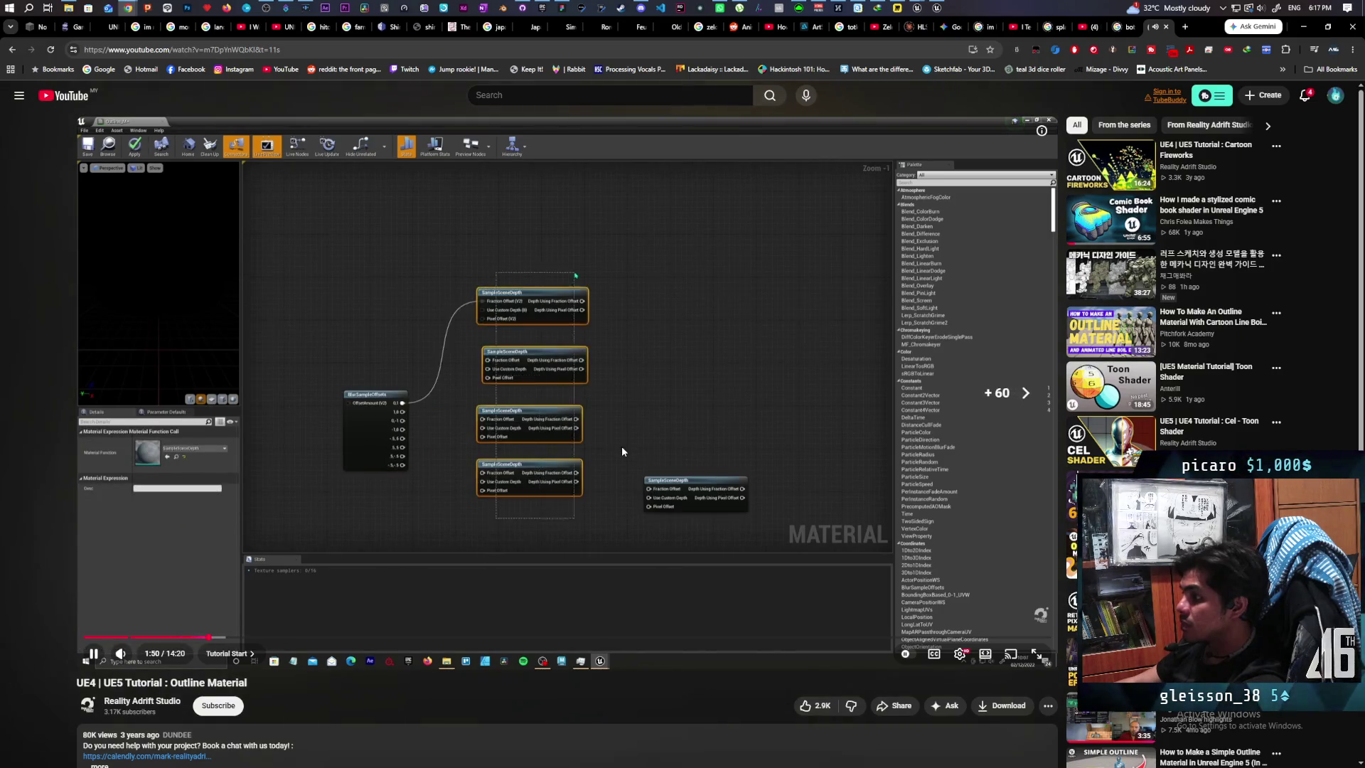
key("l")
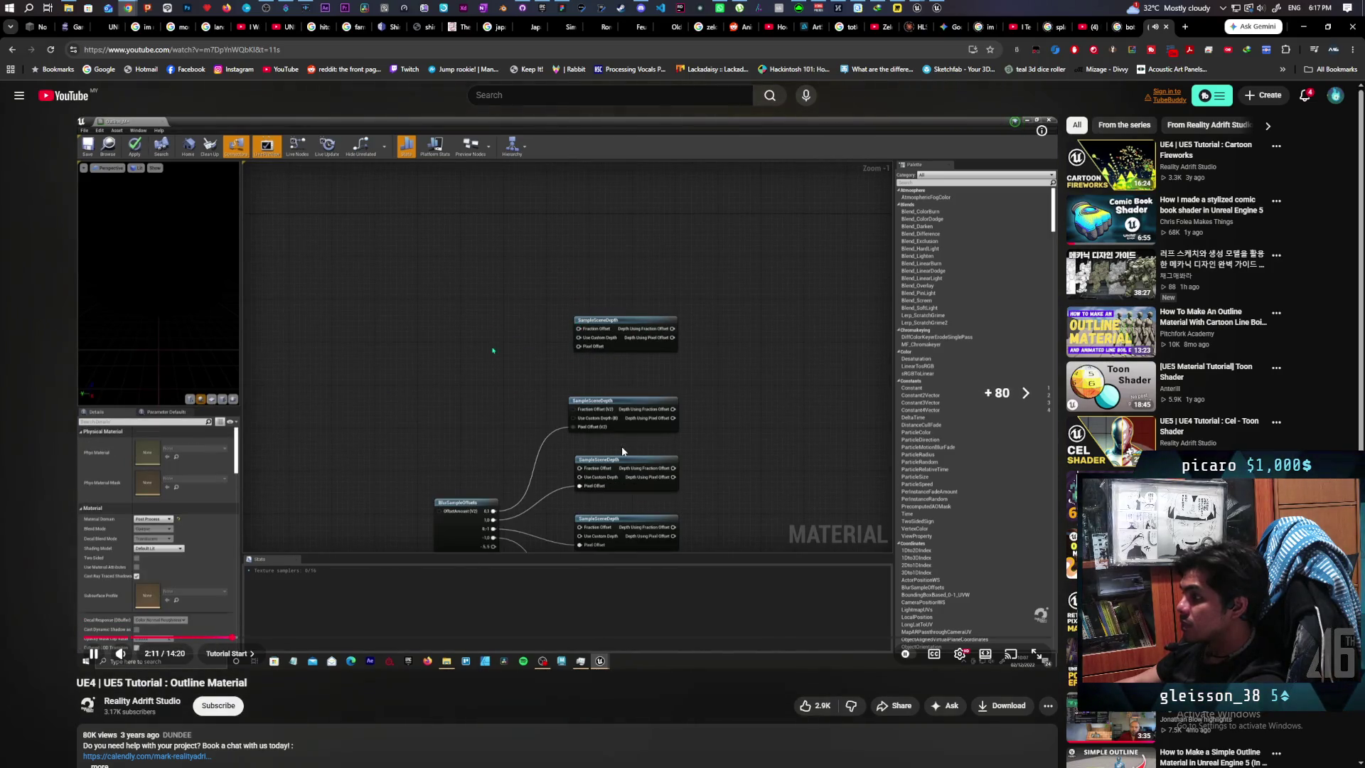
key("l")
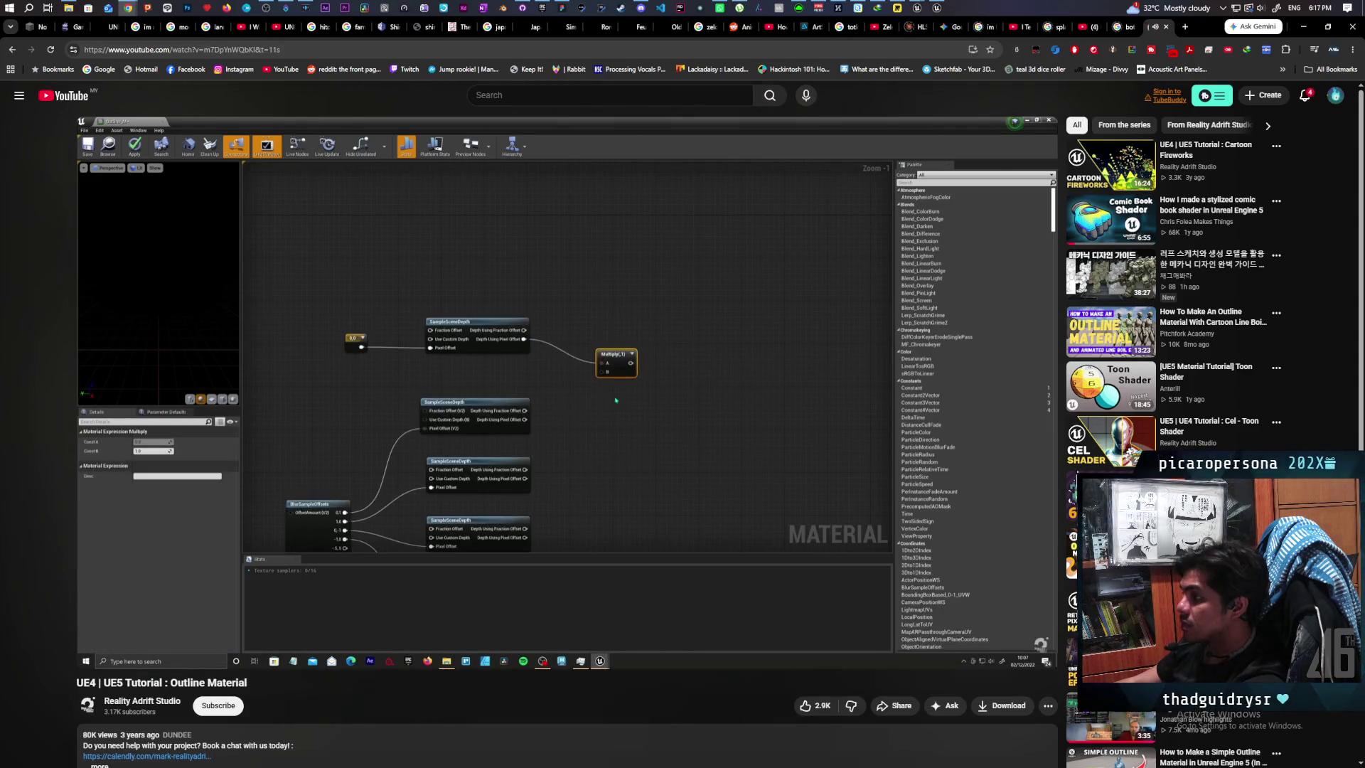
key("l")
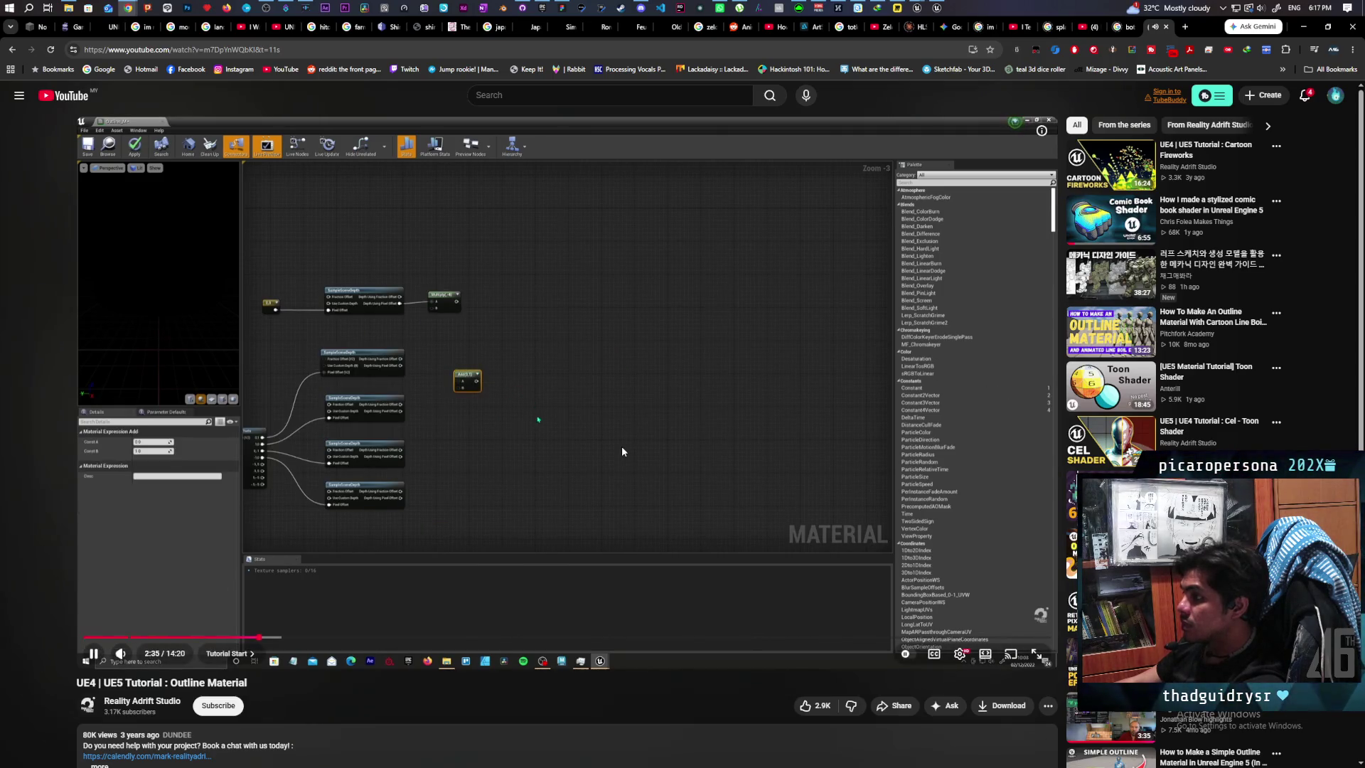
key("l")
key("l")
key("l")
key("l")
key("l")
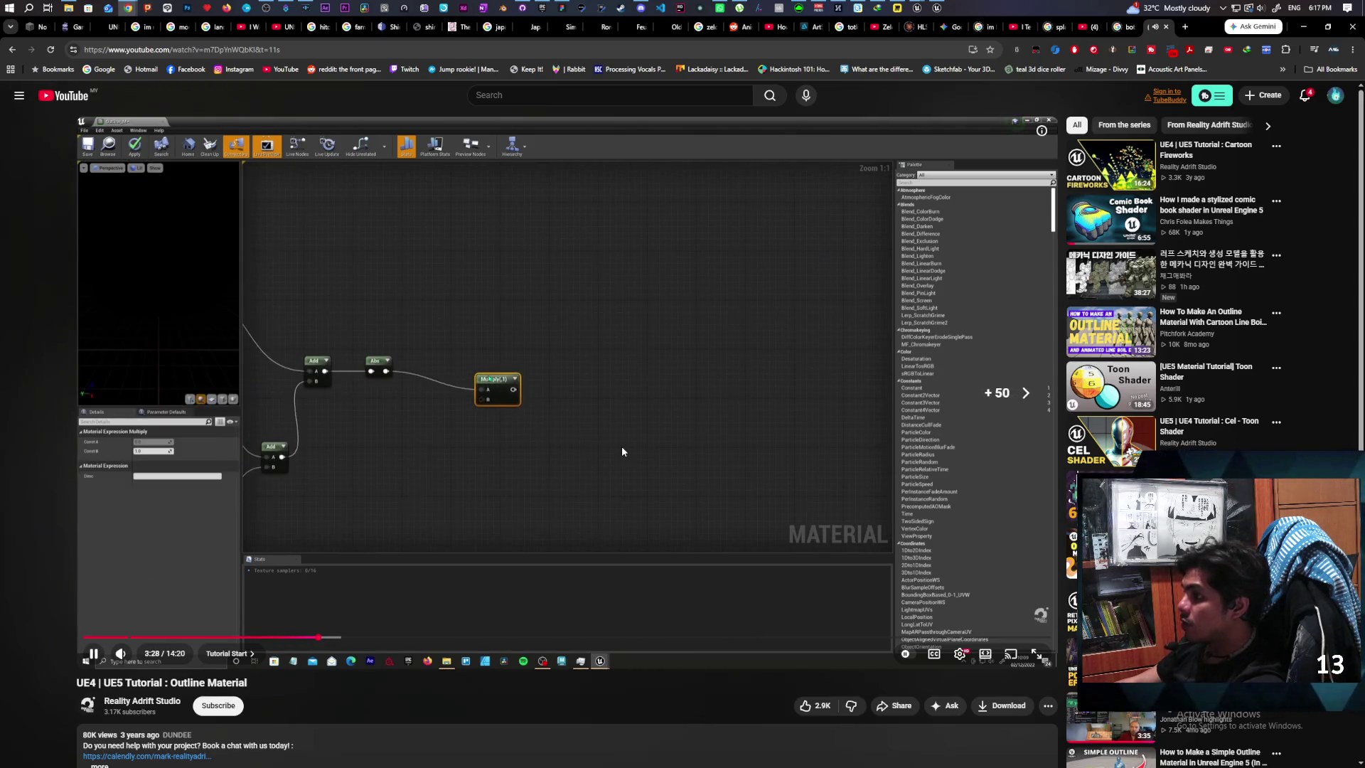
key("l")
key("l")
key("l")
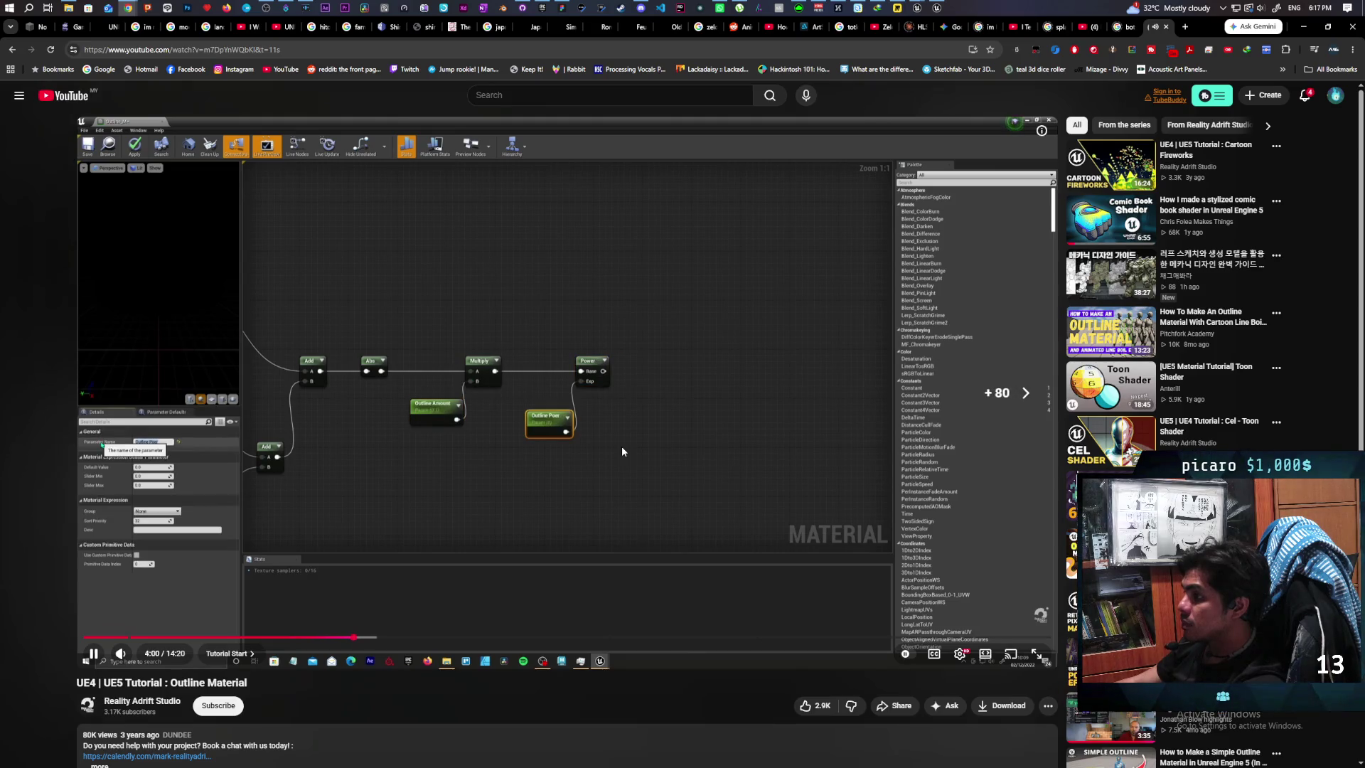
key("l")
key("l")
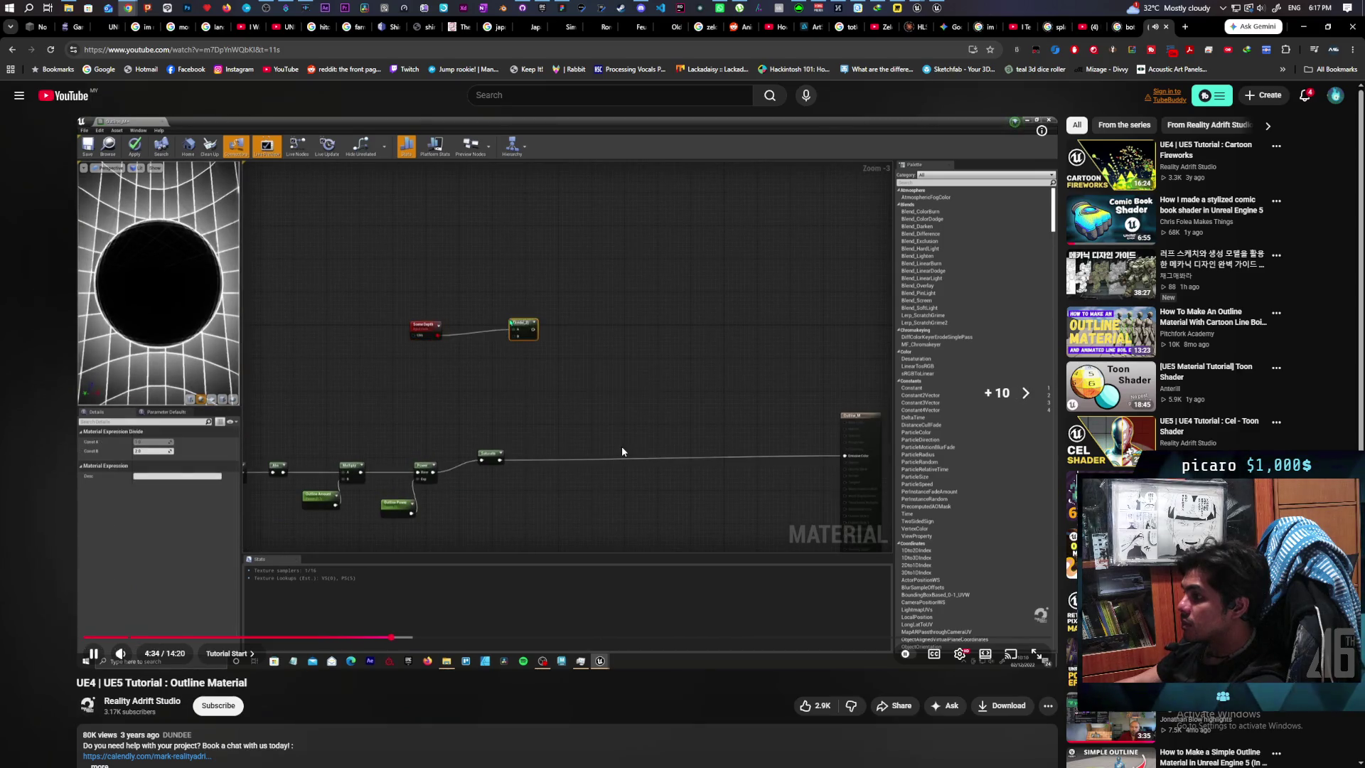
key("l")
key("l")
key("l")
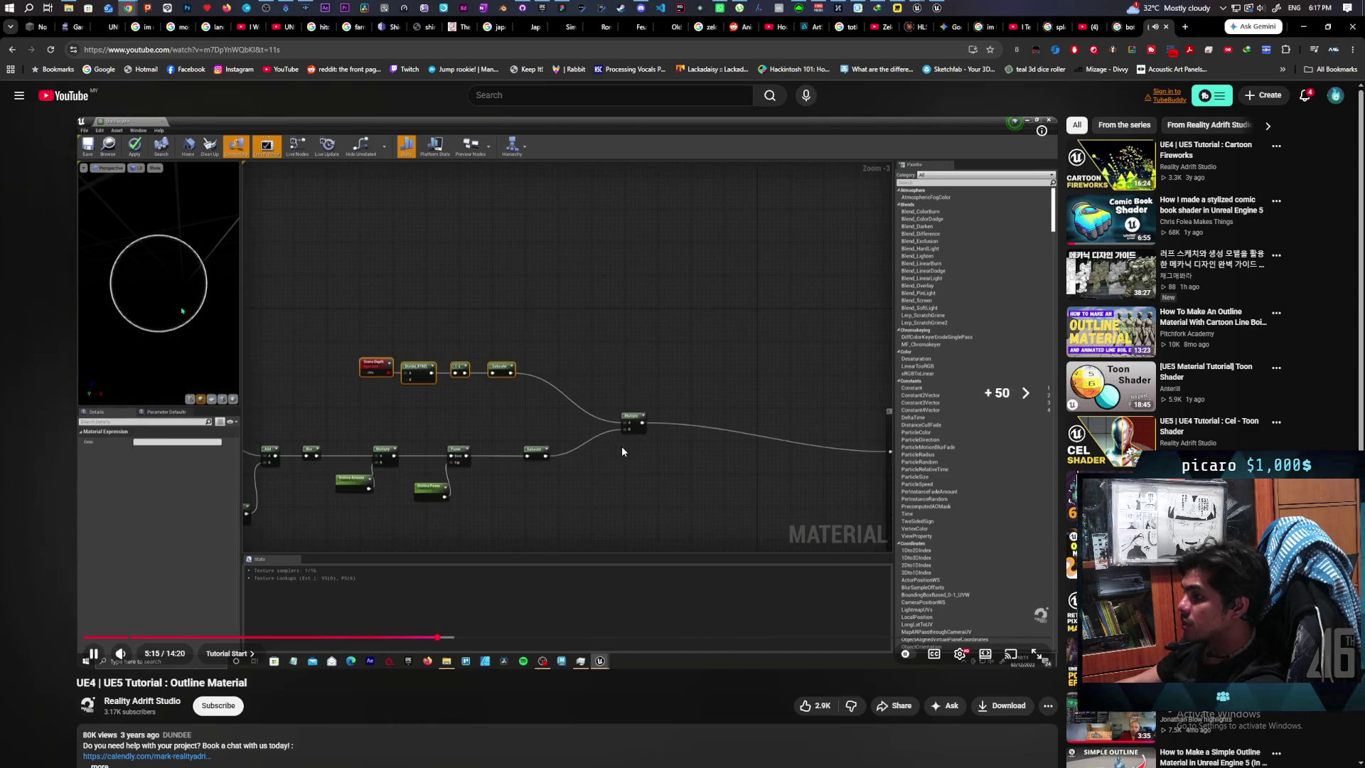
key("l")
key("l")
key("l")
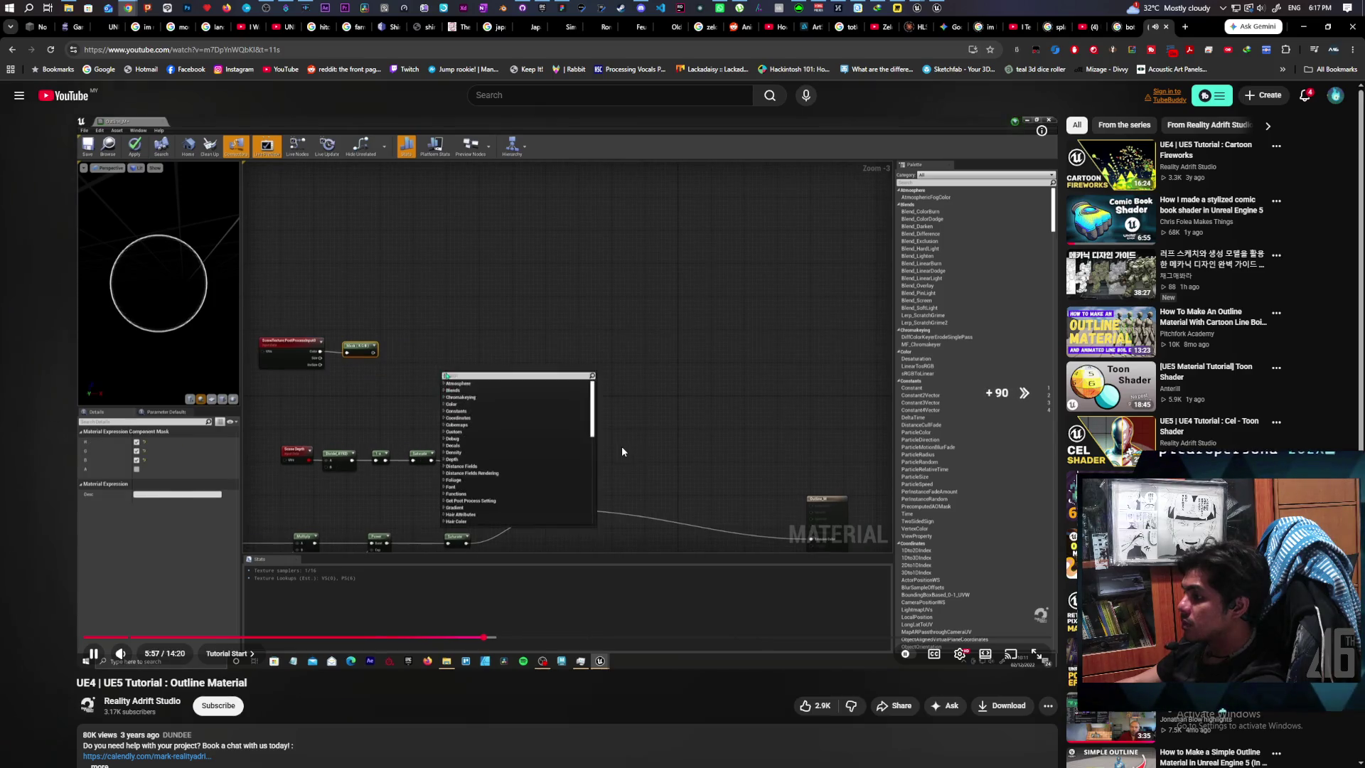
key("l")
key("l")
key("l")
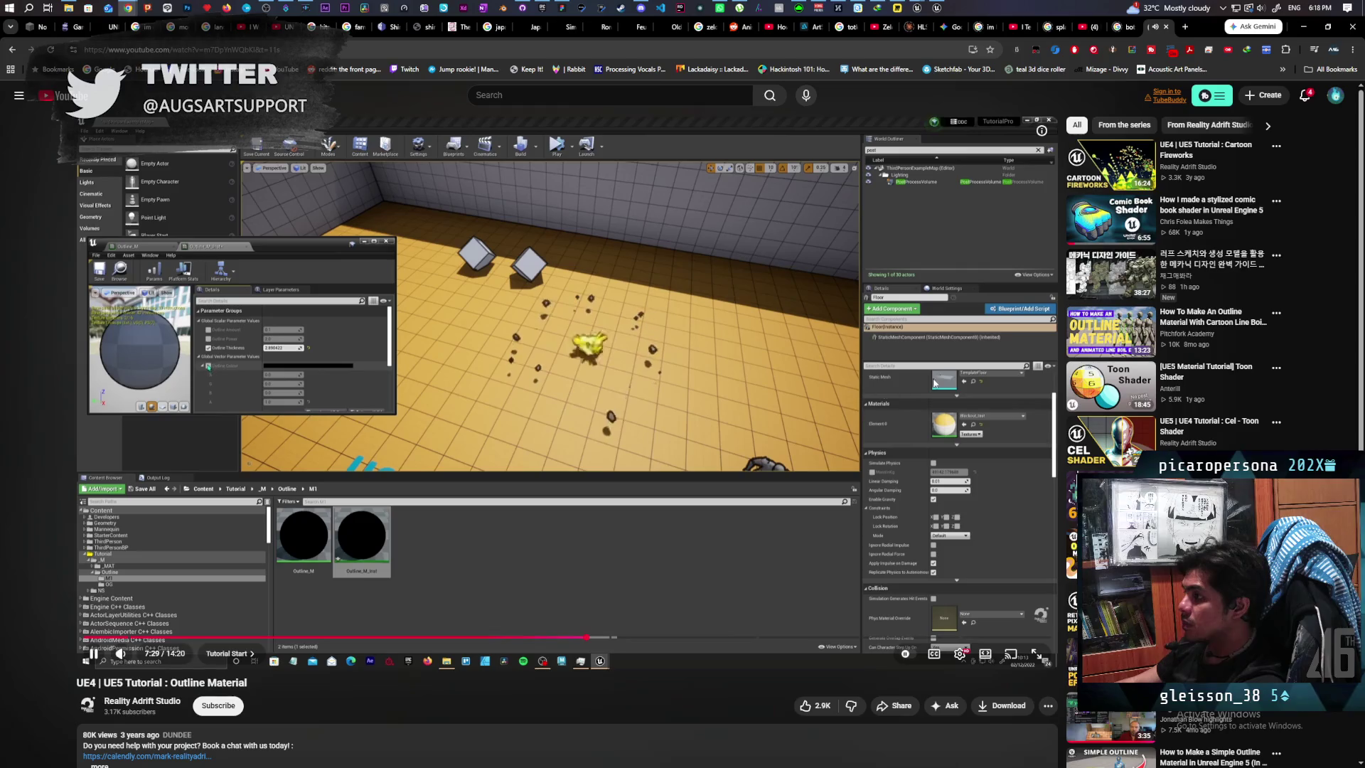
Step: Pause on the level demo, then skip through the custom depth and colour mask chapters
left_click(533, 381)
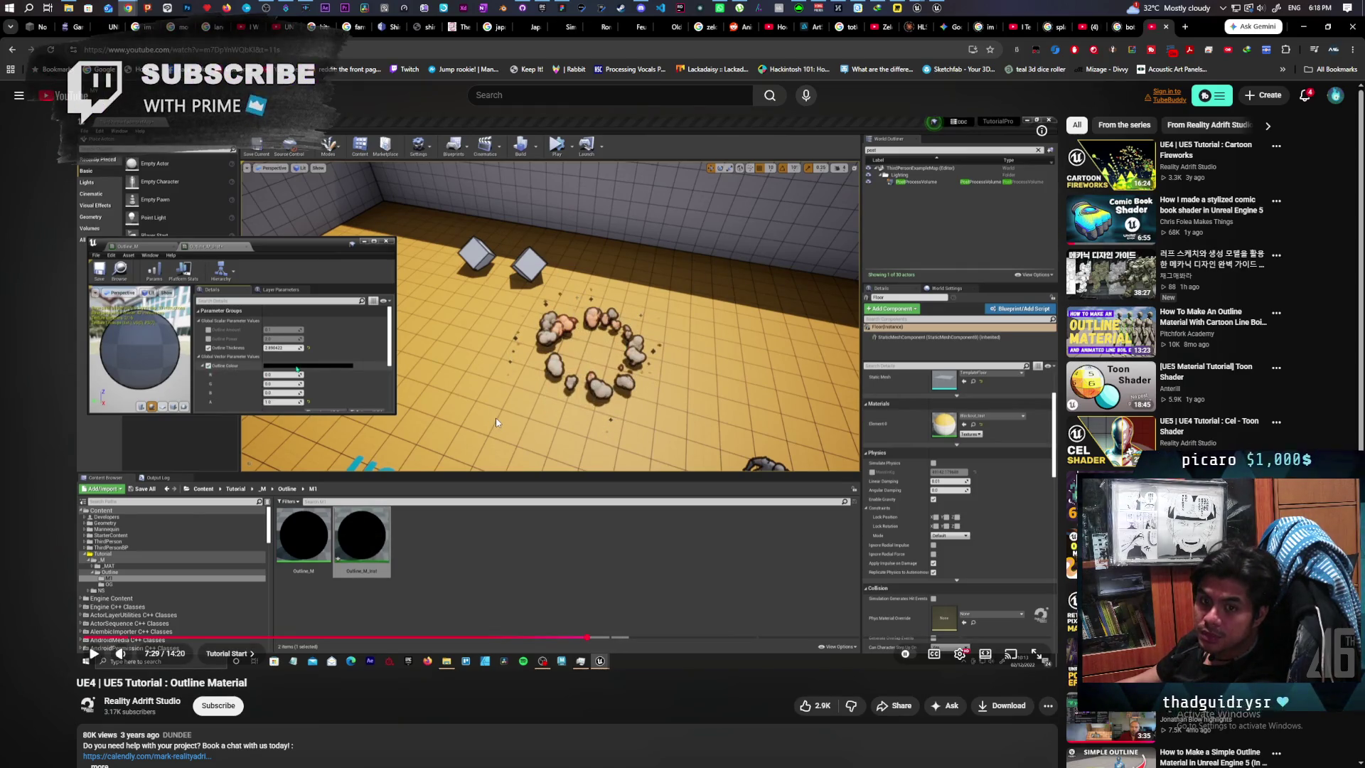
key("l")
key("l")
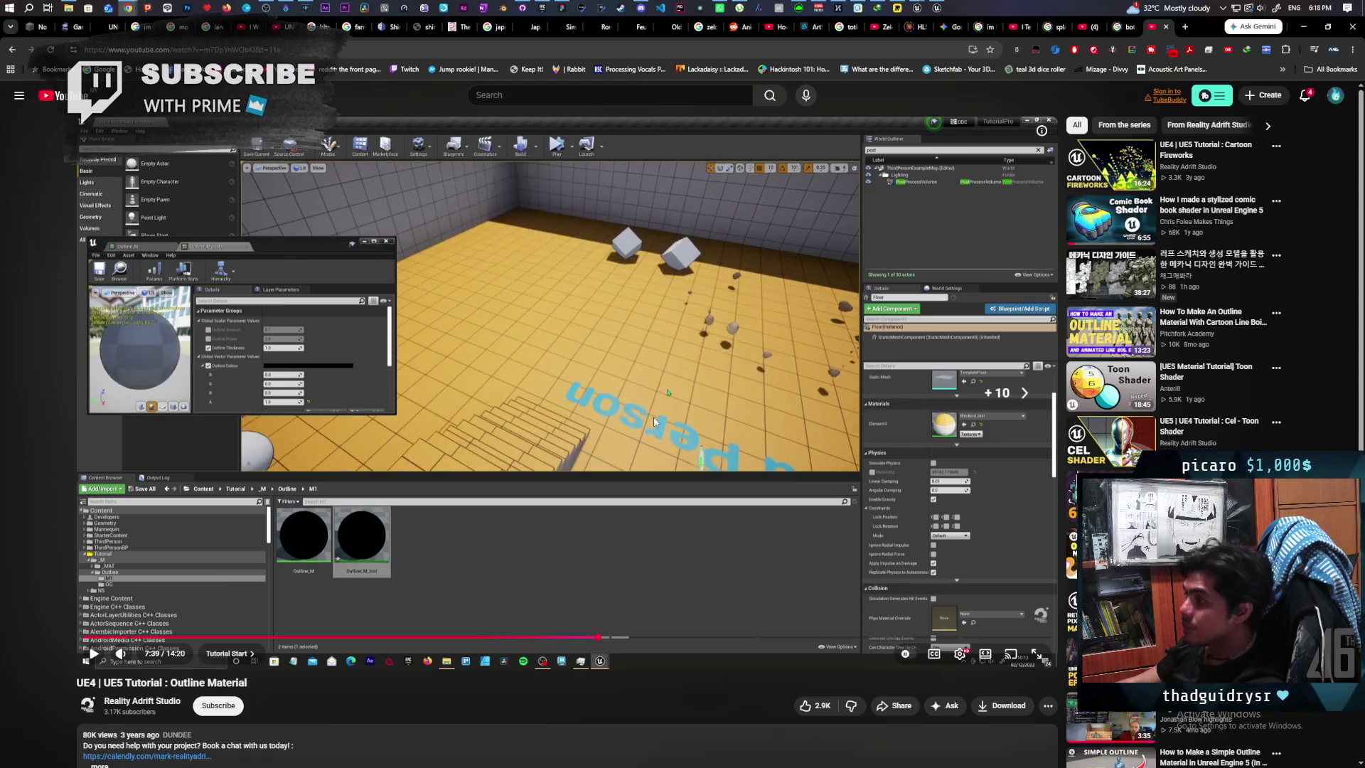
left_click(653, 422)
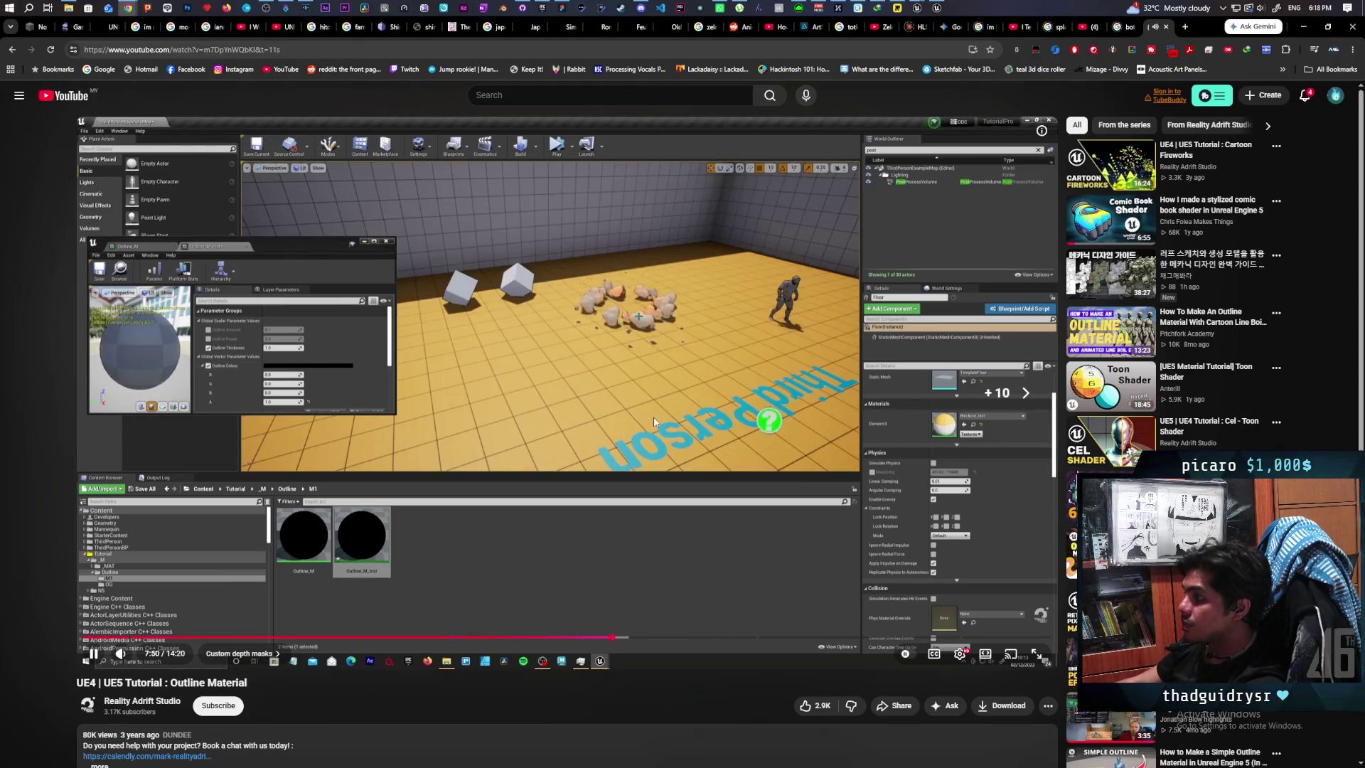
key("l")
key("l")
key("l")
key("l")
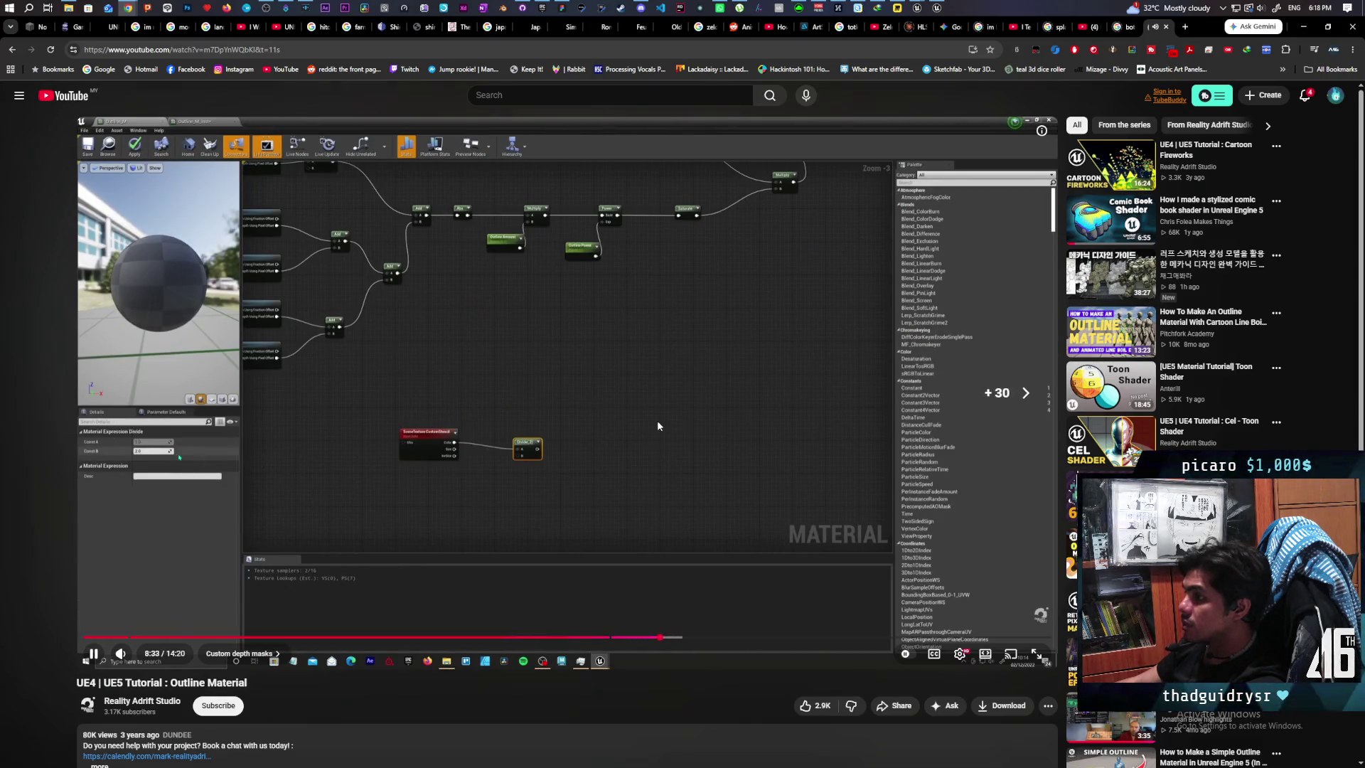
key("l")
key("l")
key("l")
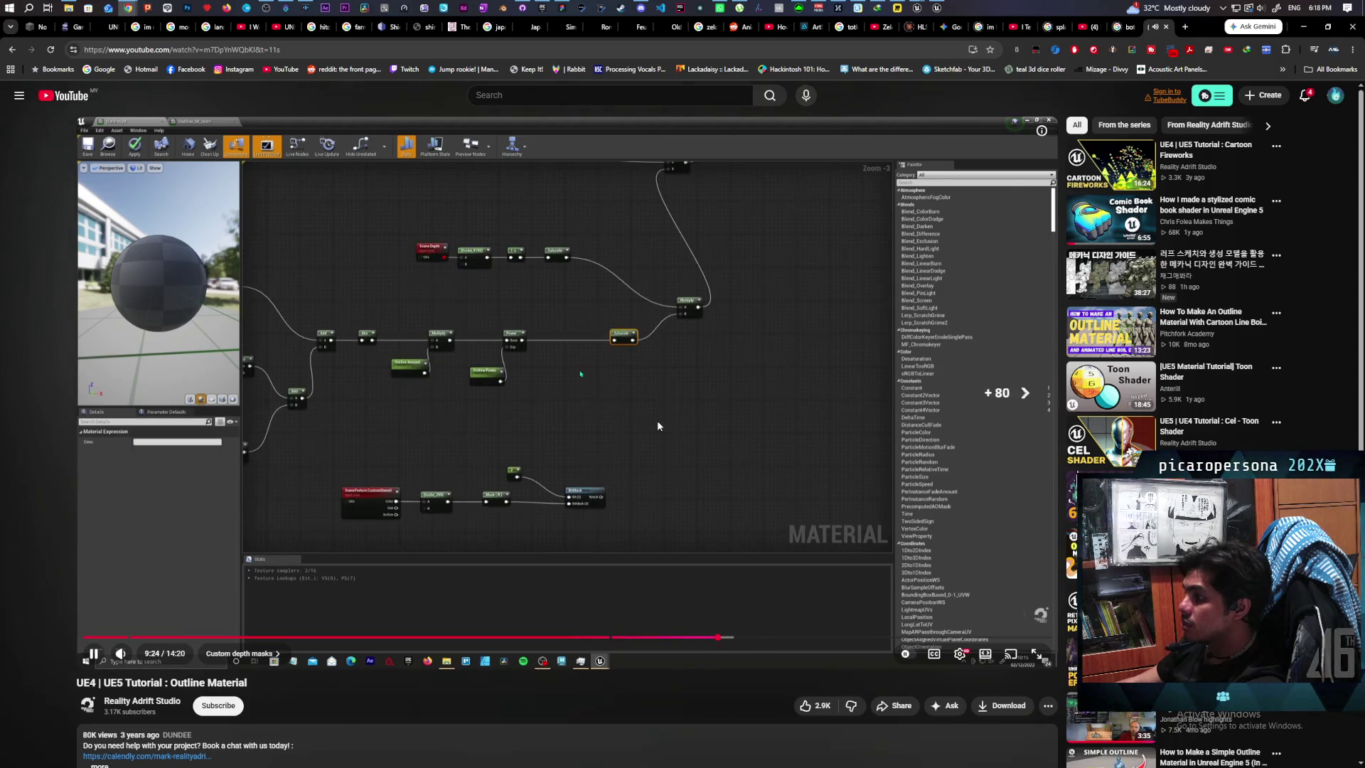
key("l")
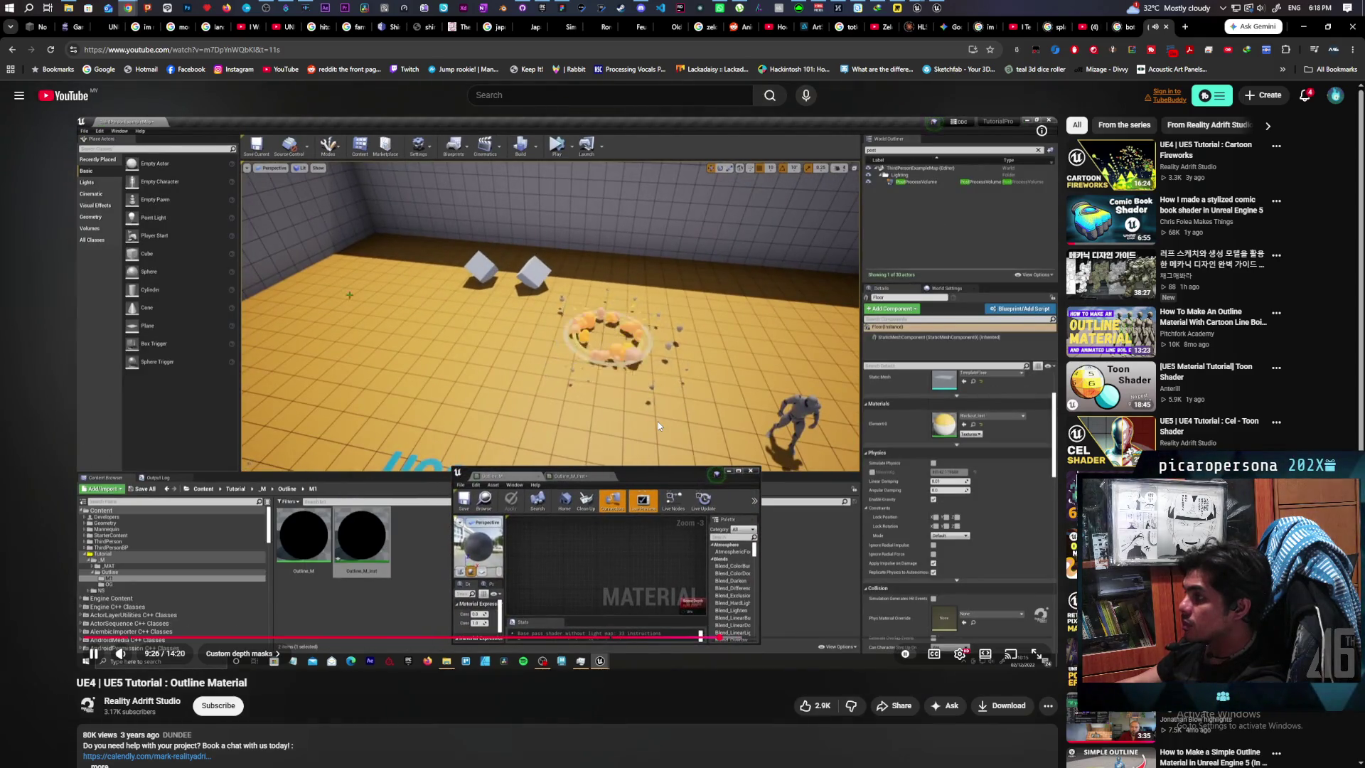
key("l")
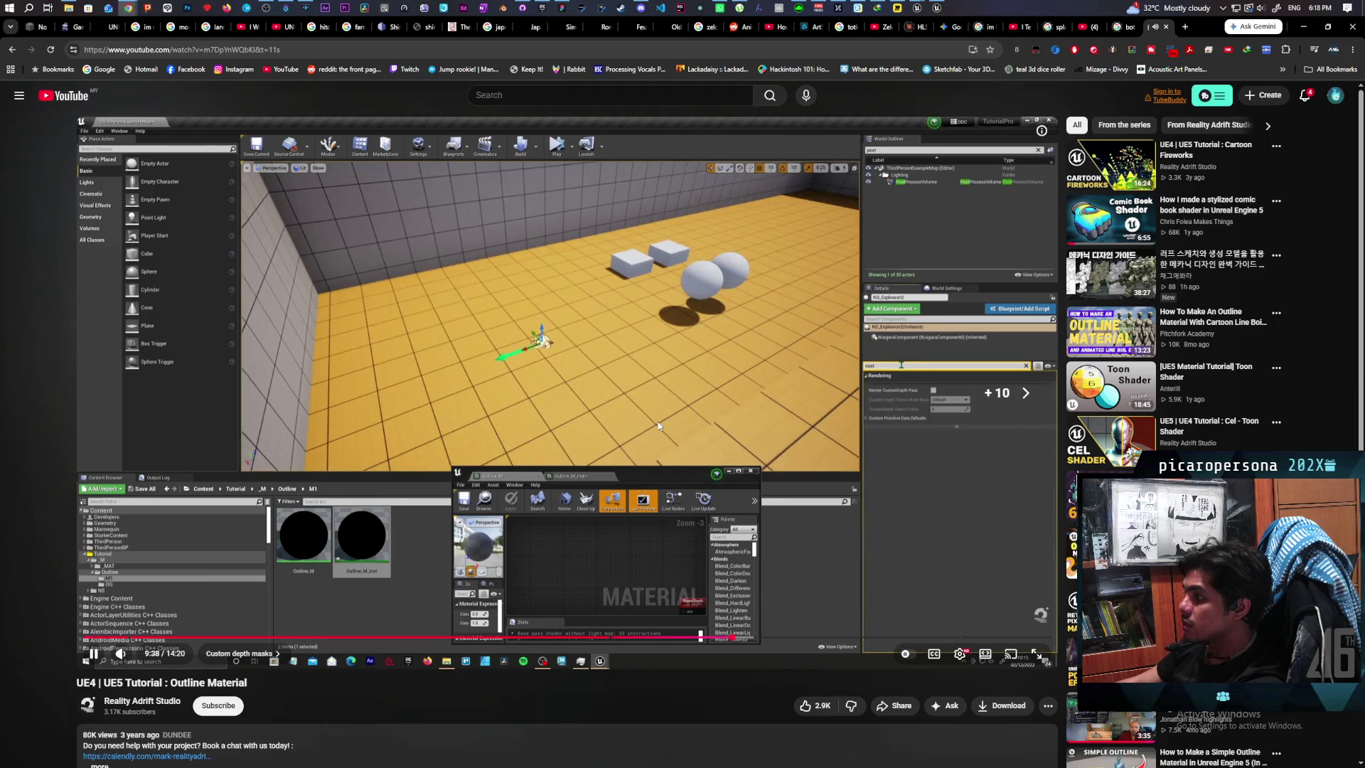
key("l")
key("l")
key("l")
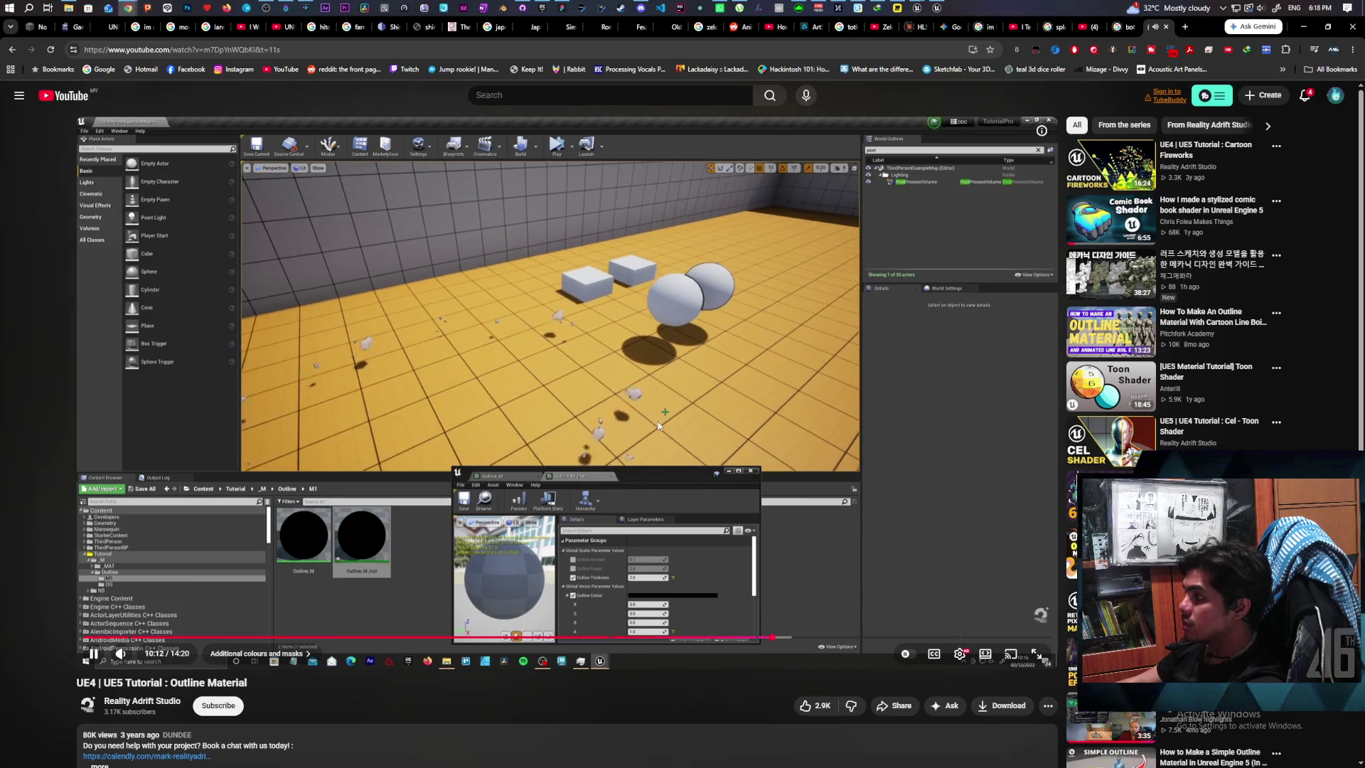
key("l")
key("l")
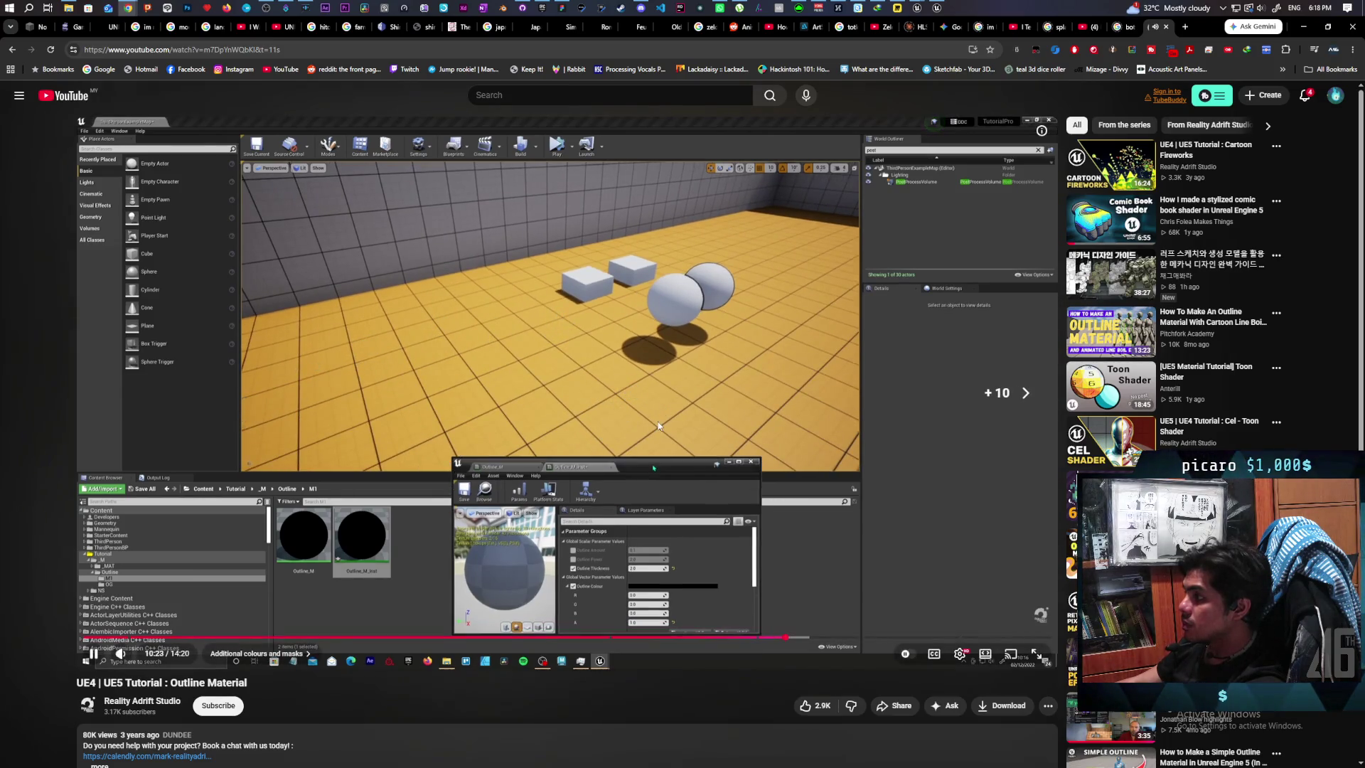
key("l")
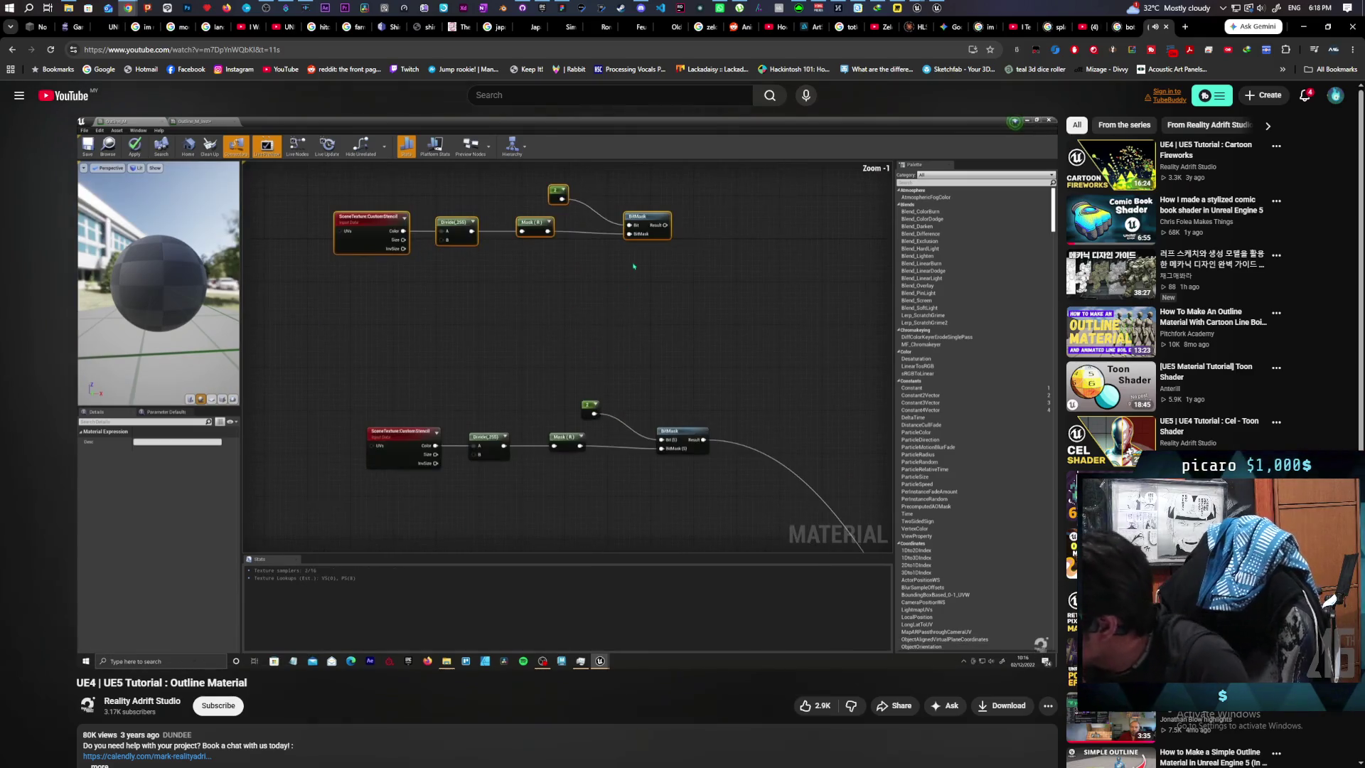
Step: Skip past the potential-issue chapter to the end and open the Cartoon Line Boil outline tutorial
left_click(684, 410)
left_click(684, 411)
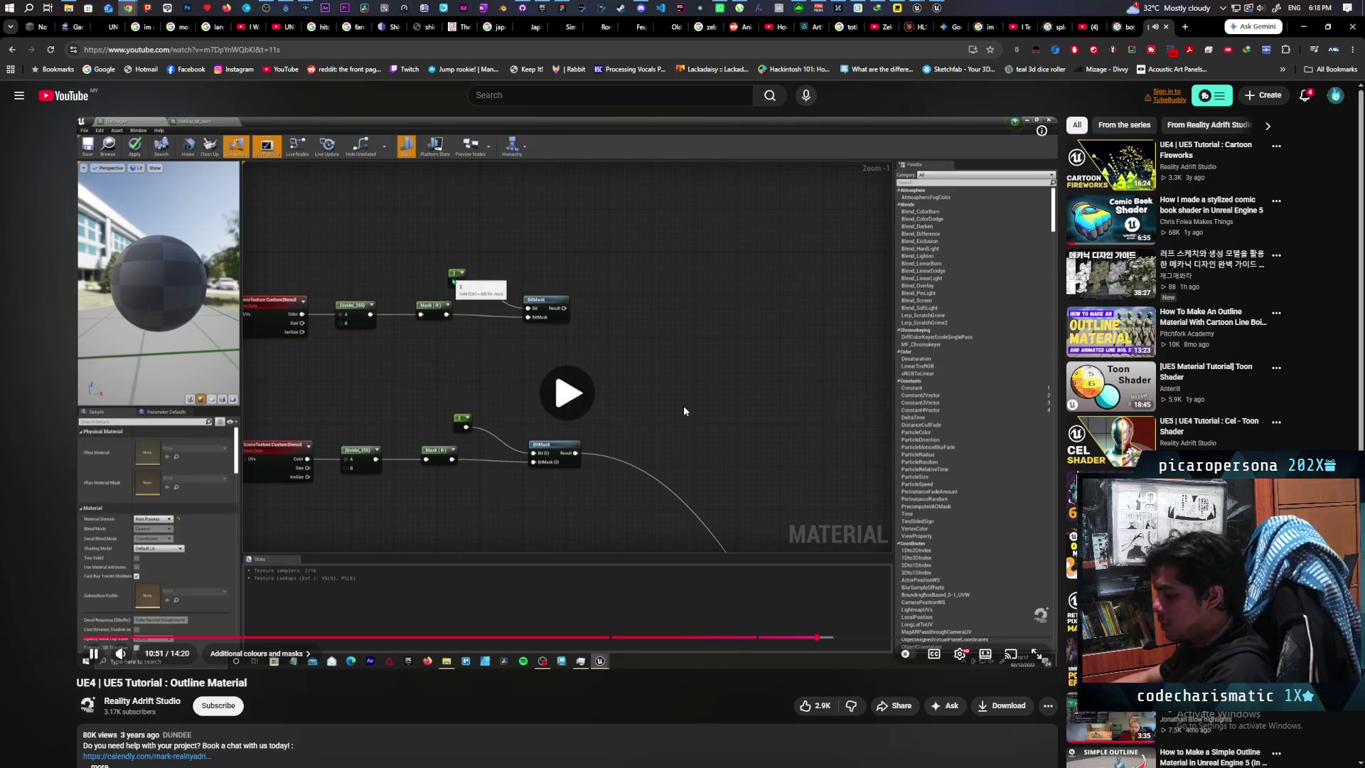
key("l")
key("l")
key("l")
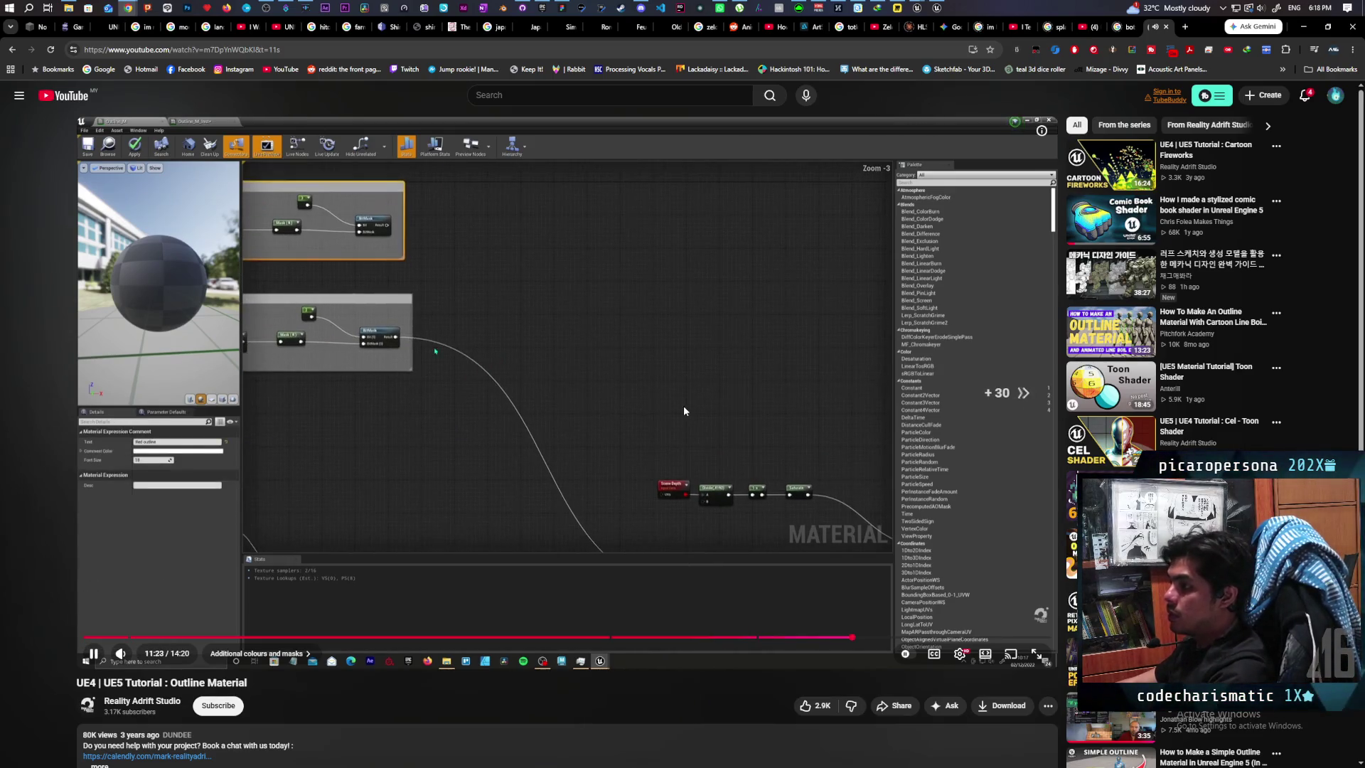
key("l")
key("l")
key("l")
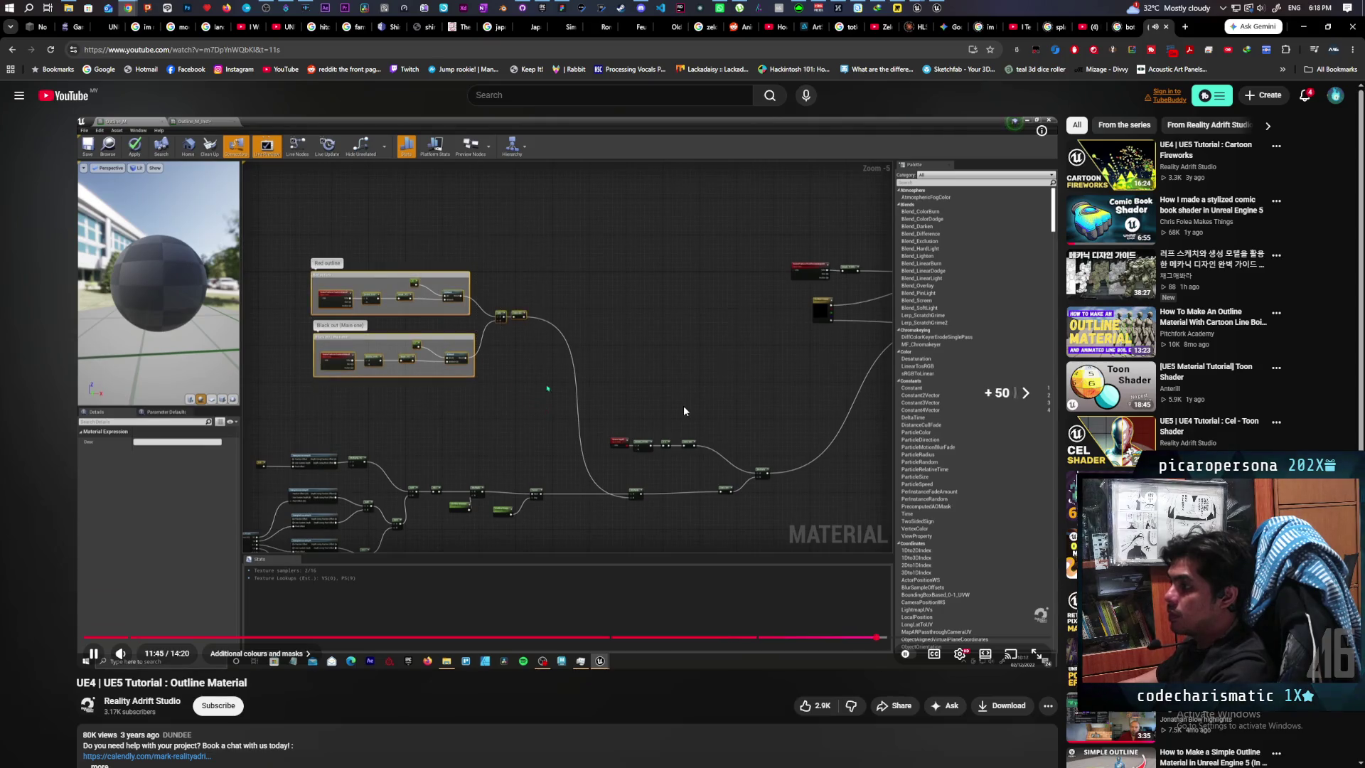
key("l")
key("l")
key("l")
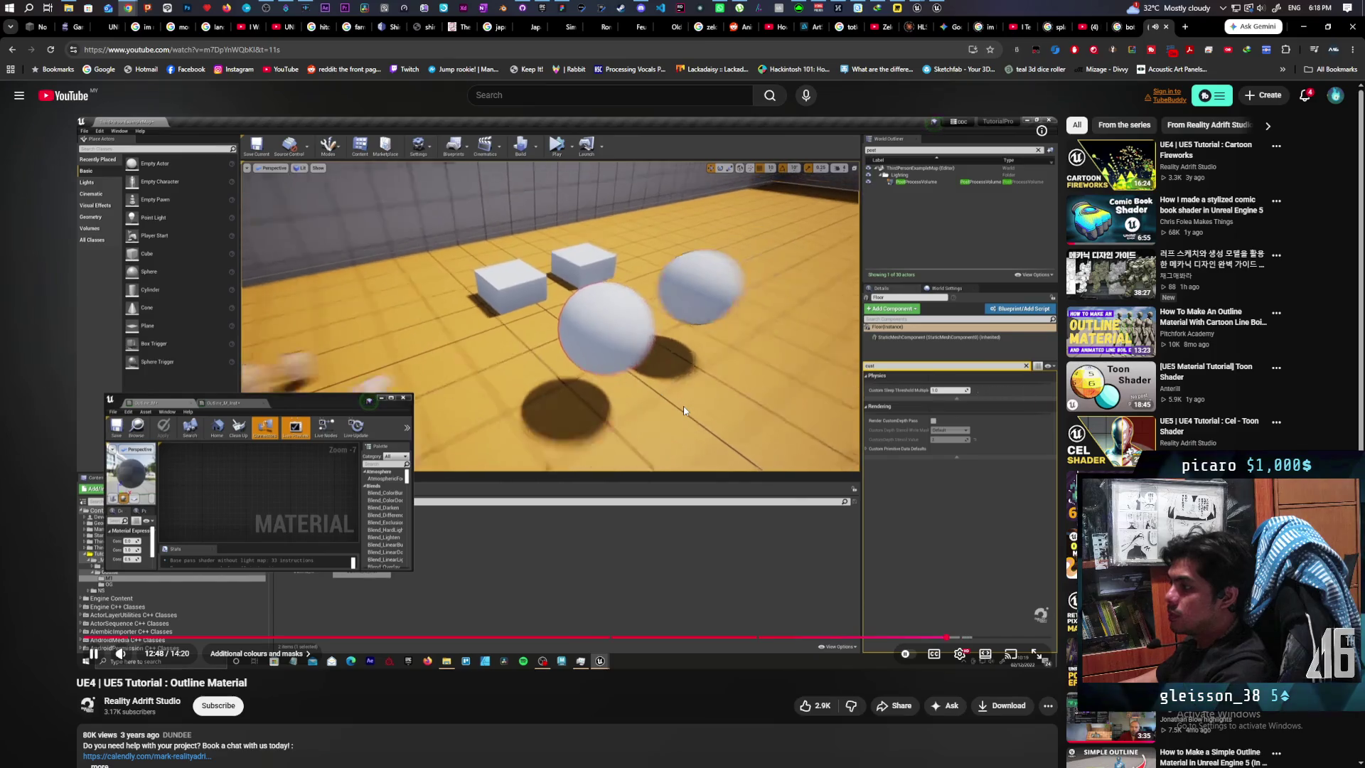
key("l")
key("l")
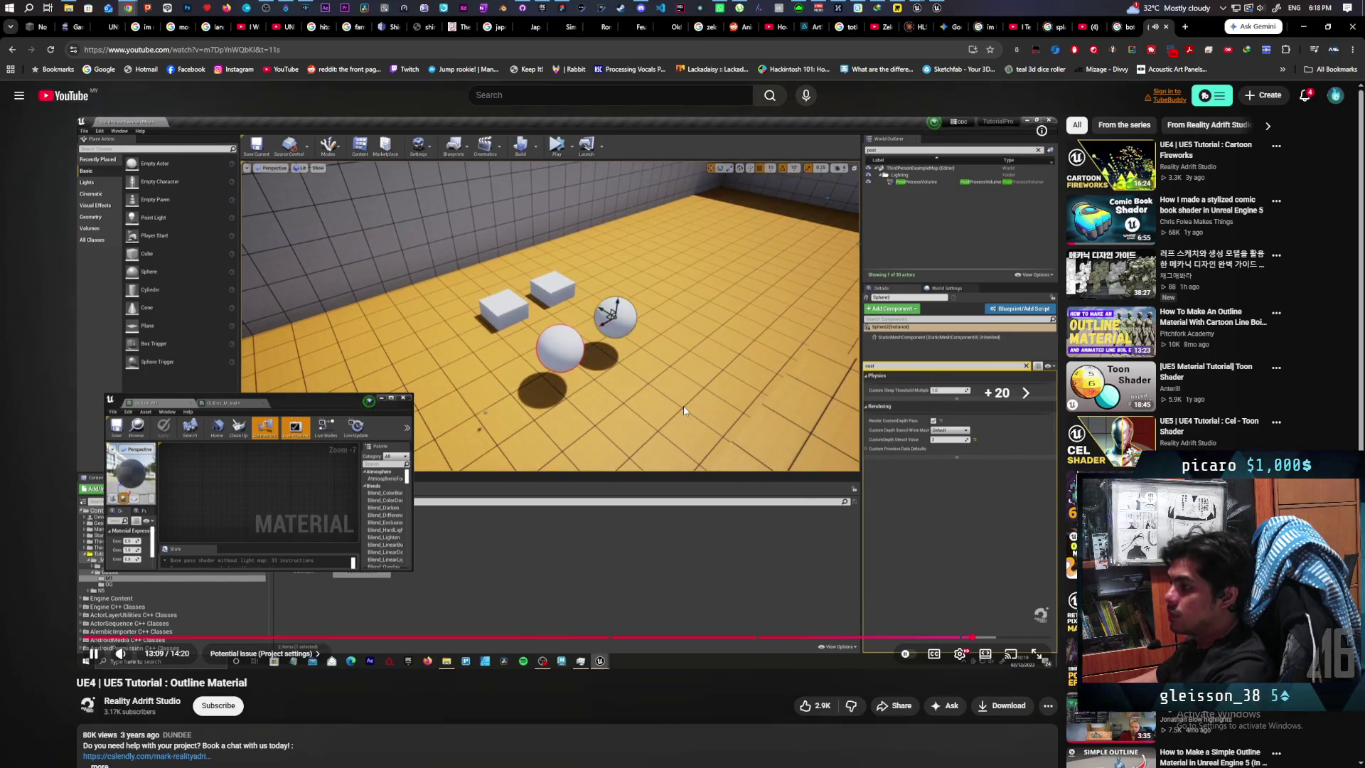
key("l")
key("l")
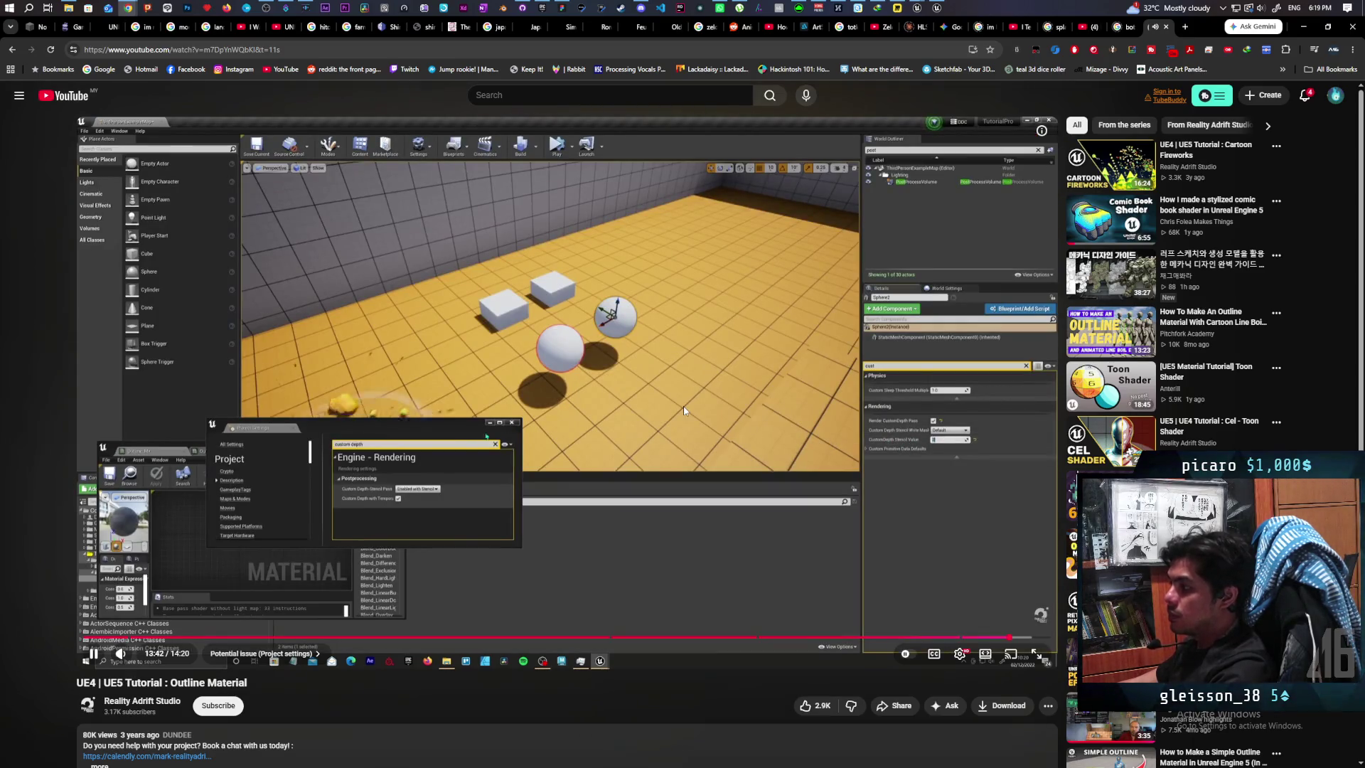
key("l")
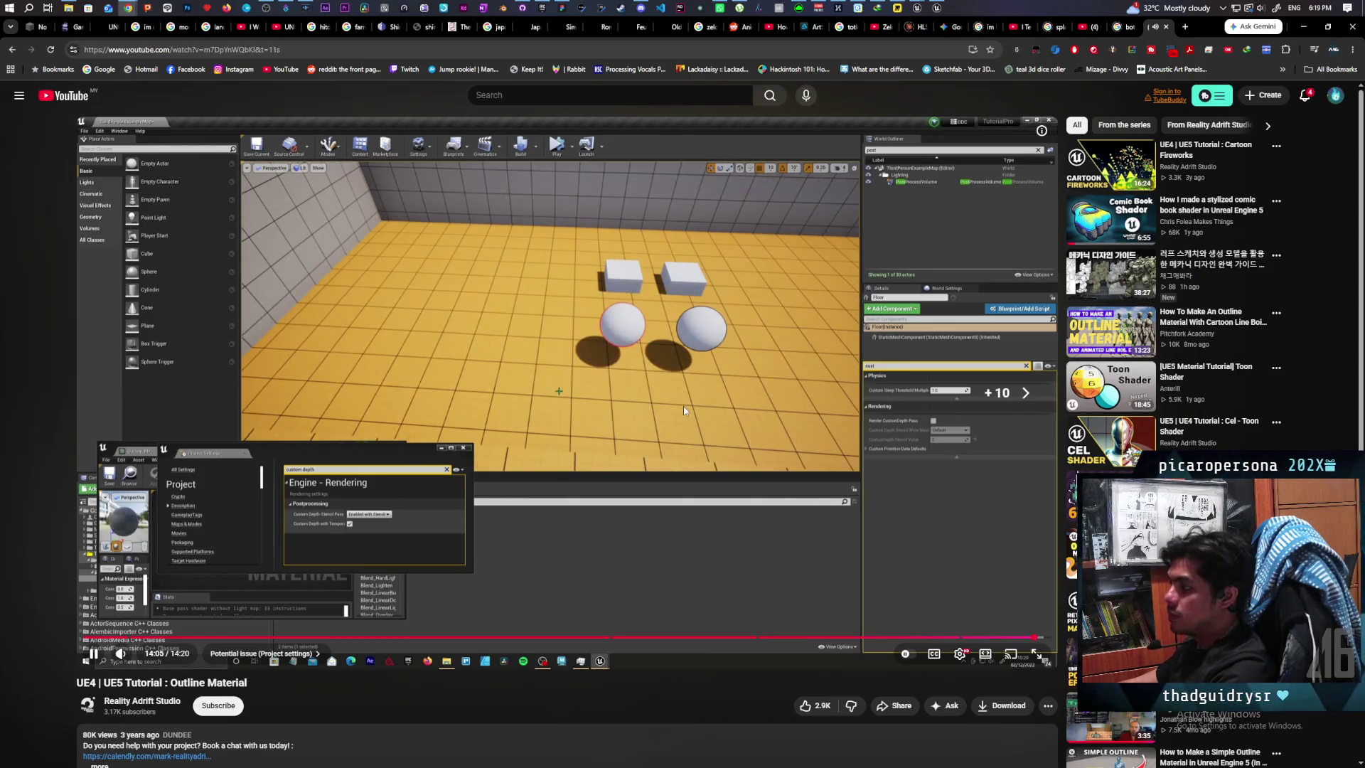
key("l")
key("l")
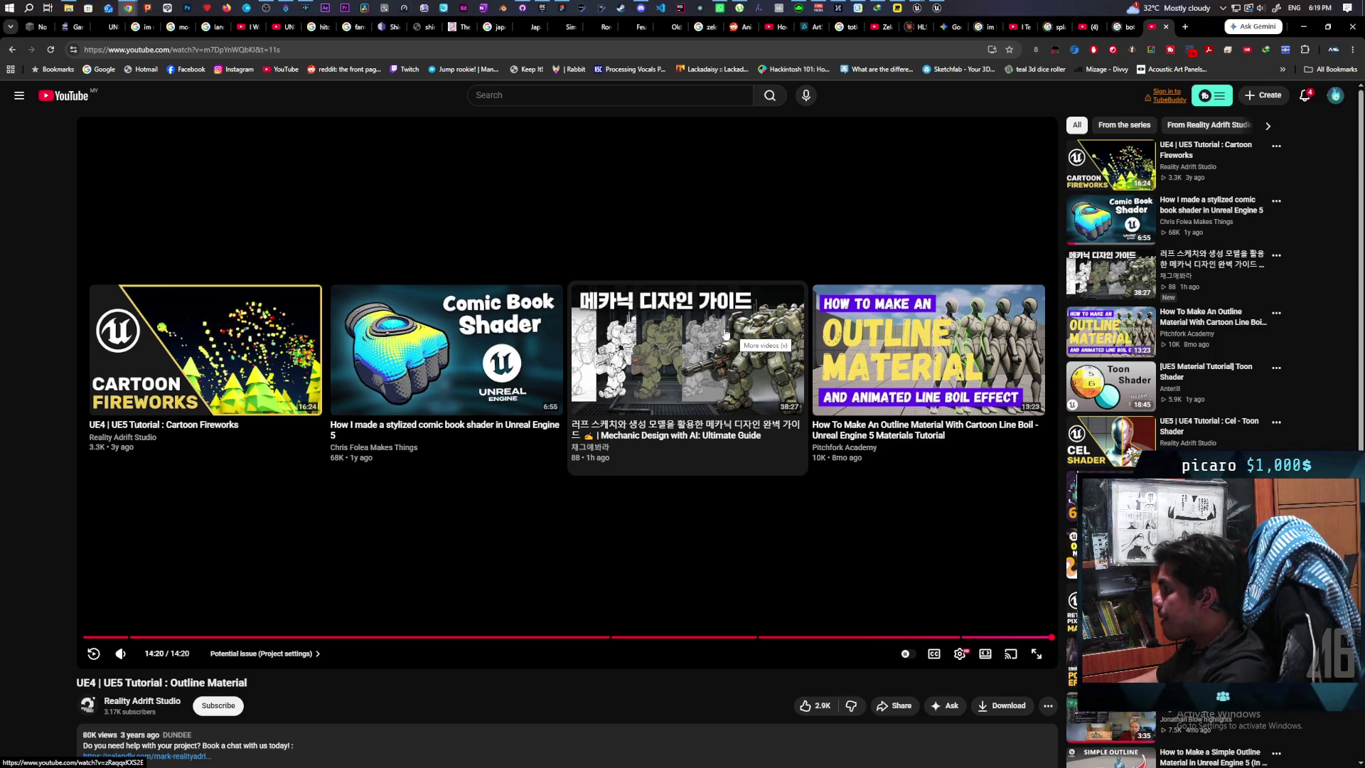
left_click(934, 360)
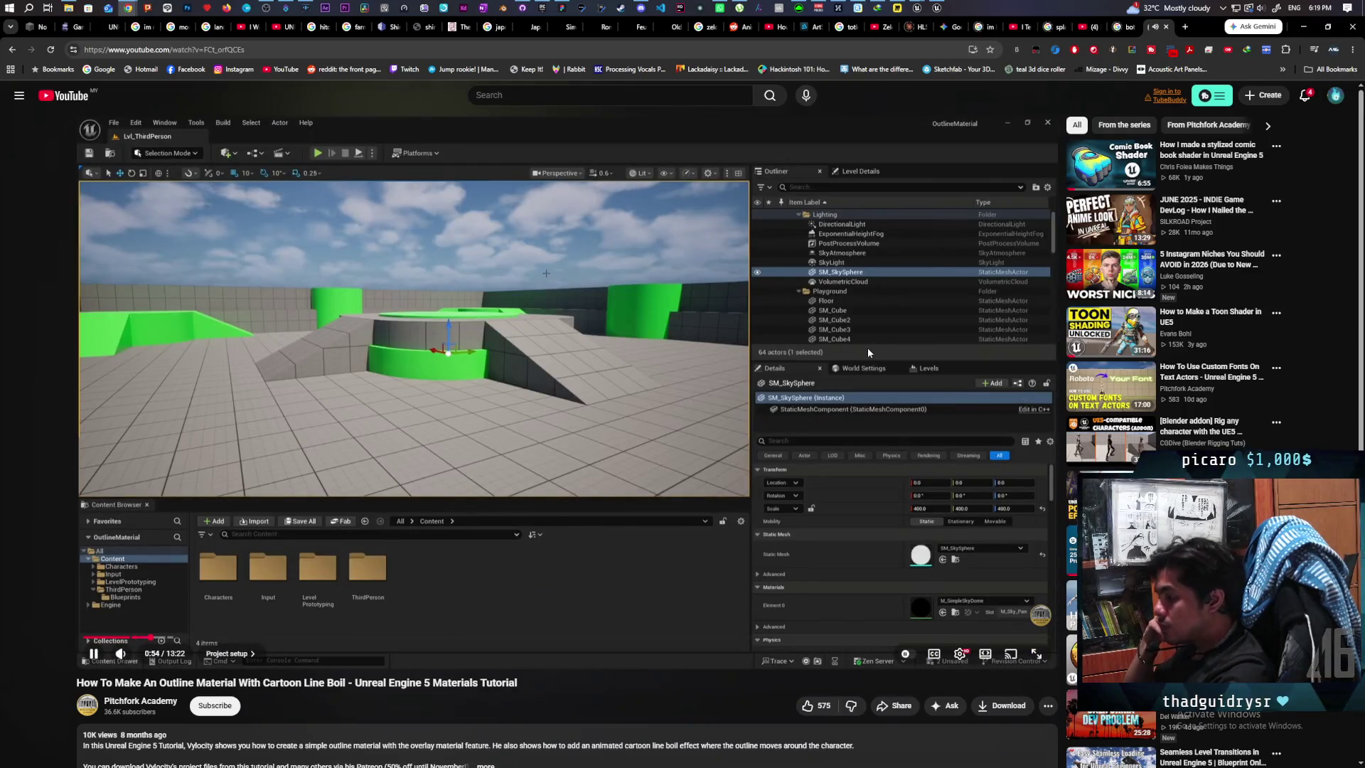
Step: Skip the Pitchfork Academy tutorial forward to 4:07, its 'Apply outline to character' chapter
key("Right")
key("Right")
key("Right")
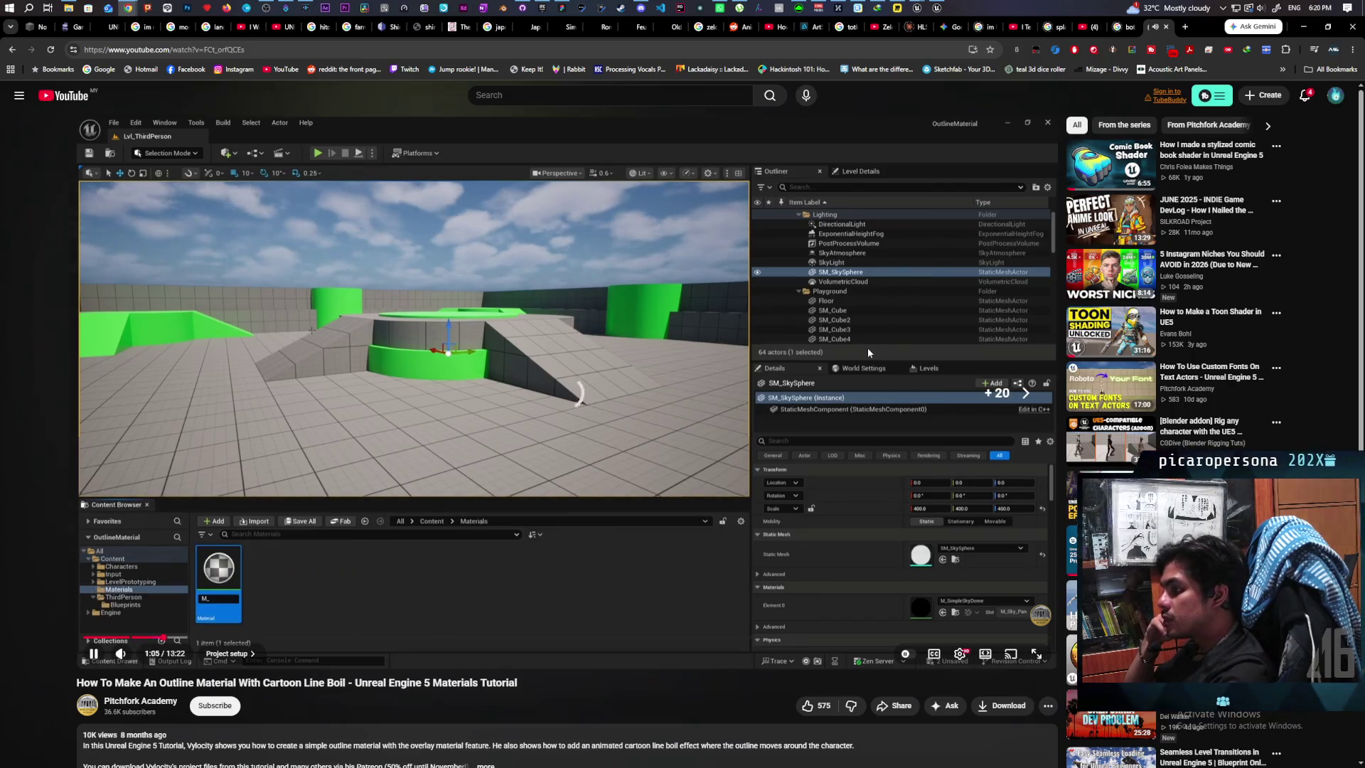
key("Right")
key("Right")
key("Right")
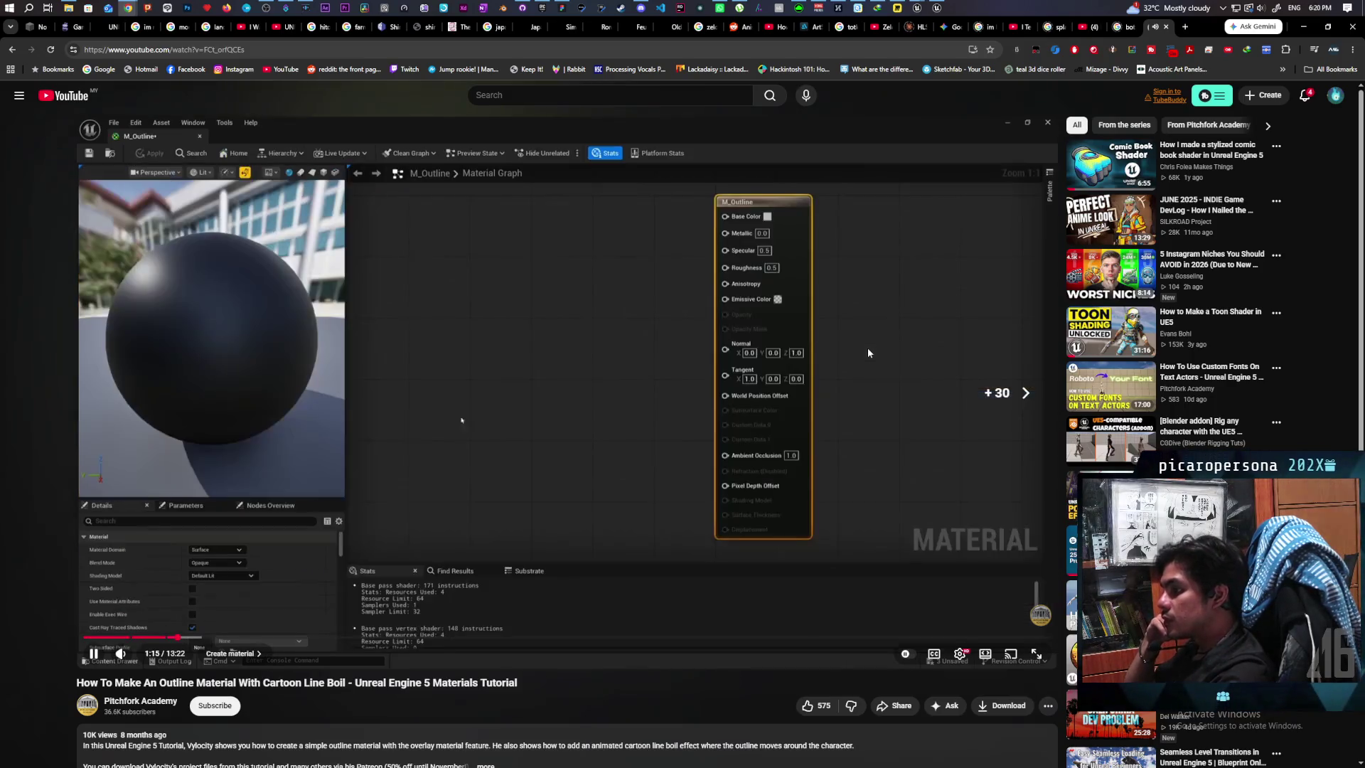
key("Right")
key("Right")
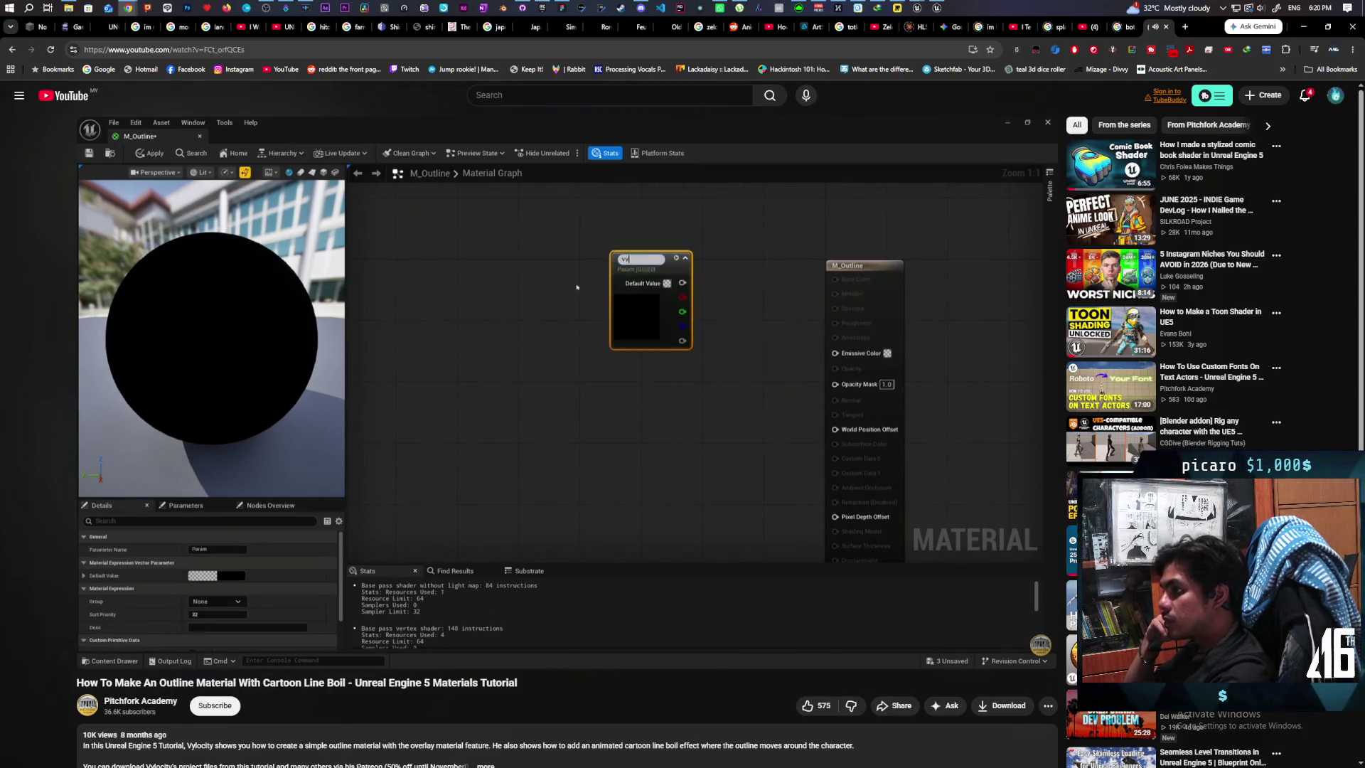
key("l")
key("l")
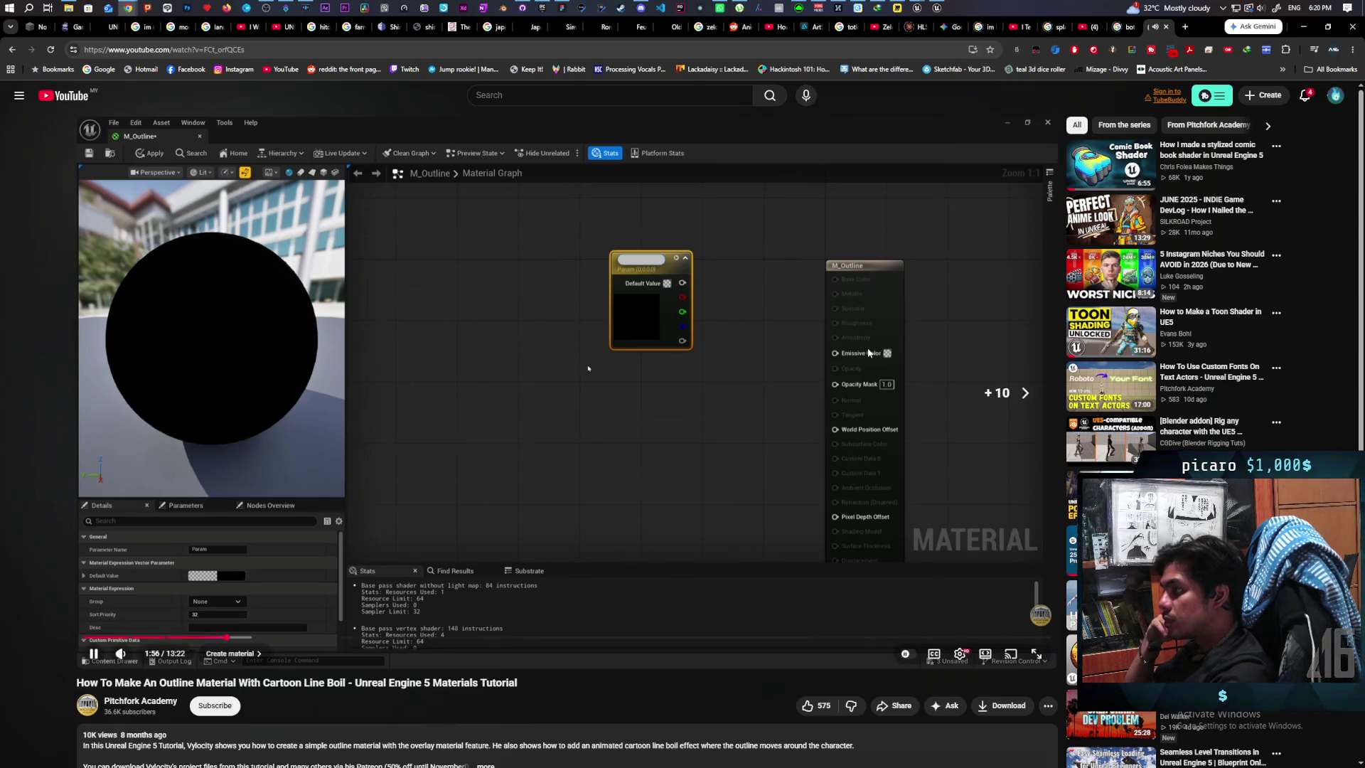
key("l")
key("l")
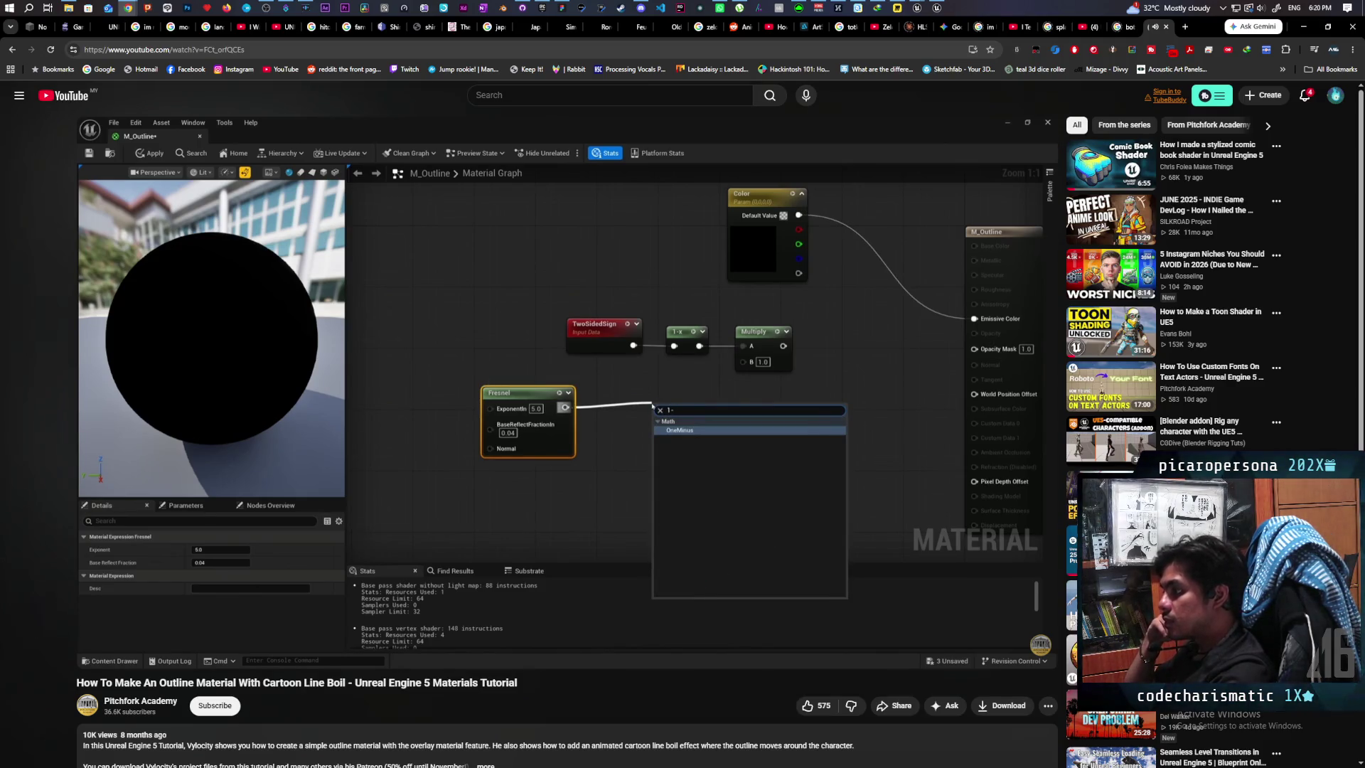
key("l")
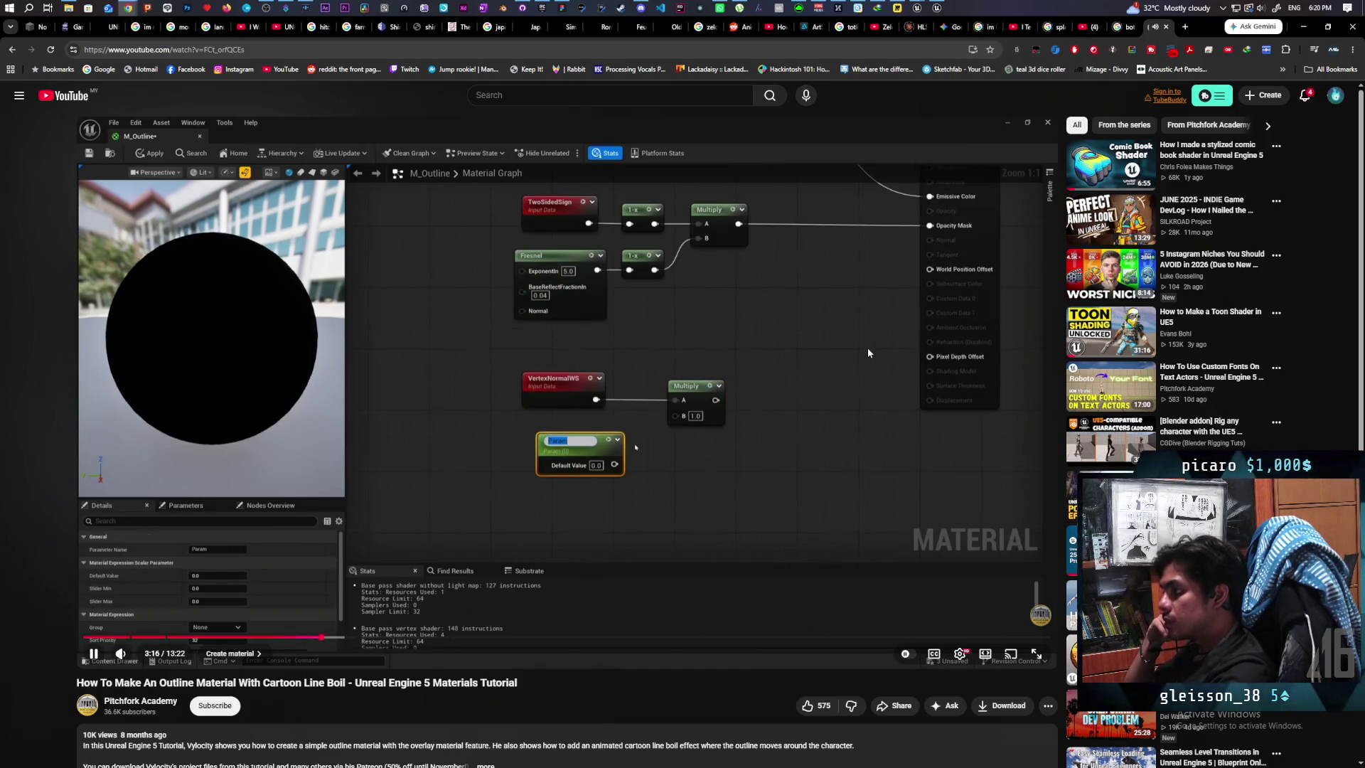
key("l")
key("l")
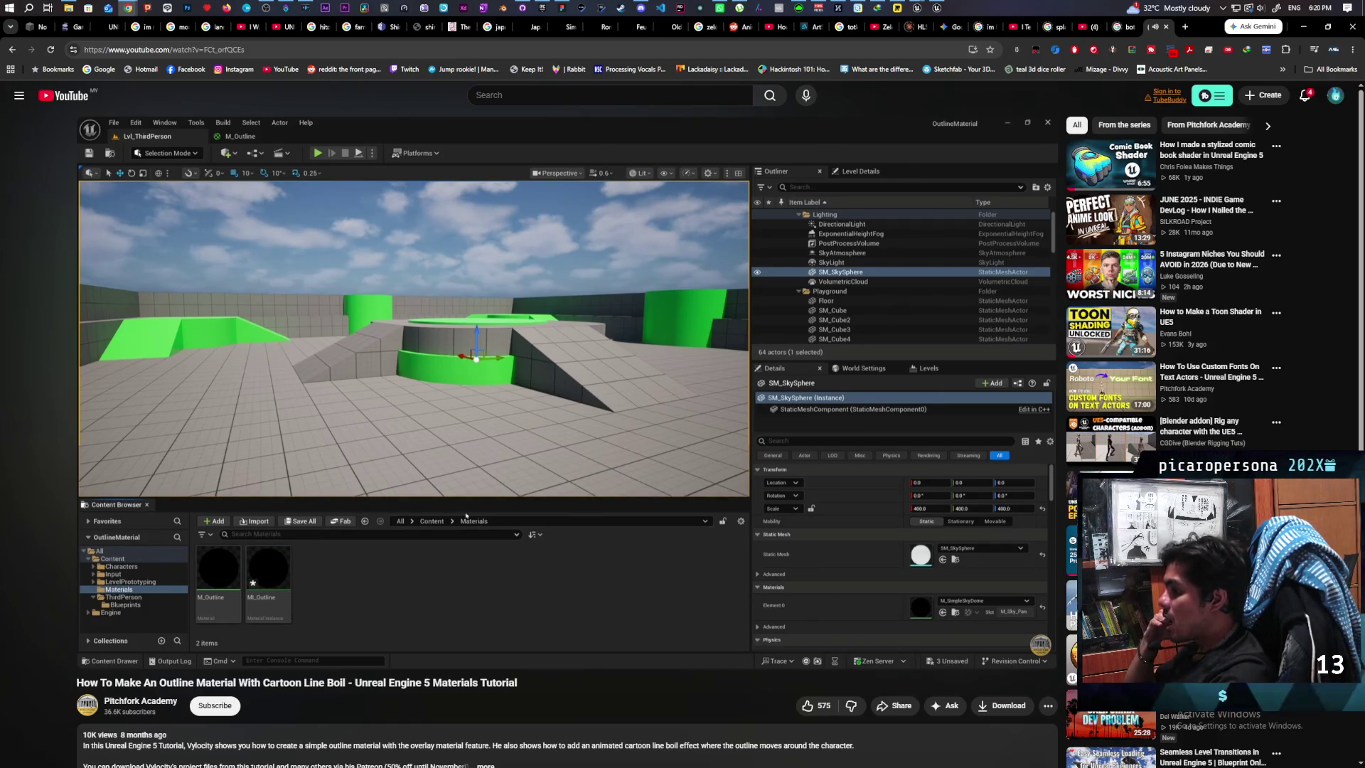
Step: Skip past the overlay material assignment to the M_Outline graph with a second Outline Size (0.75)
key("l")
key("l")
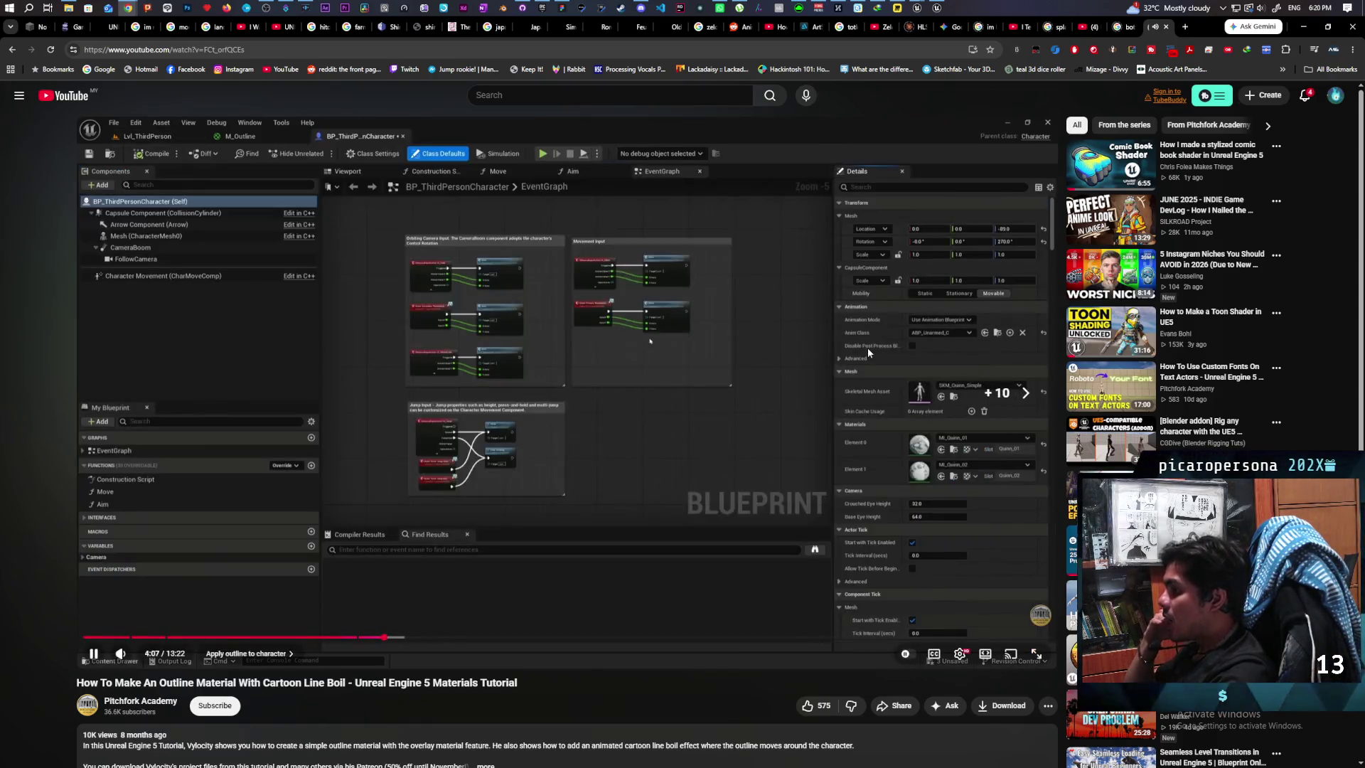
key("l")
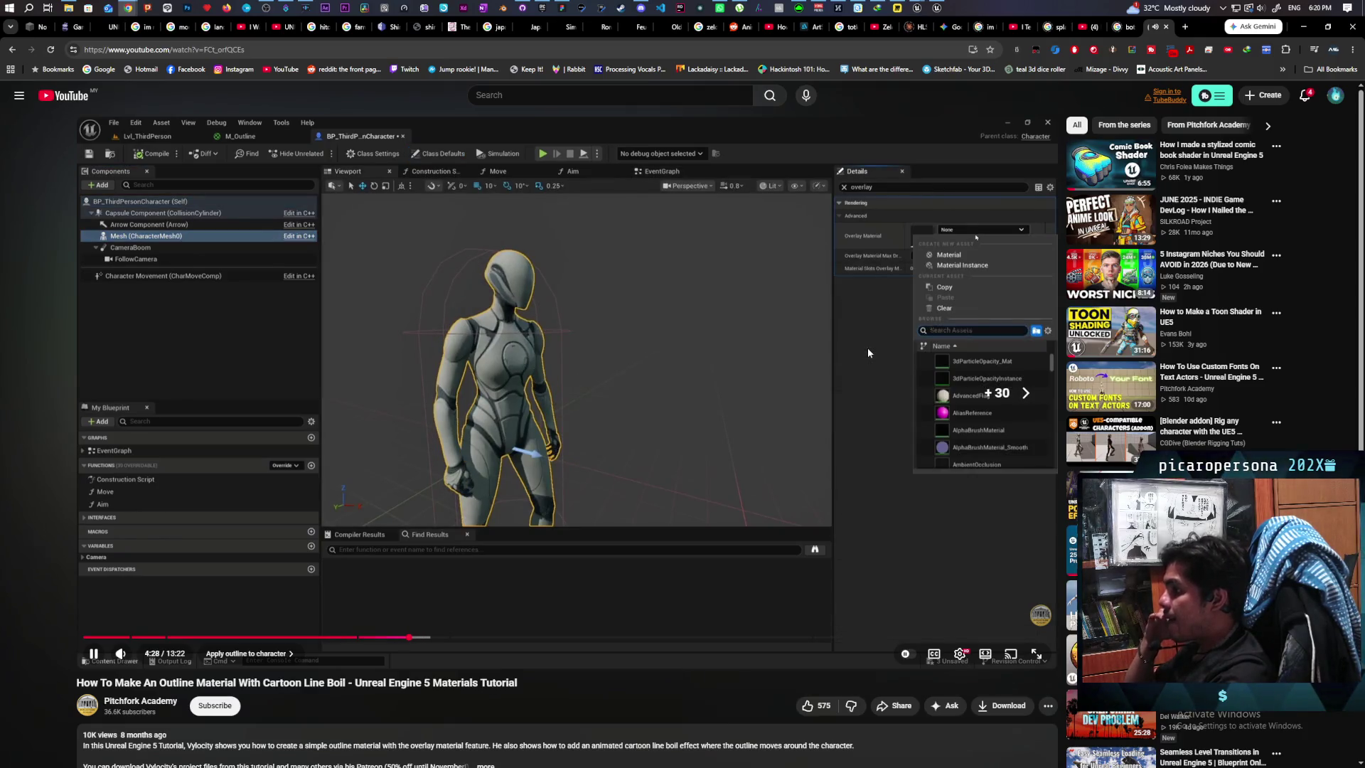
key("l")
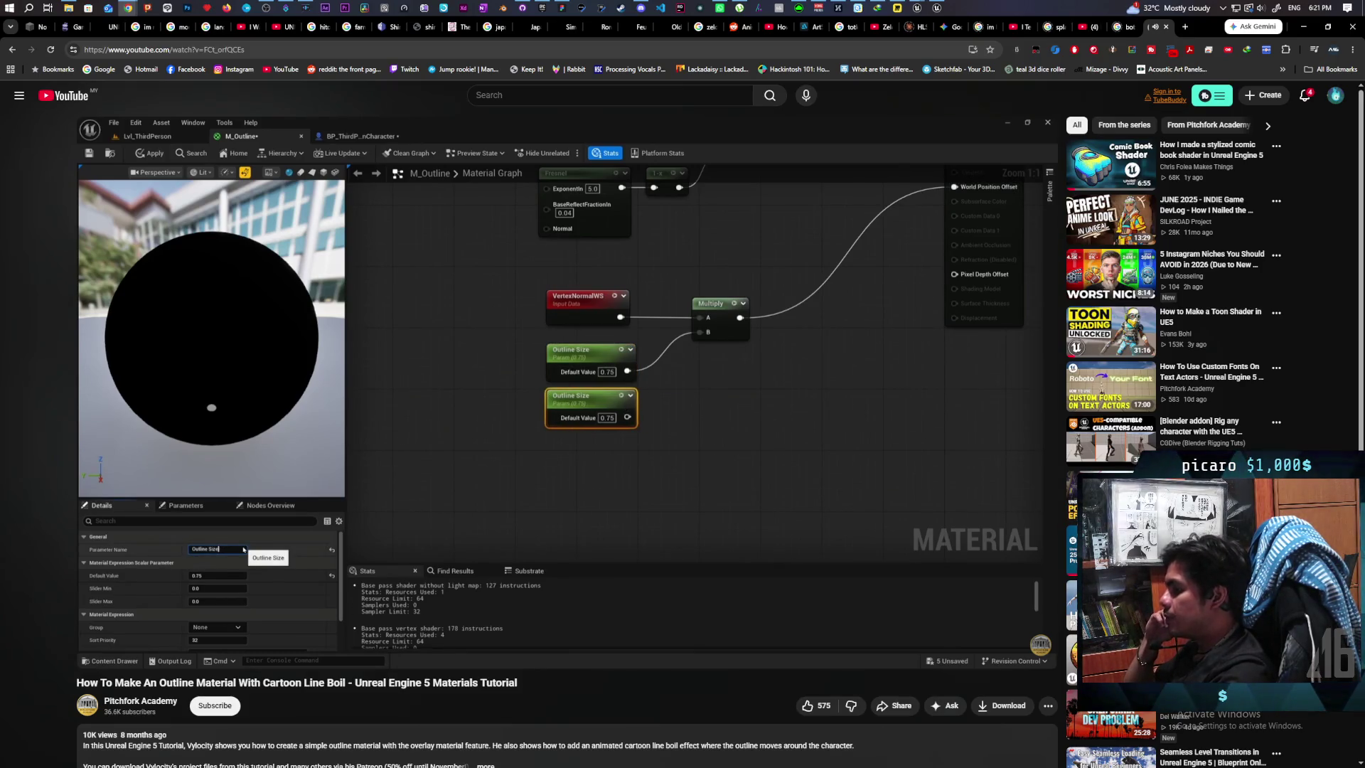
Step: Jump the tutorial past the Noise node to 7:34, where a ScreenPosition node is added
mouse_move(867, 348)
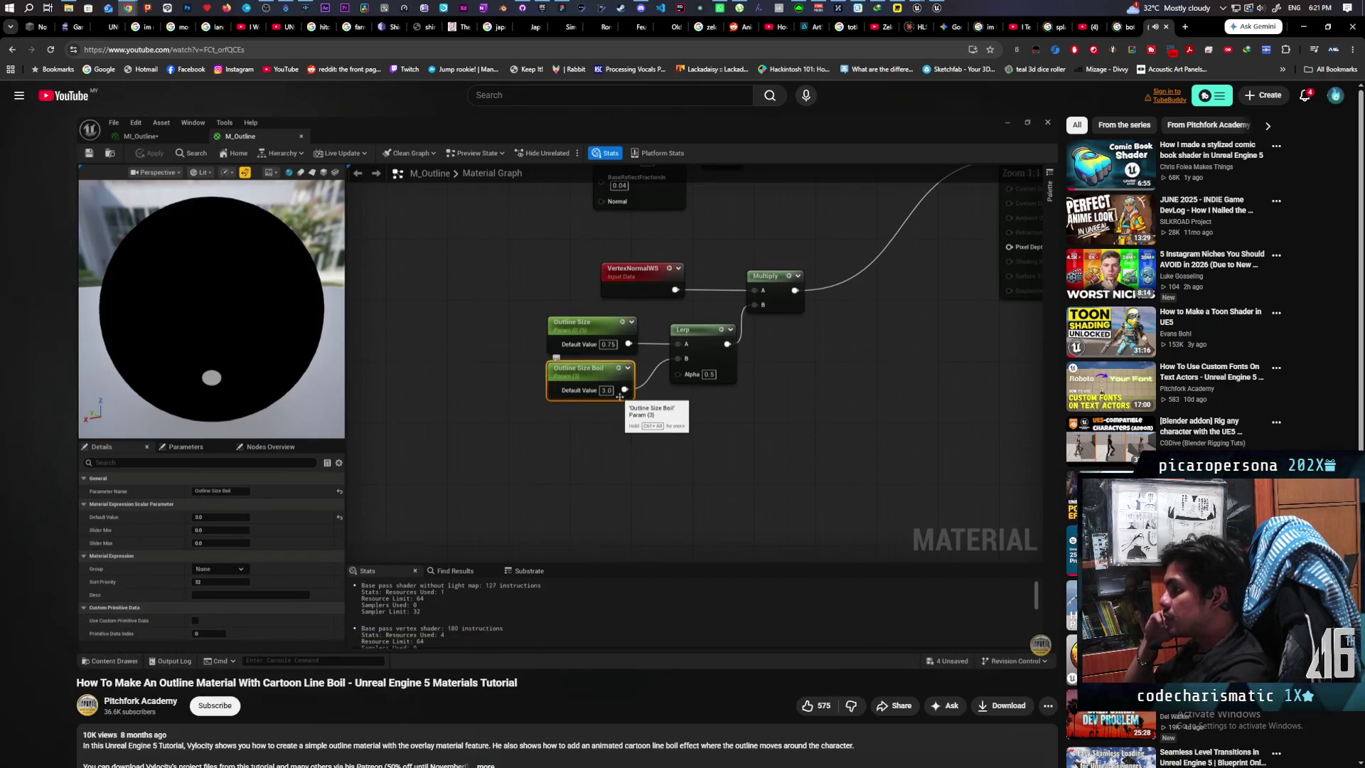
key("l")
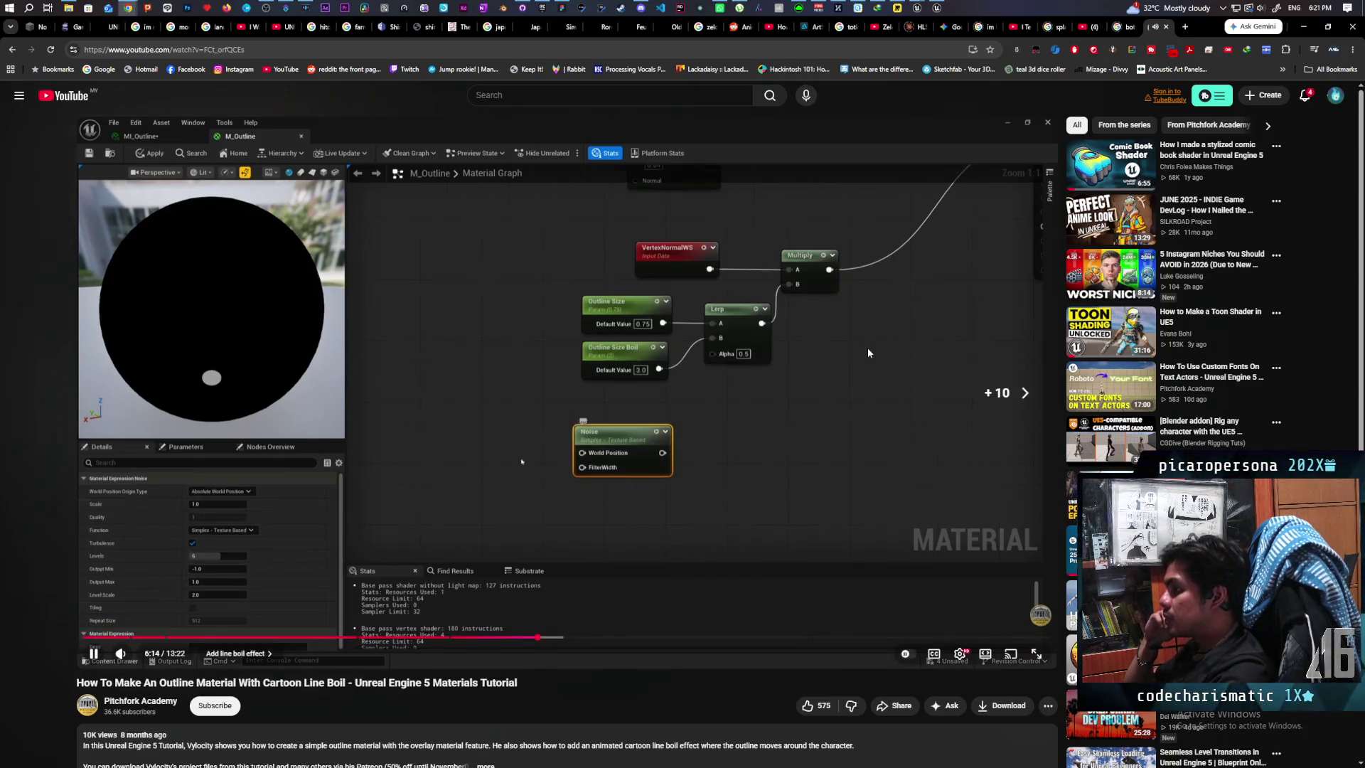
key("l")
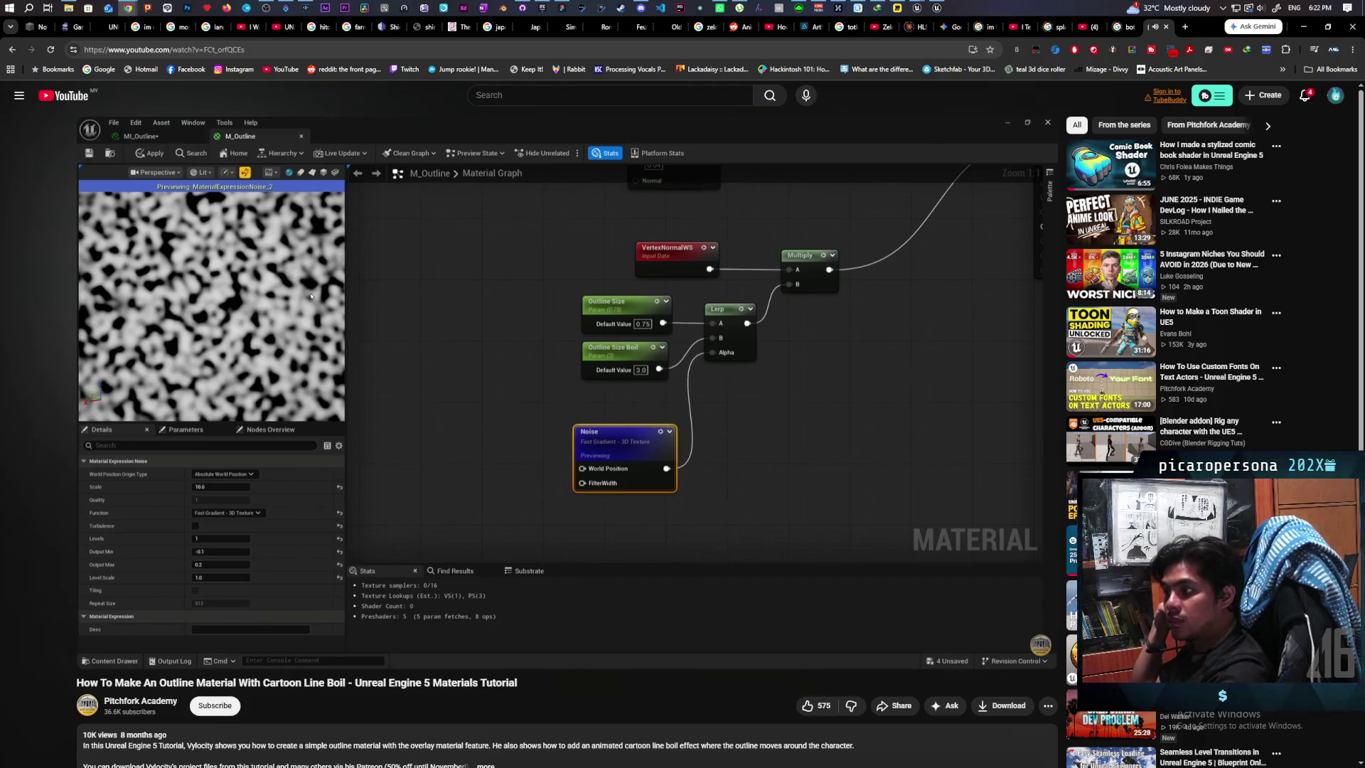
key("l")
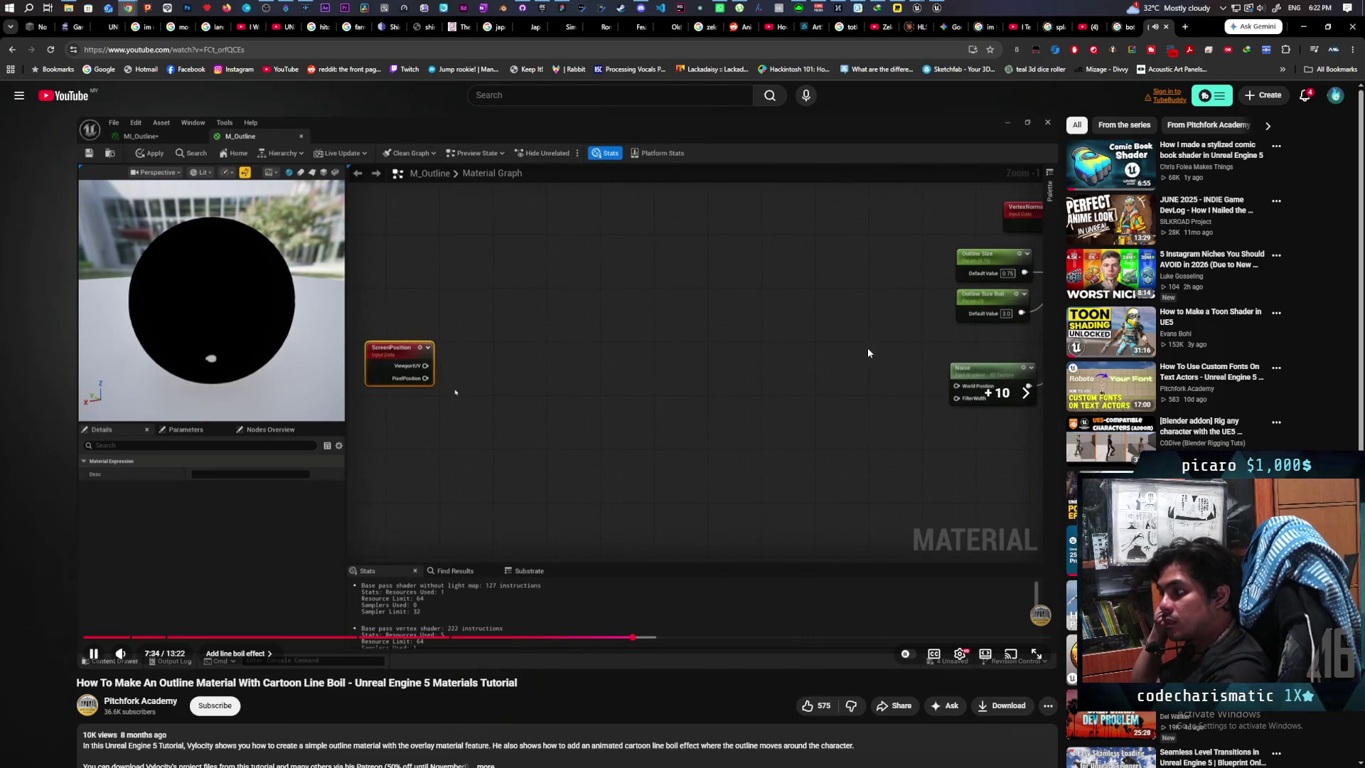
Step: Skip through the line boil Divide, Mask, Add and Truncate nodes to the MI_Outline instance tuning
key("l")
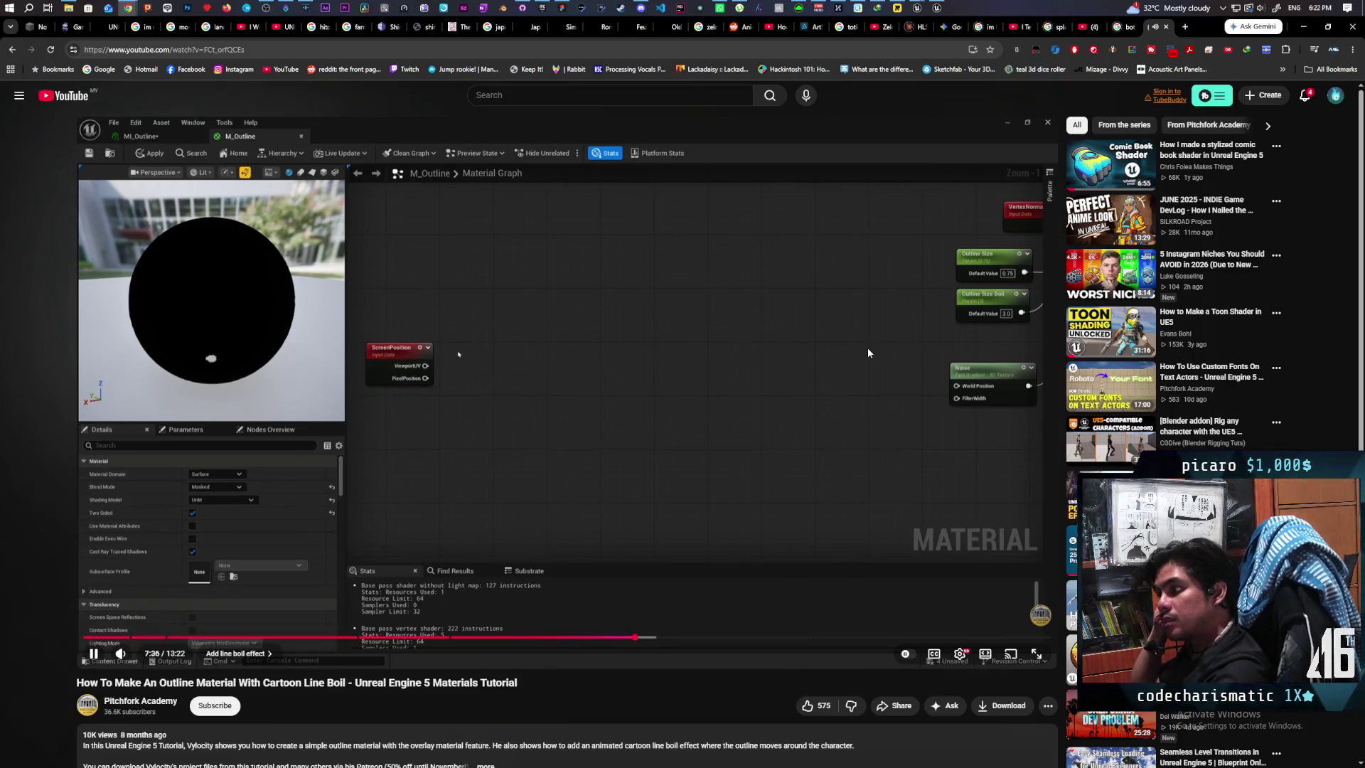
key("l")
key("l")
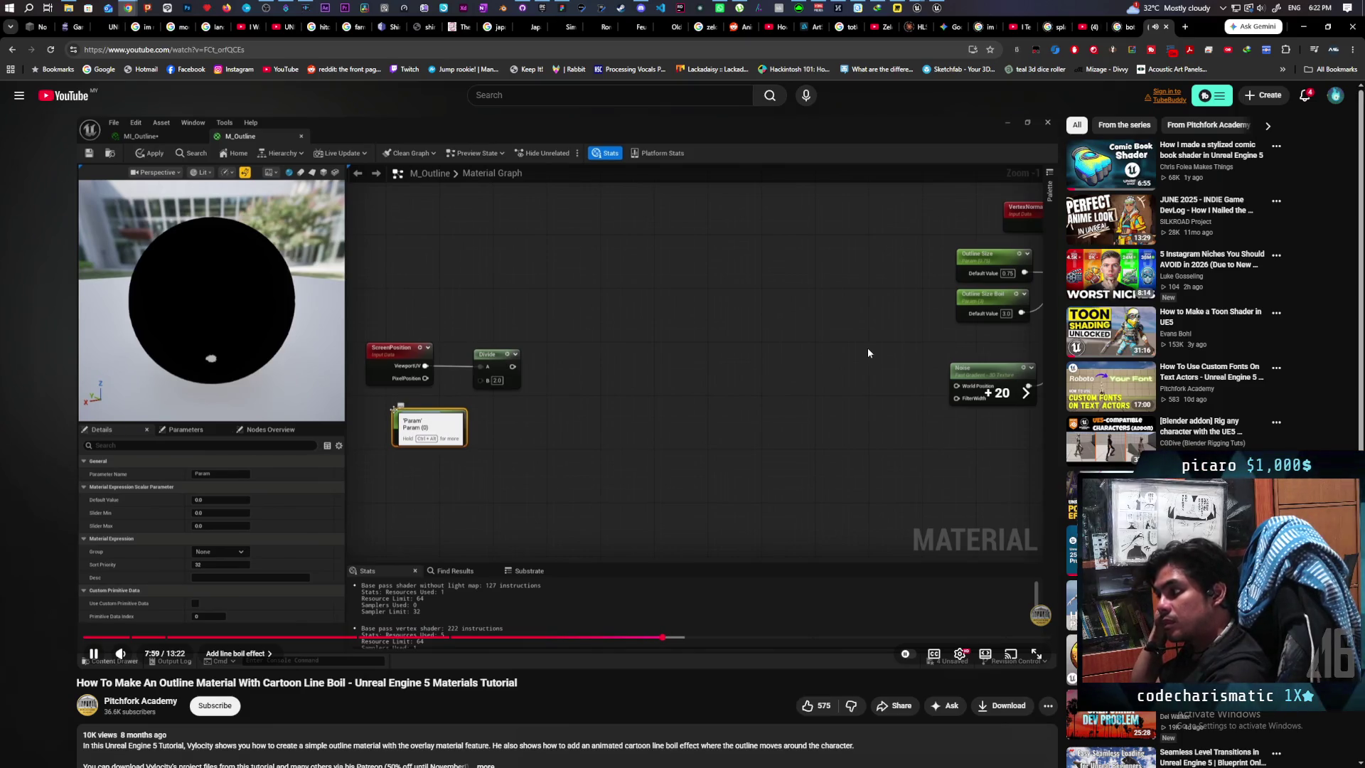
key("l")
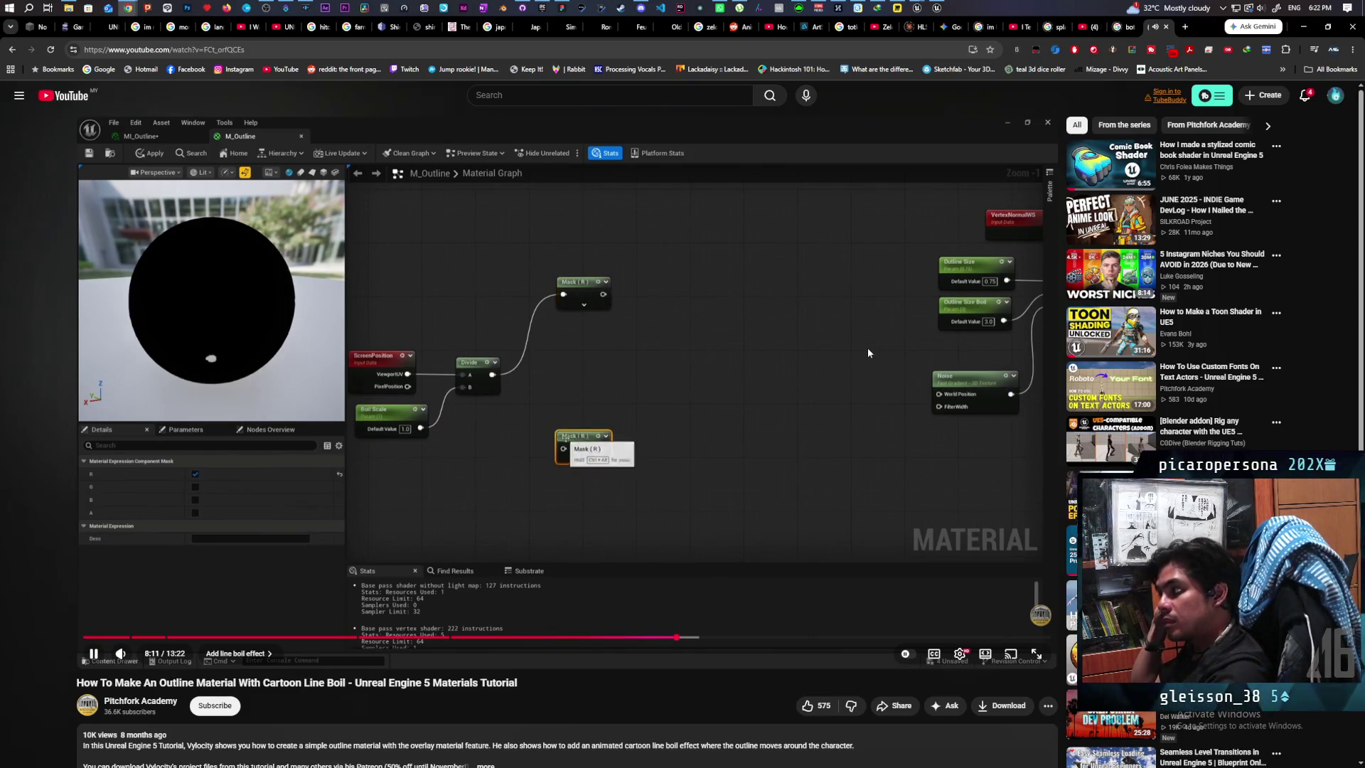
key("l")
key("l")
key("l")
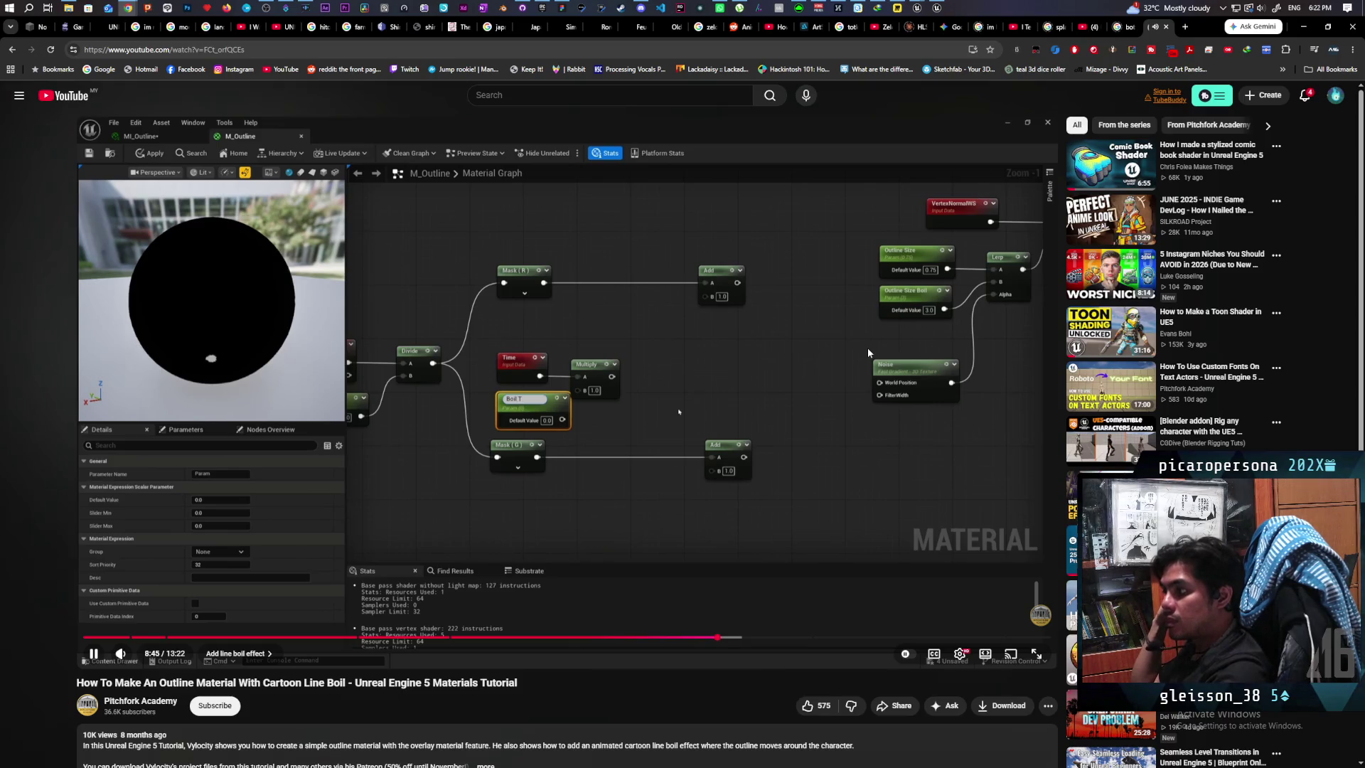
key("l")
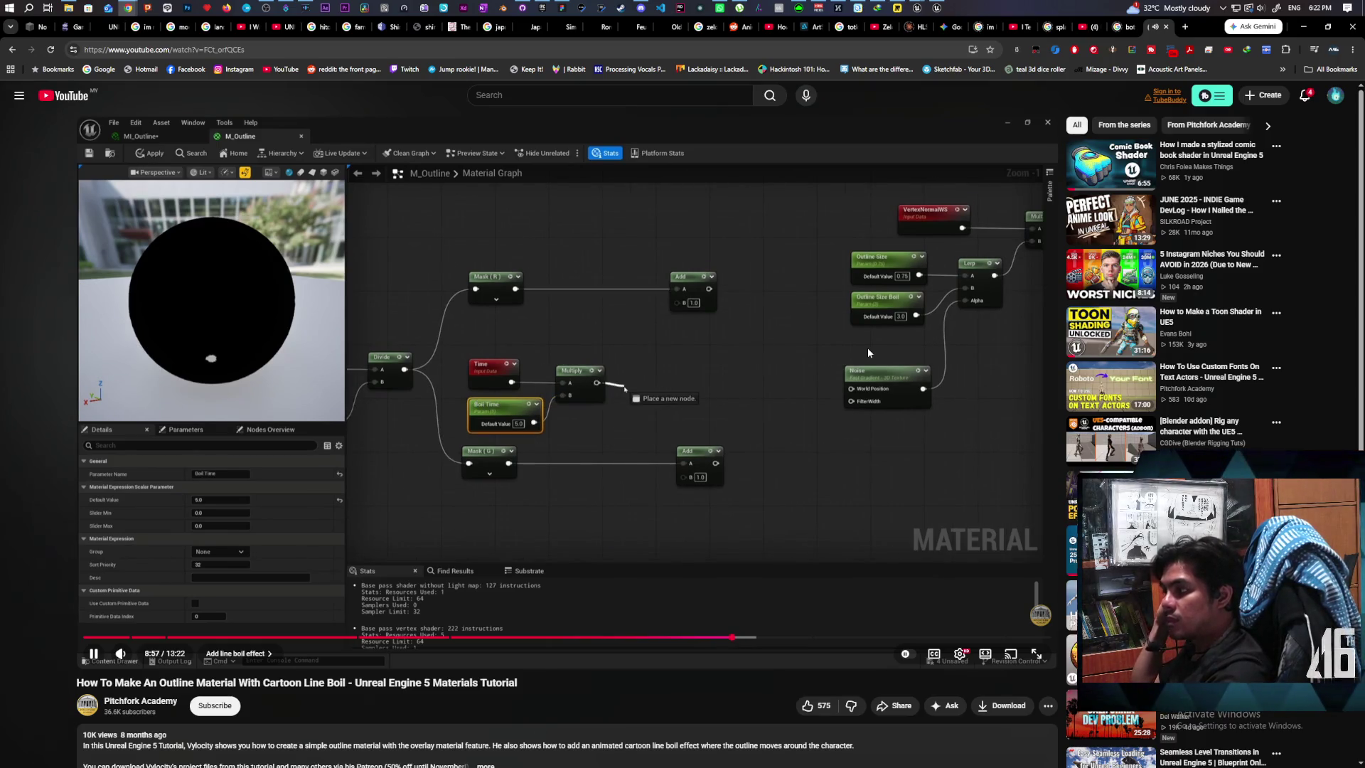
key("l")
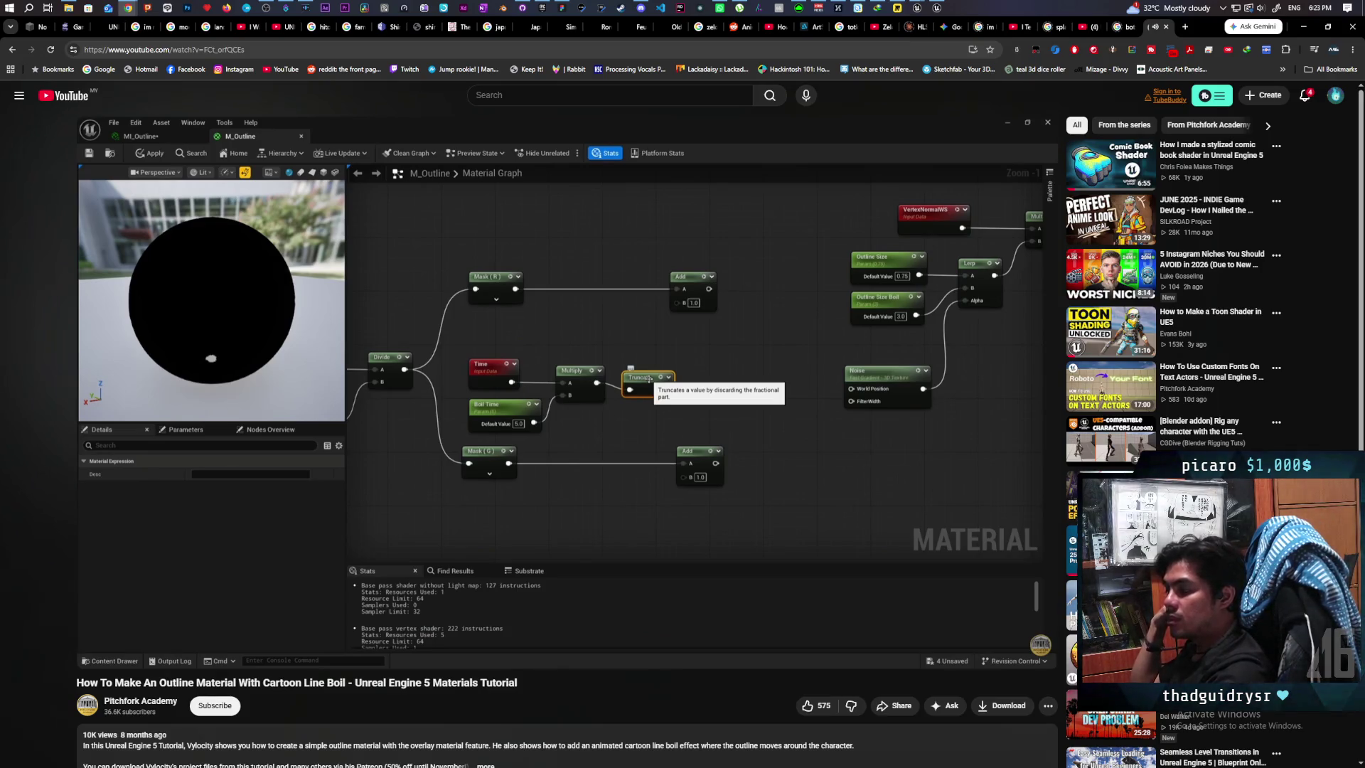
key("l")
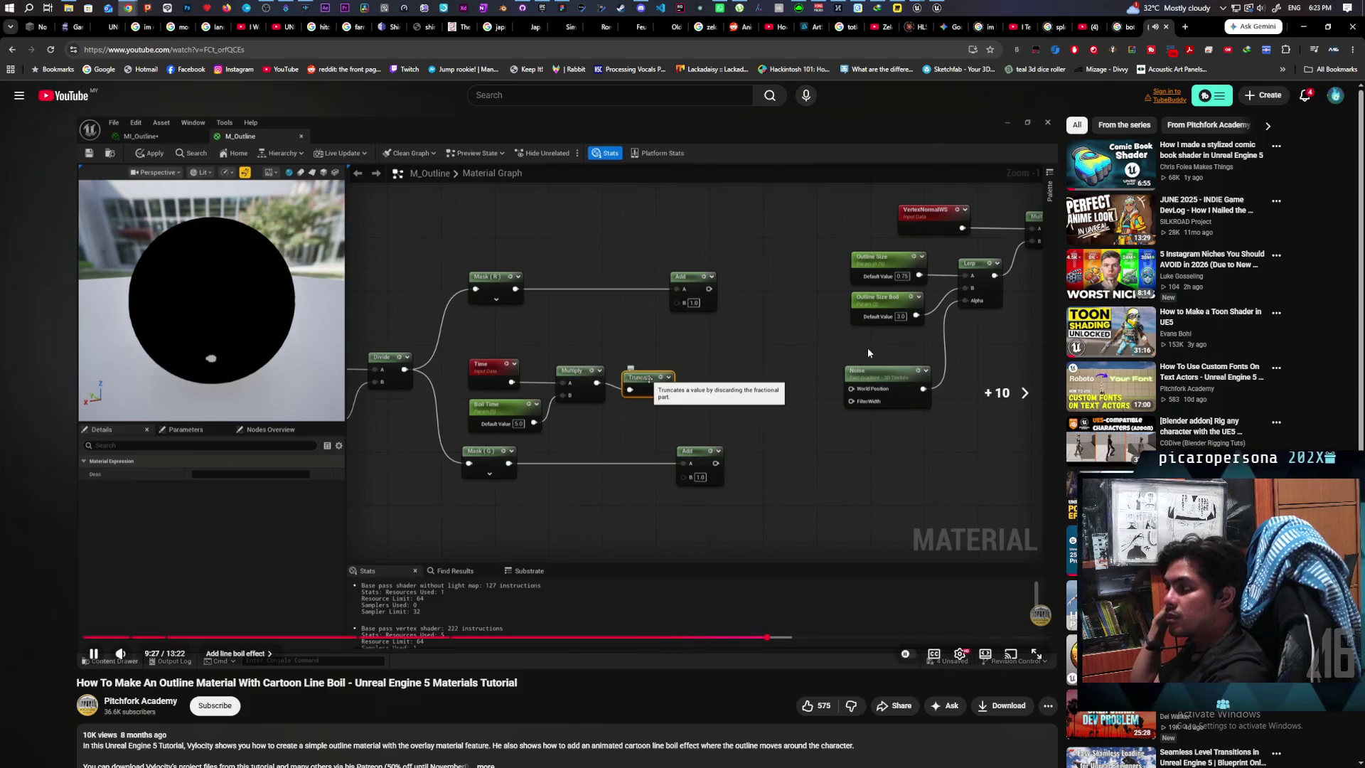
key("l")
key("l")
key("l")
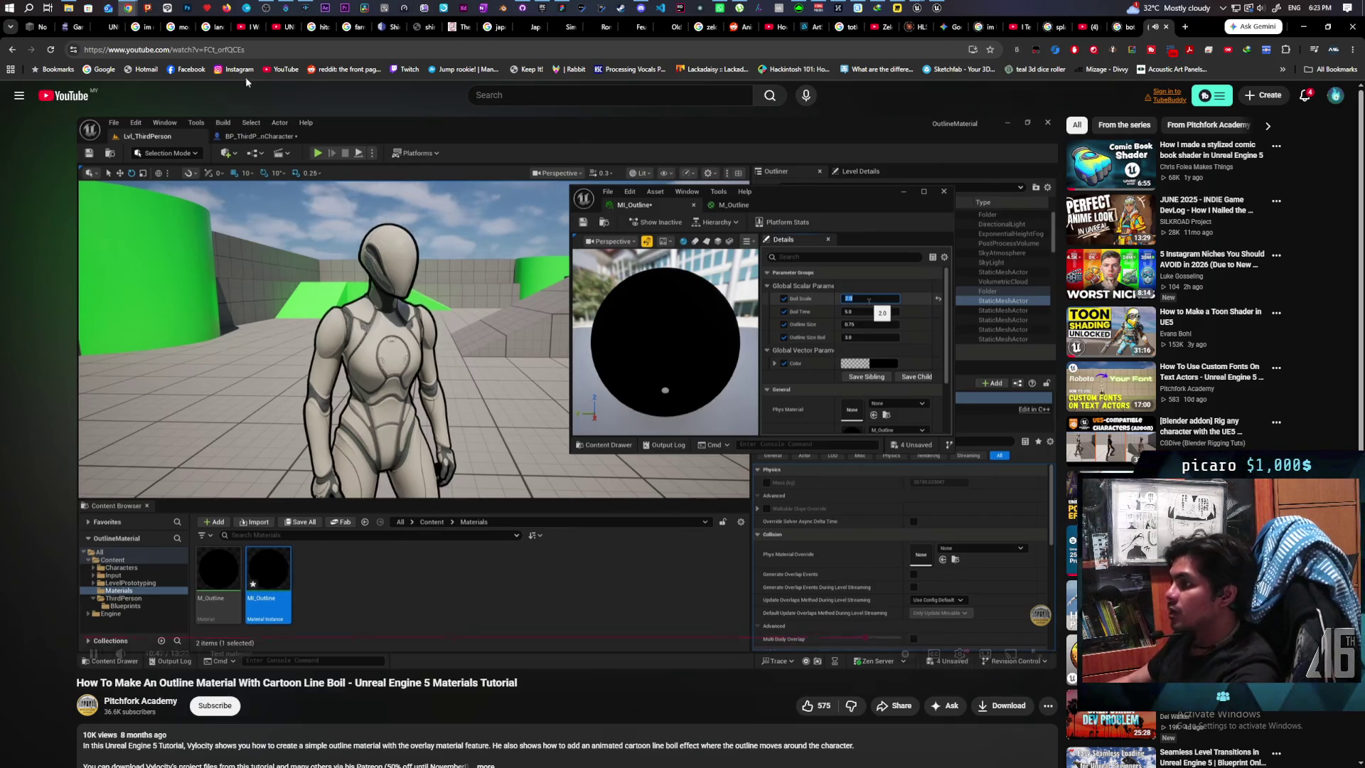
Step: Copy the tutorial's web address, pause the video, and bring Discord up on the Aniflow Interactive server
left_click(277, 52)
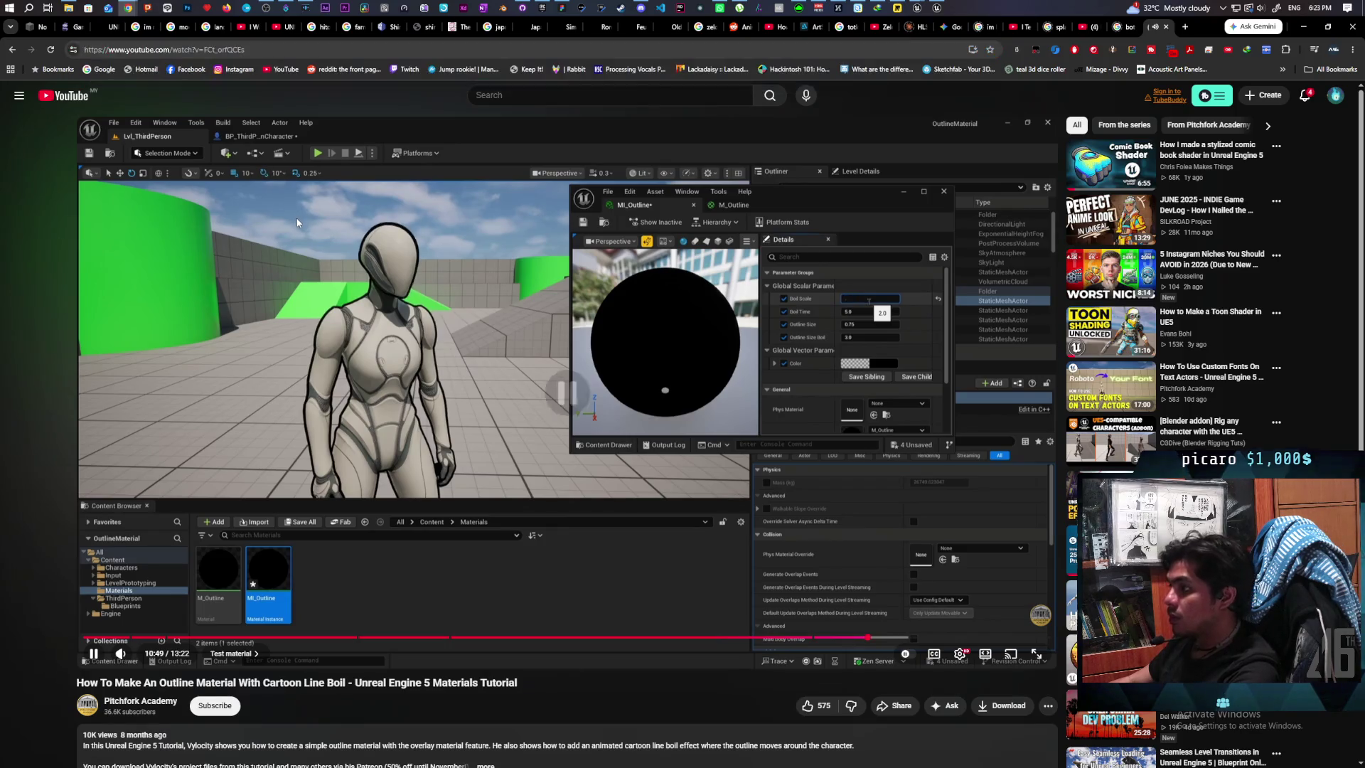
left_click(280, 195)
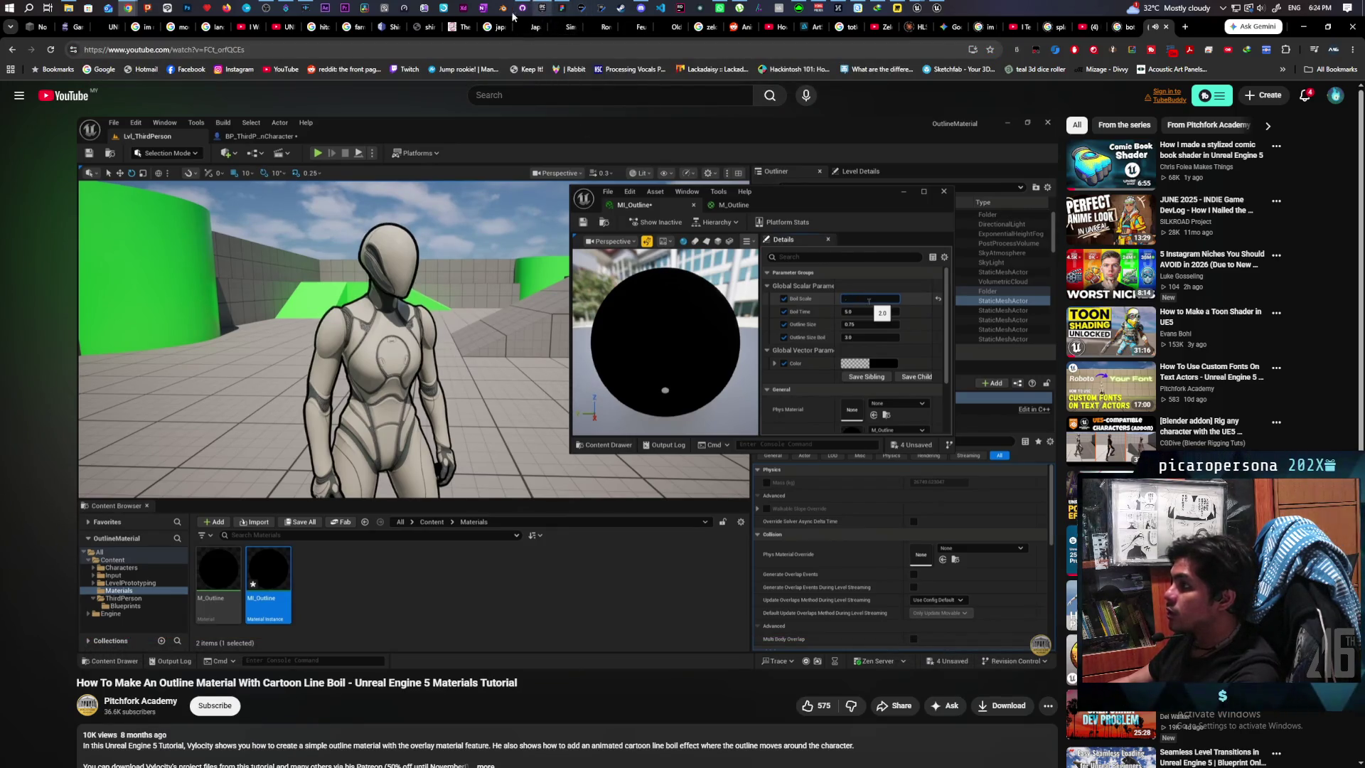
left_click(641, 8)
left_click_drag(654, 128, 922, 81)
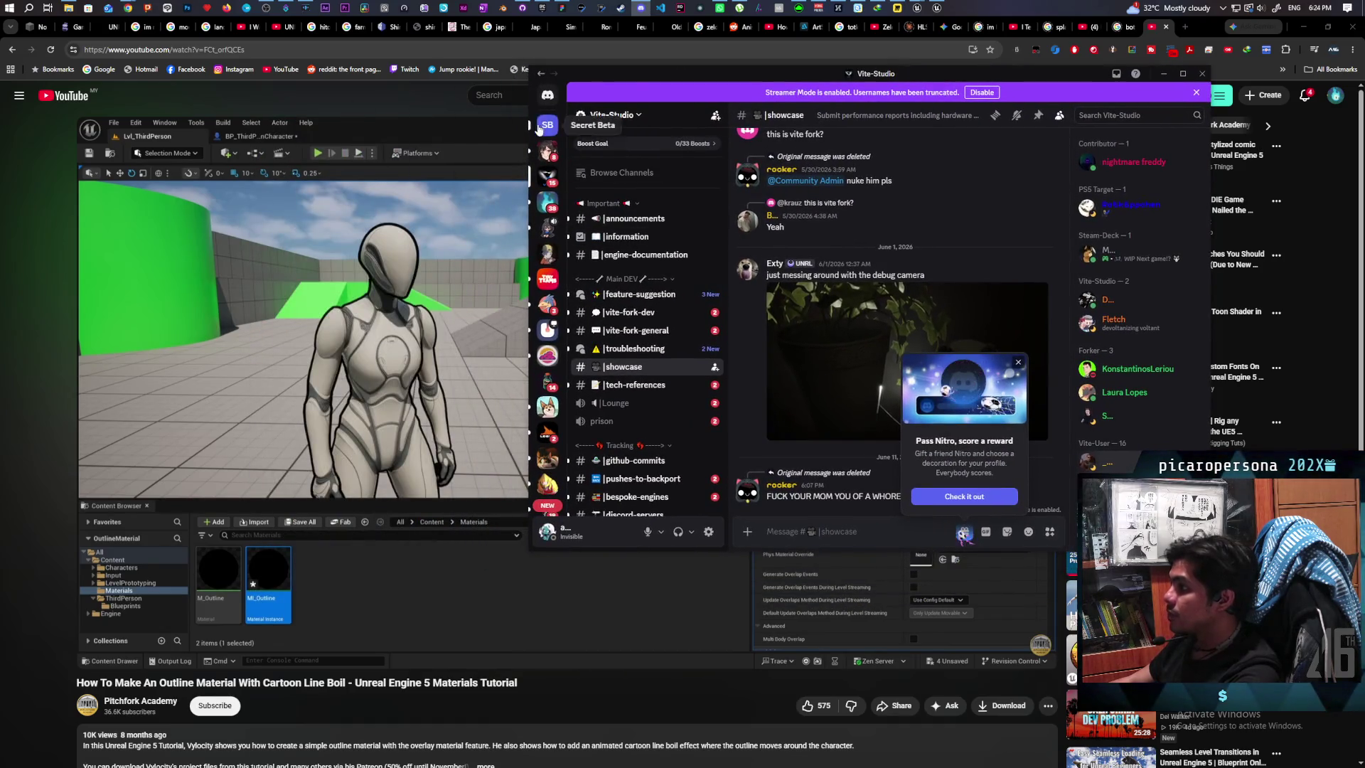
left_click(547, 202)
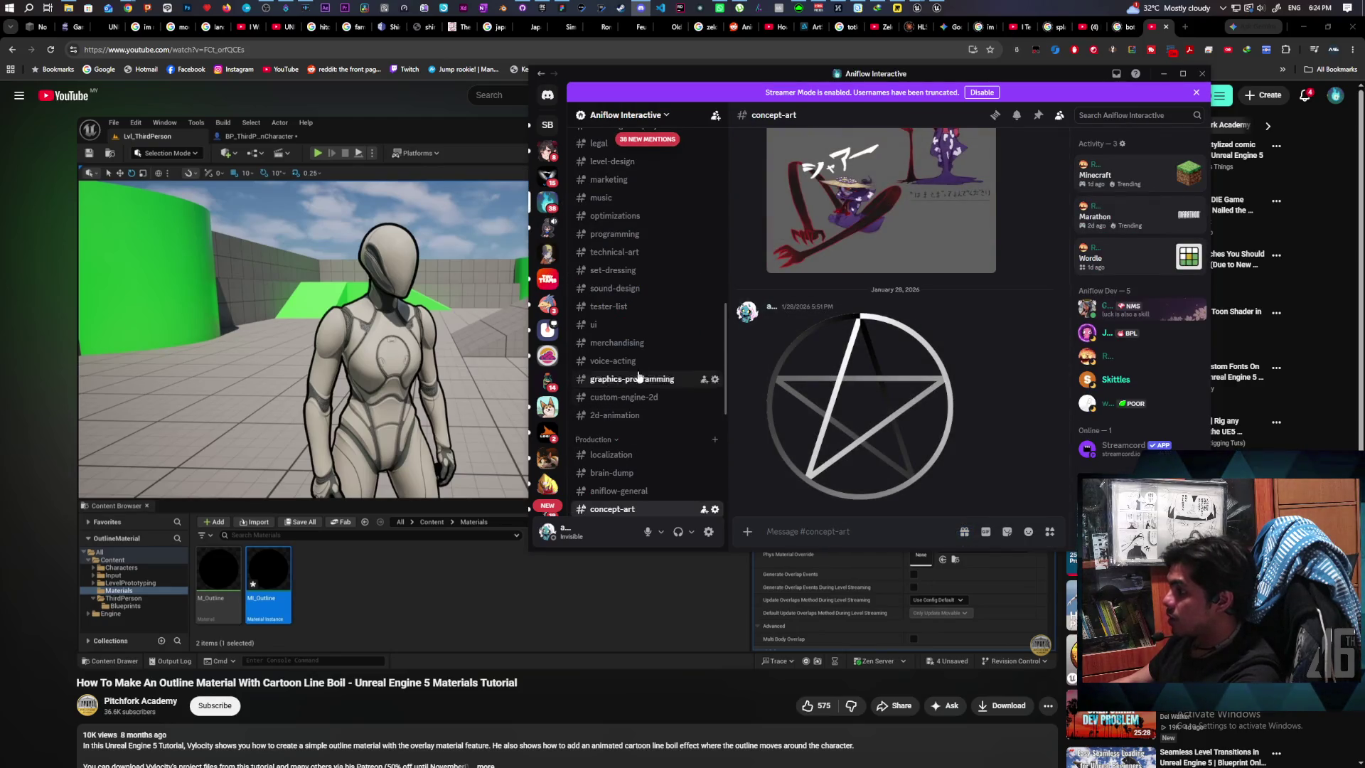
Step: Post the pasted tutorial link in the Aniflow Interactive #technical-art channel
scroll(641, 362, "down", 2)
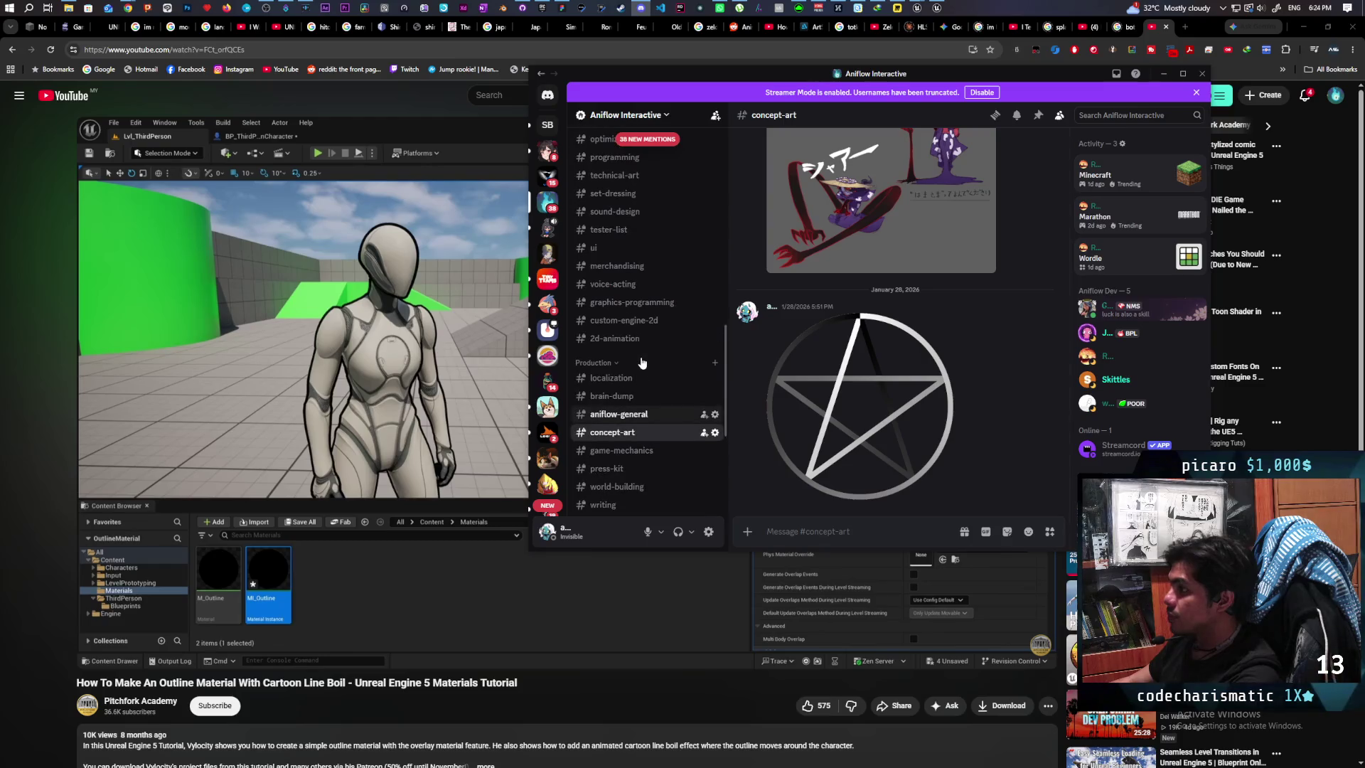
scroll(642, 359, "up", 10)
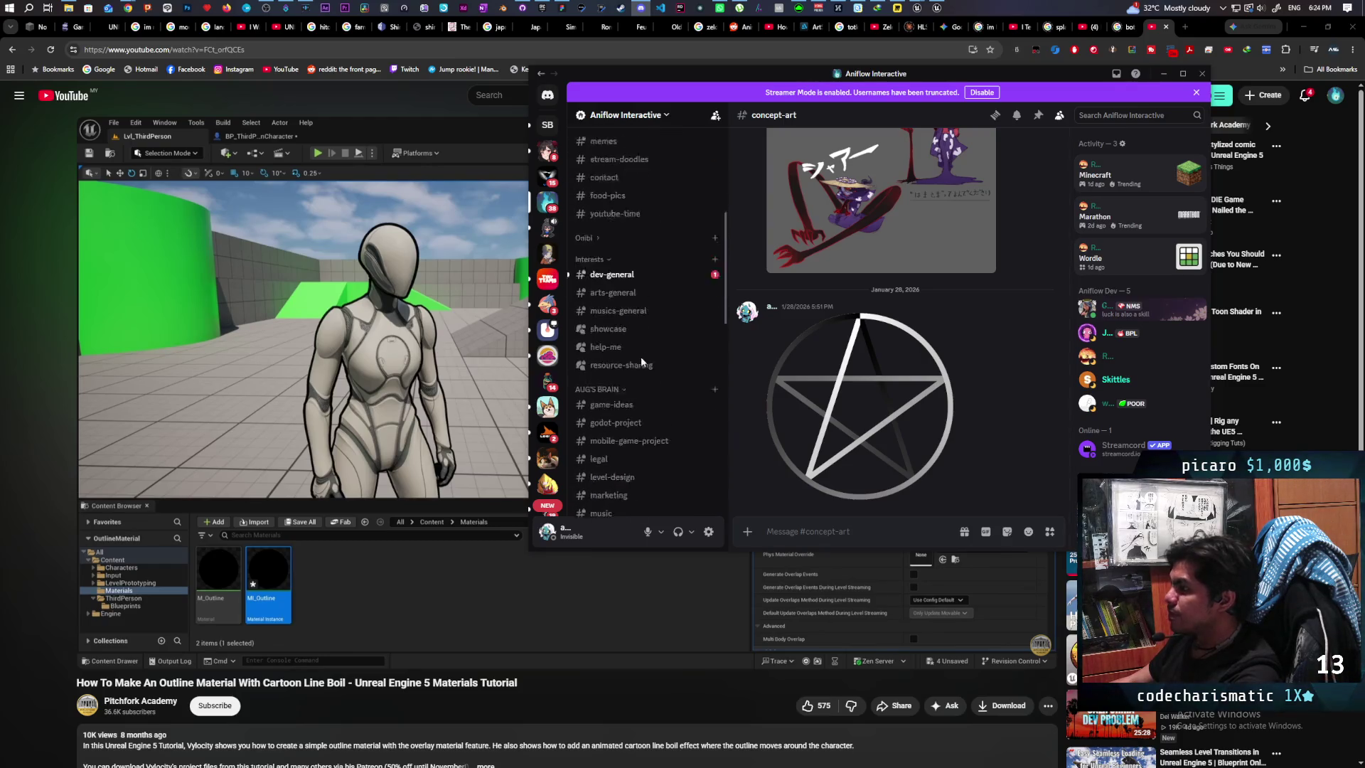
scroll(658, 363, "down", 5)
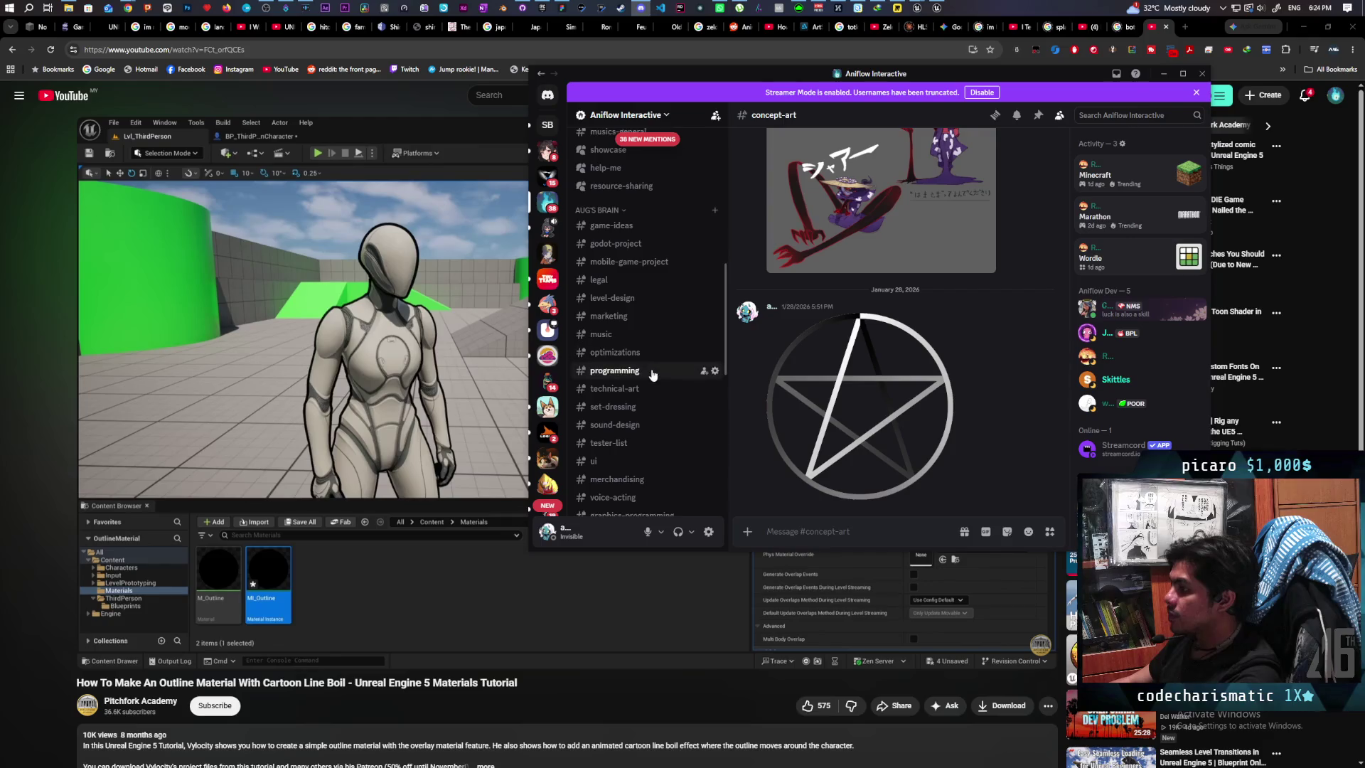
scroll(647, 341, "down", 1)
left_click(643, 283)
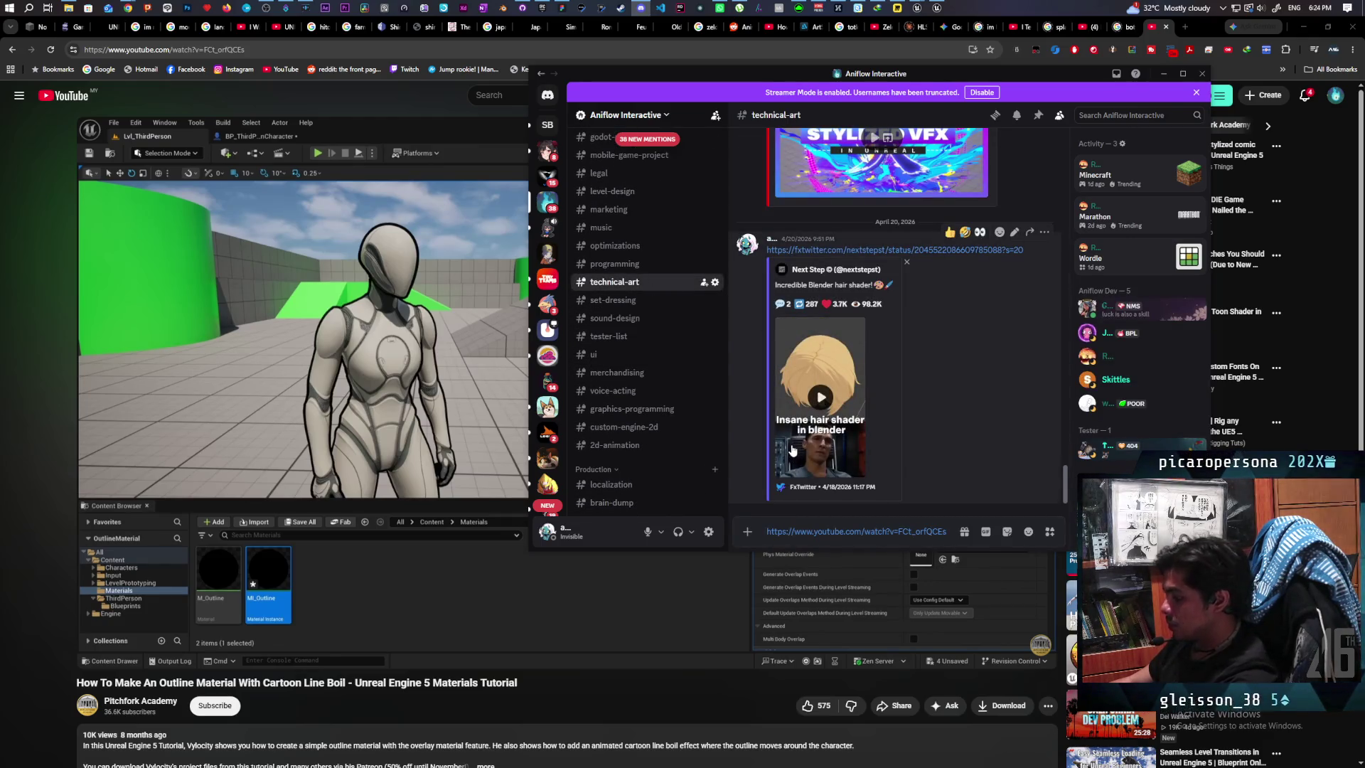
key("Return")
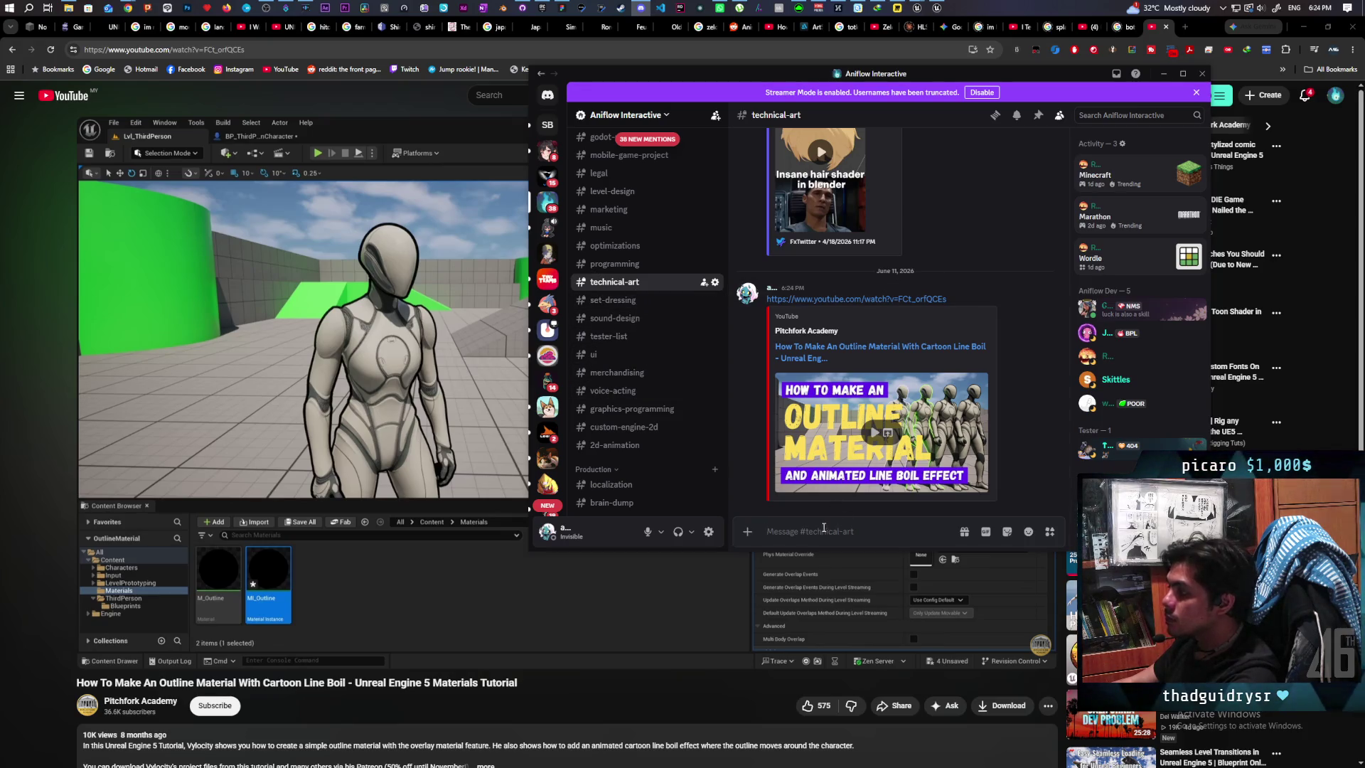
Step: Add an 'outline' note under the link and return to the tutorial
type("outline")
key("Return")
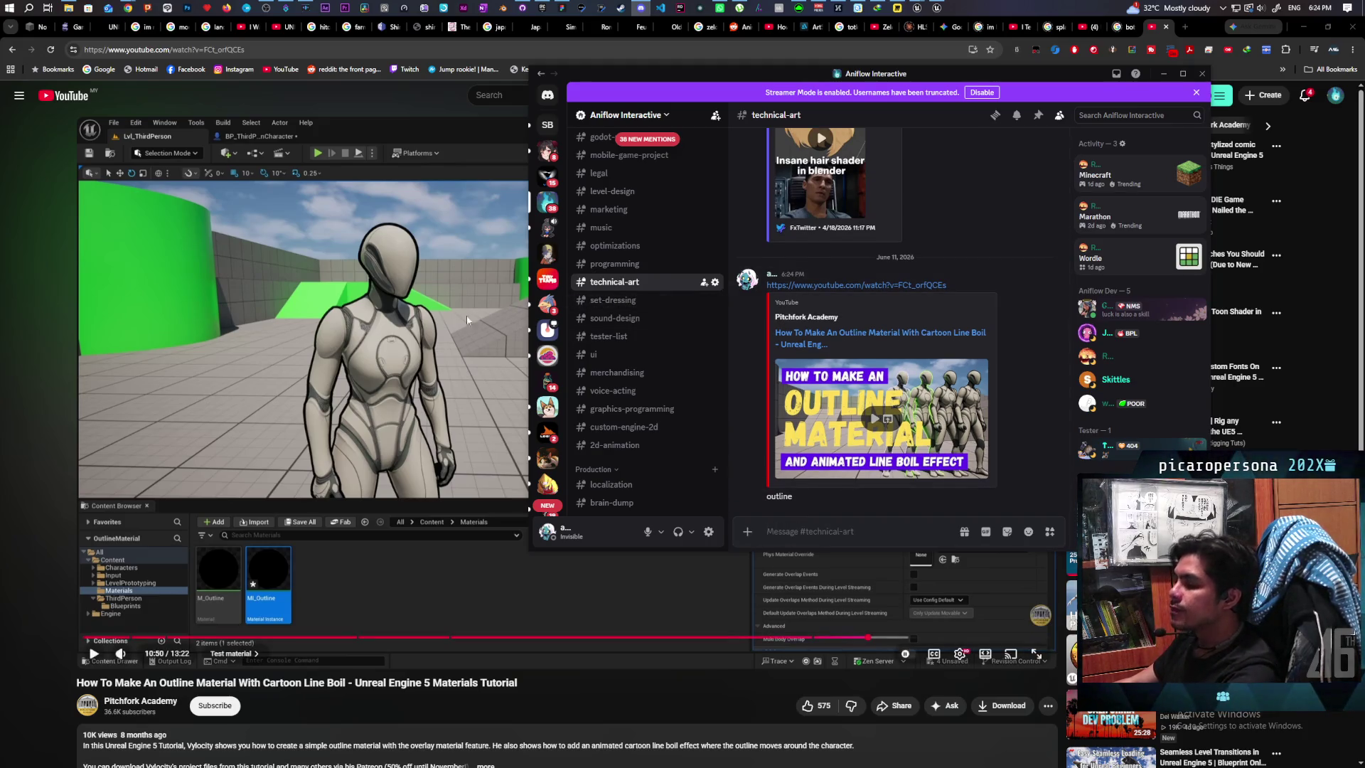
left_click(341, 362)
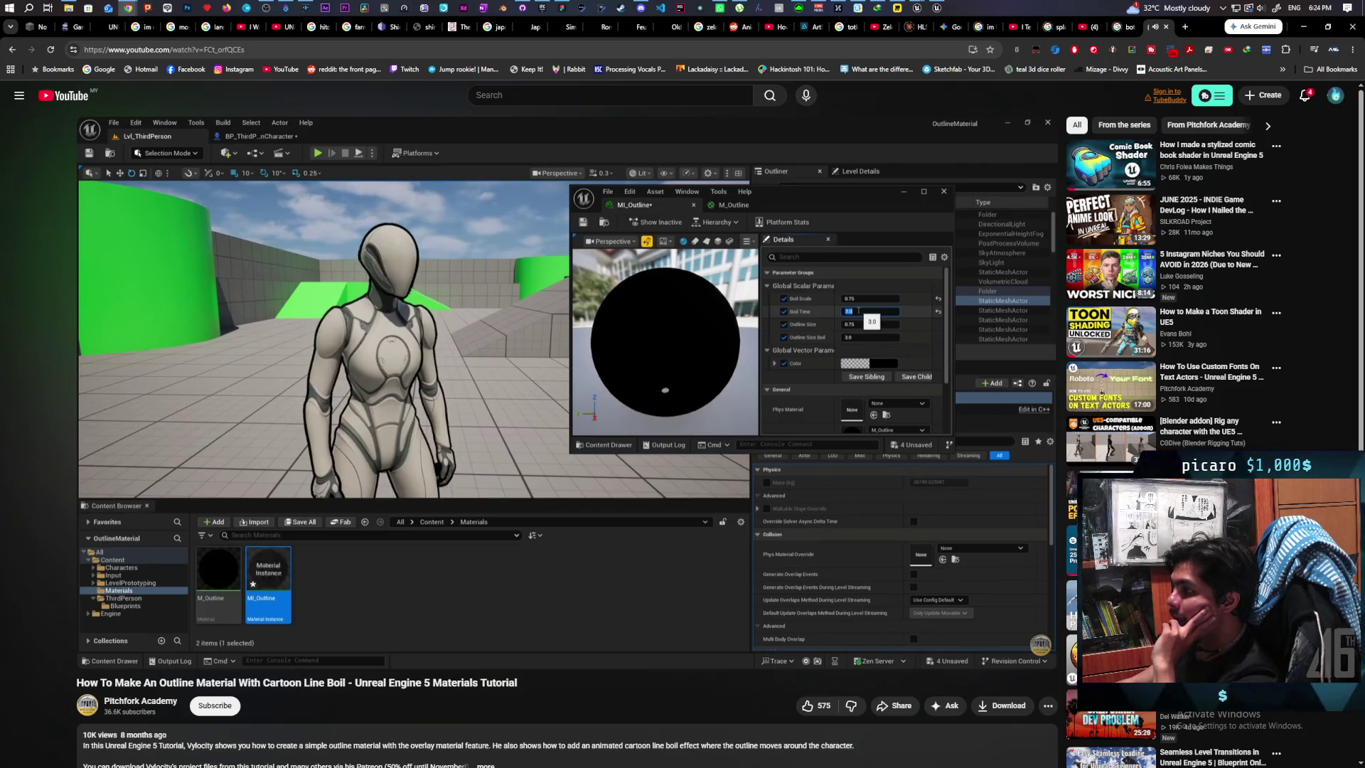
Step: Pause the tutorial at 11:01 and bring the Kozou_Dioramas Unreal Farmlands level to the front
mouse_move(364, 322)
left_click(442, 328)
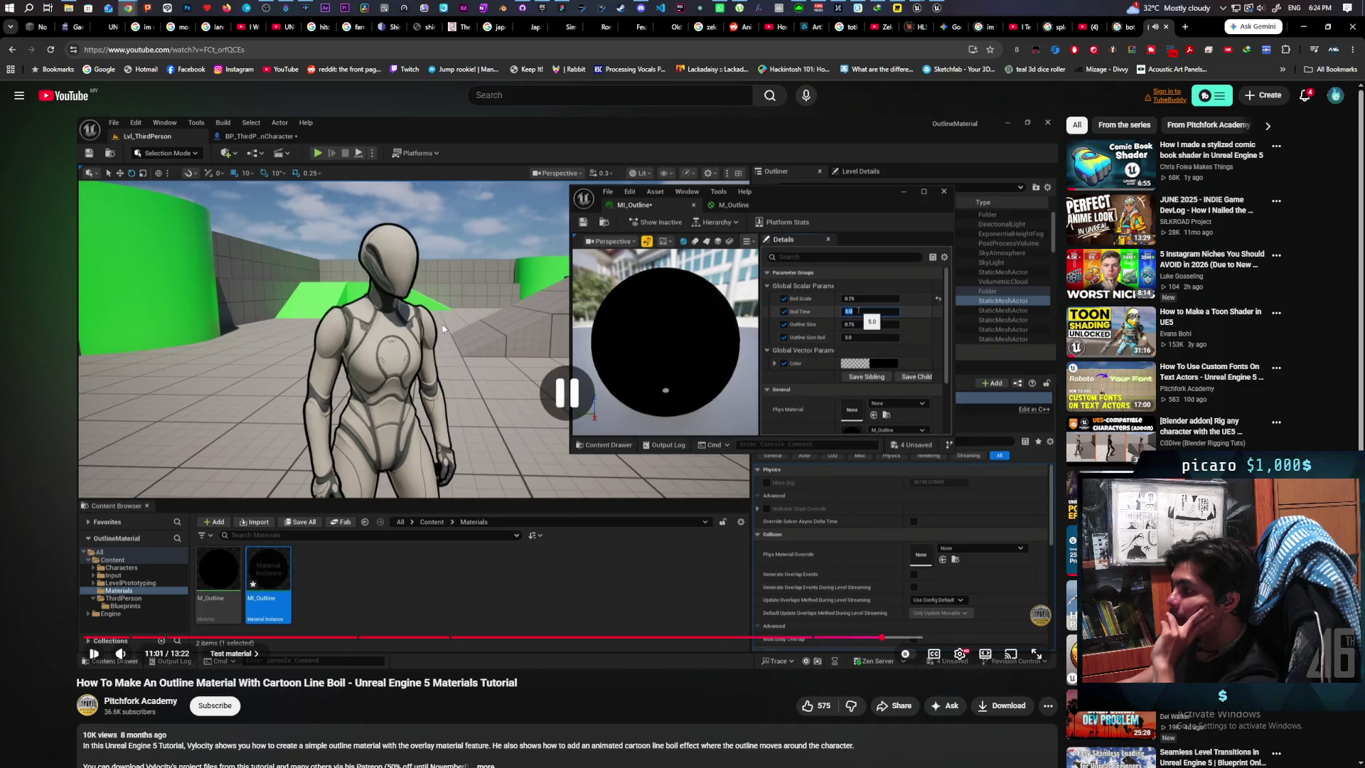
mouse_move(919, 6)
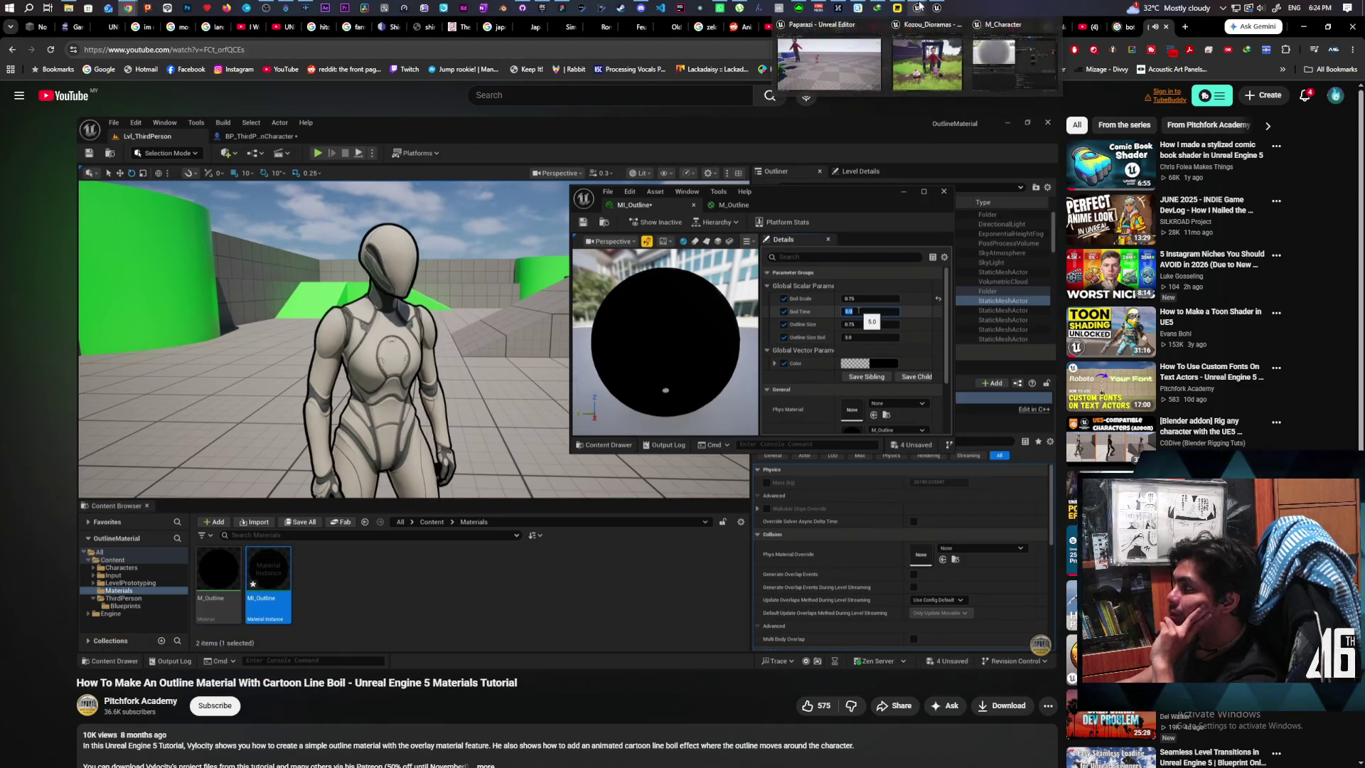
left_click(928, 55)
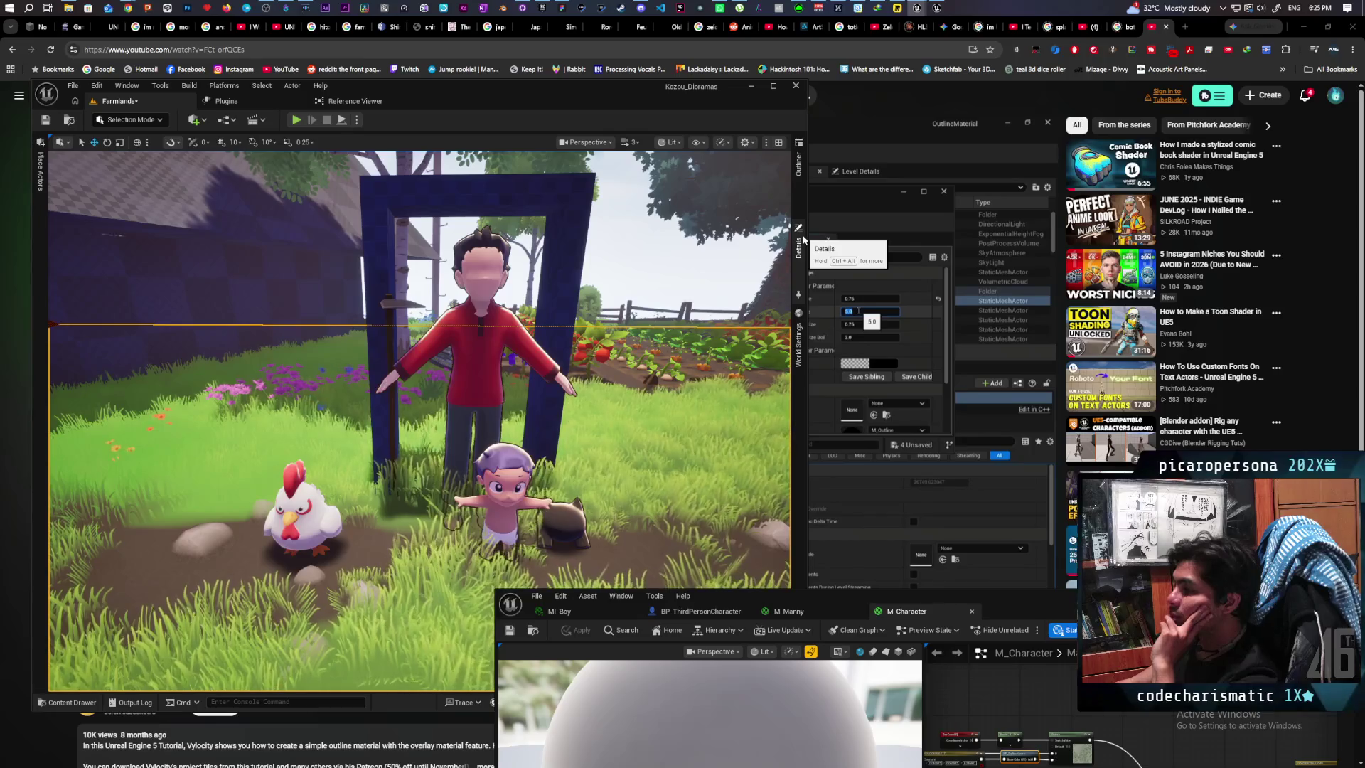
Step: Select SK_Kamo and open its overlay material, M_StylizedOverlay, from the Content Drawer
mouse_move(827, 599)
left_mouse_down()
mouse_move(830, 540)
mouse_move(765, 194)
mouse_move(662, 575)
mouse_move(592, 639)
left_mouse_up()
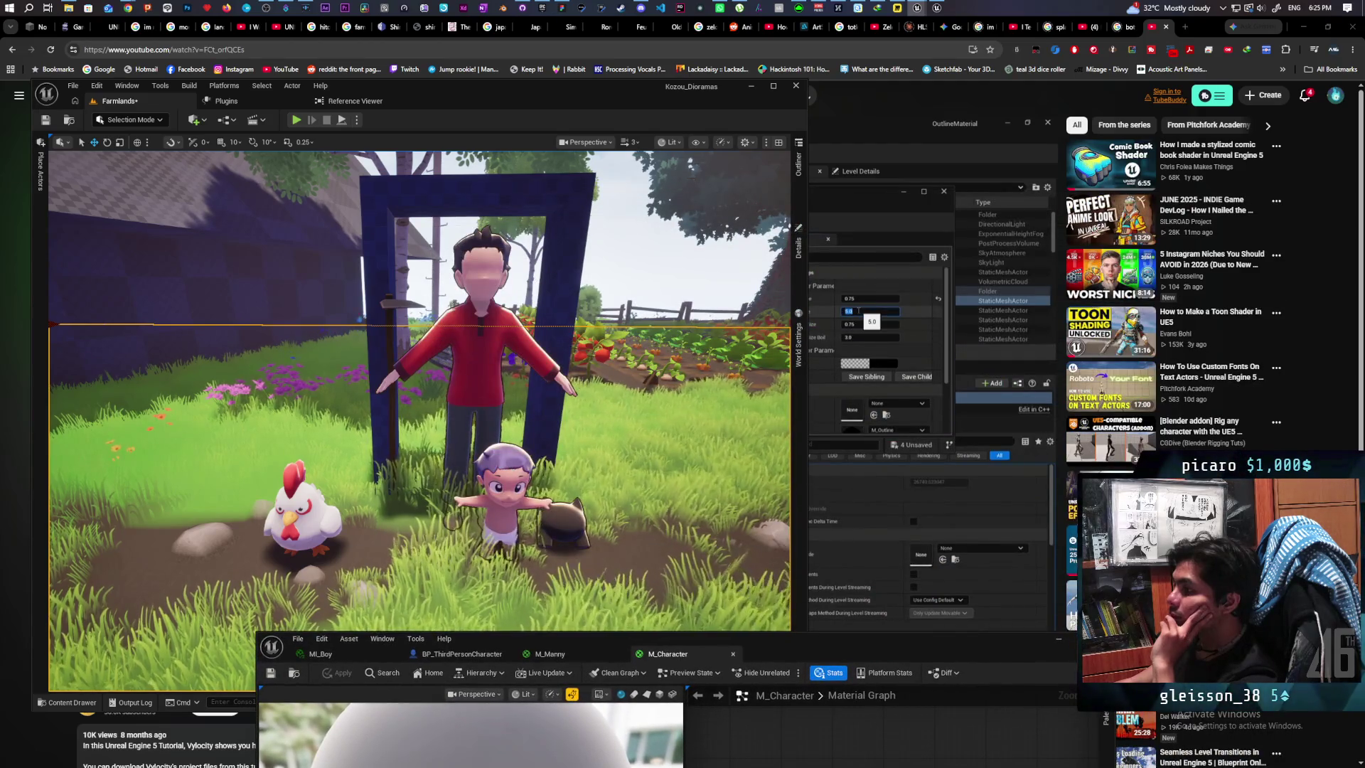
left_click(510, 490)
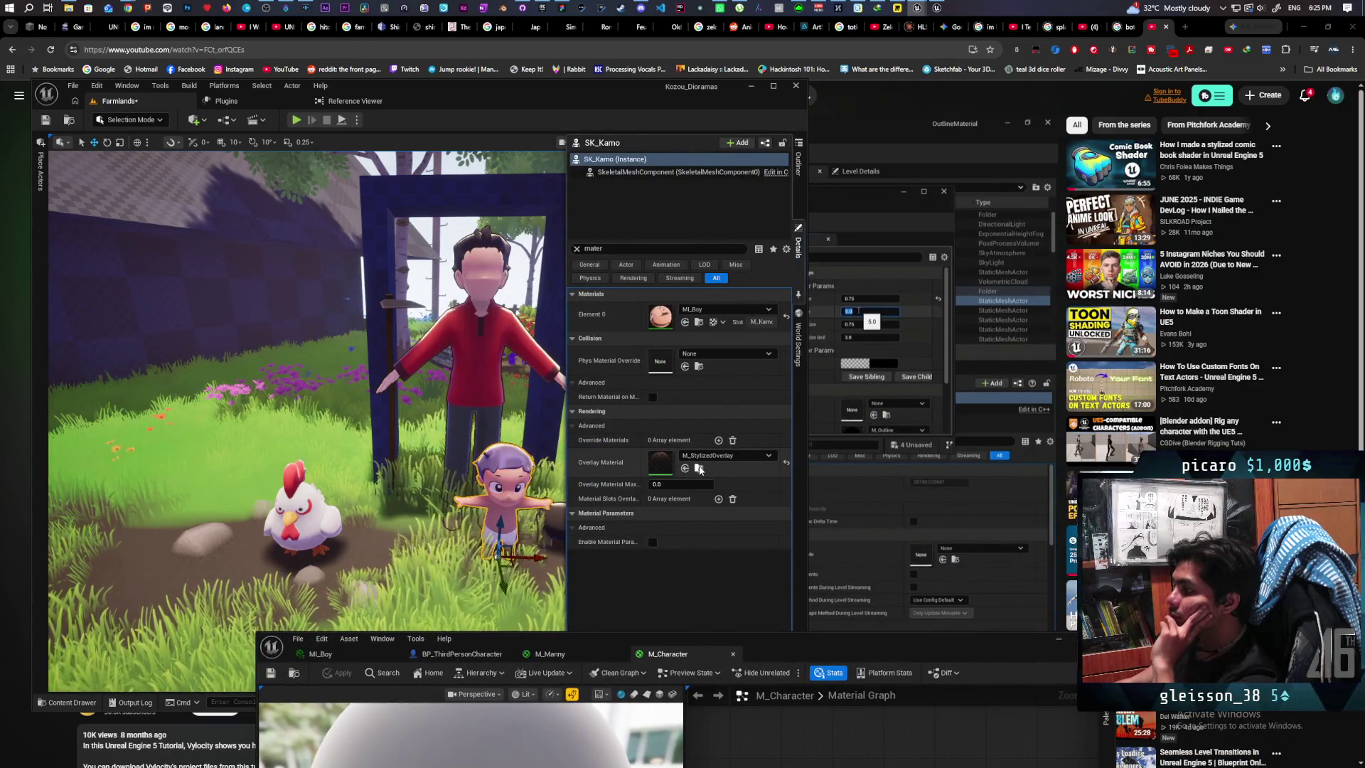
left_click(700, 468)
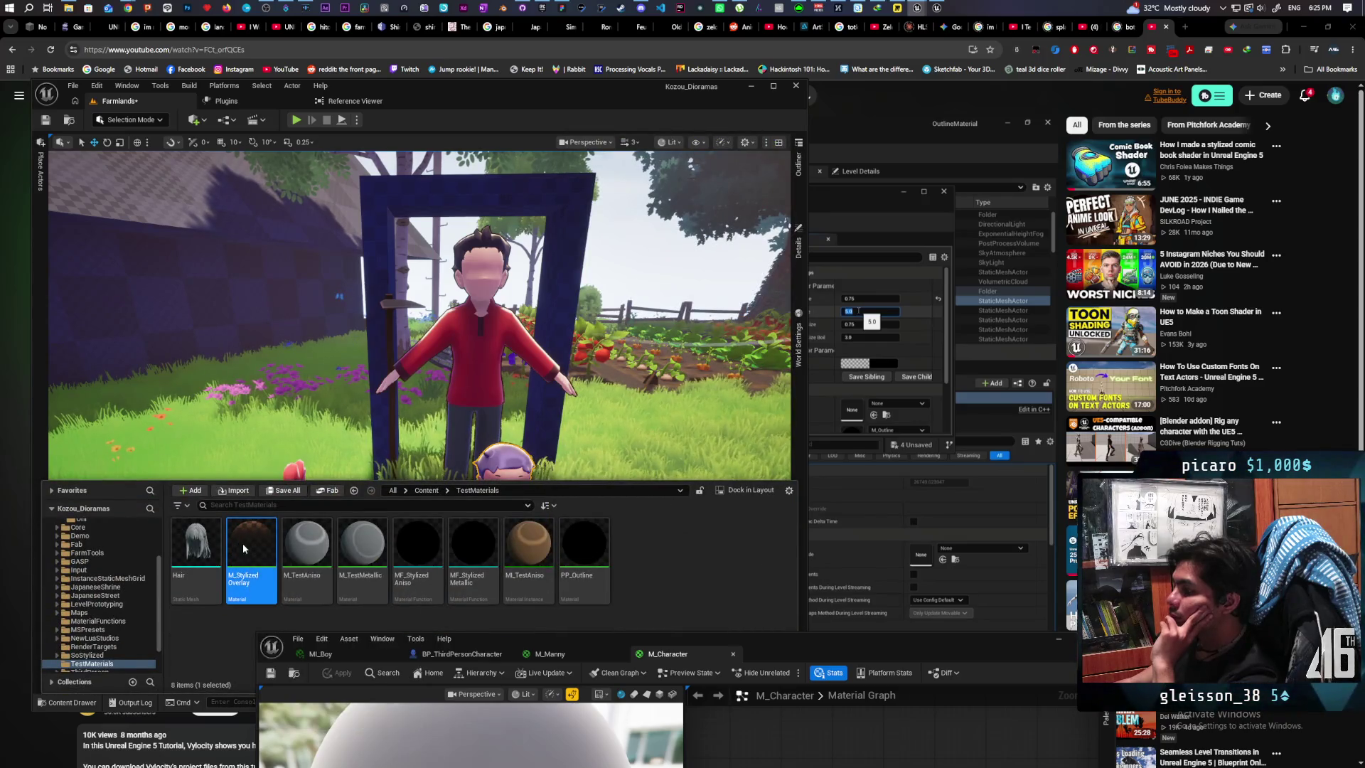
double_click(242, 543)
mouse_move(856, 638)
left_mouse_down()
mouse_move(906, 594)
mouse_move(915, 189)
left_mouse_up()
scroll(795, 369, "down", 3)
mouse_move(770, 403)
left_mouse_down()
mouse_move(914, 463)
mouse_move(960, 427)
mouse_move(927, 411)
mouse_move(872, 416)
mouse_move(942, 443)
left_mouse_up()
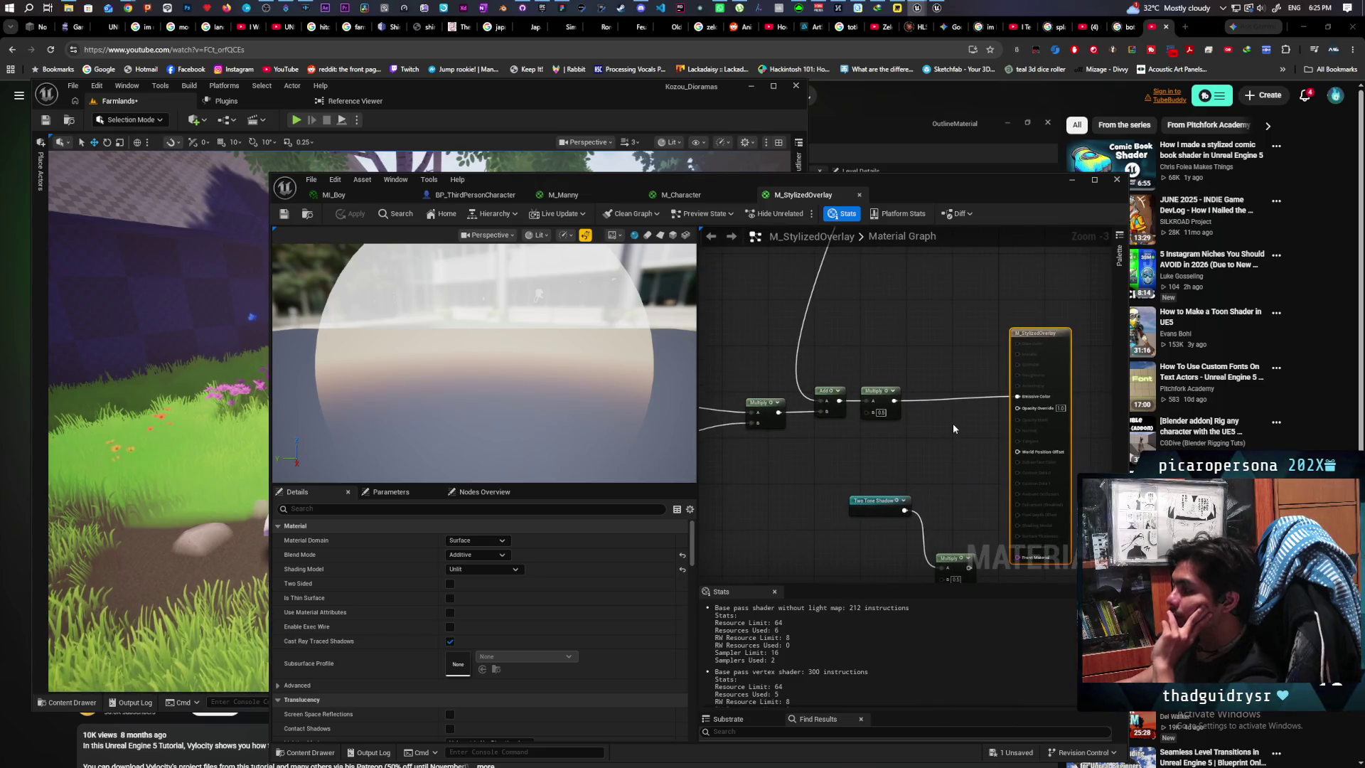
Step: Move the Two Tone Shadow and Multiply nodes aside and unplug them from Emissive Color
left_click_drag(952, 424, 956, 371)
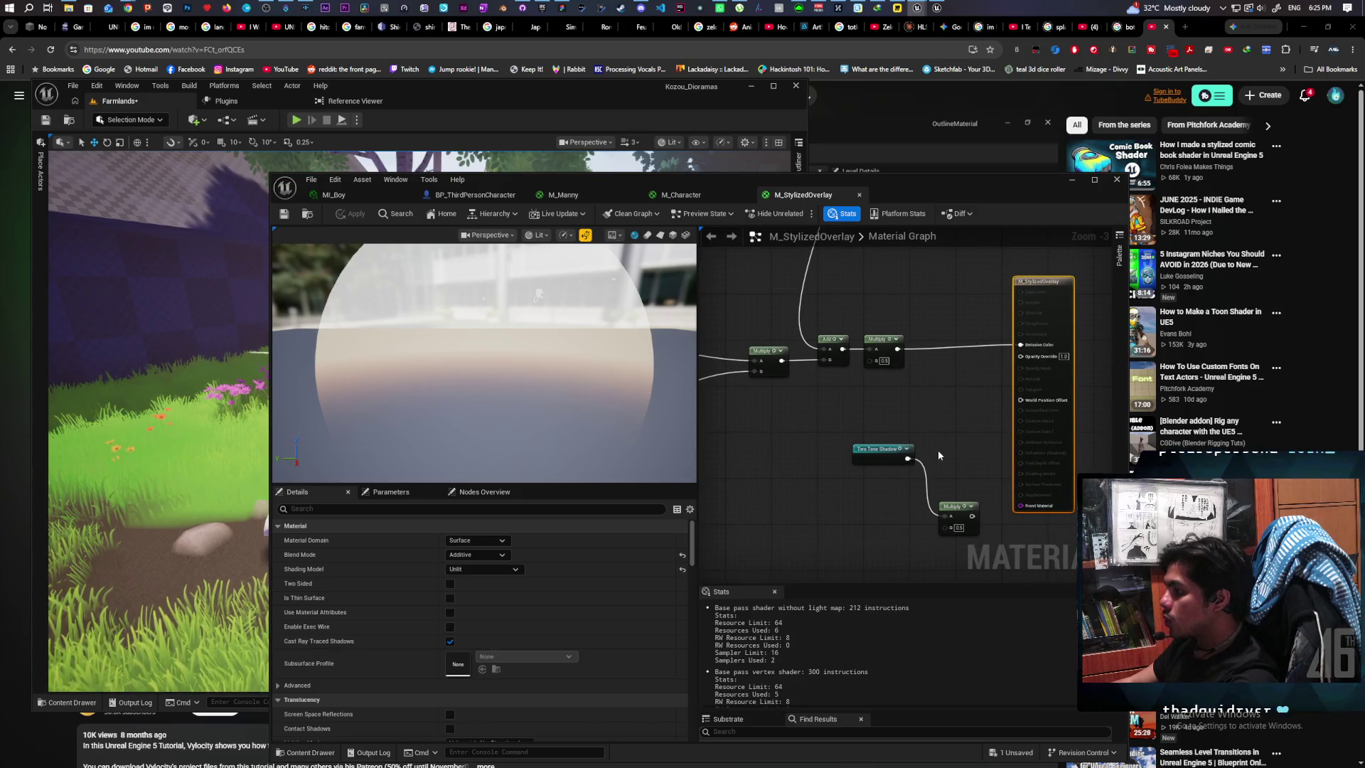
mouse_move(889, 432)
left_mouse_down()
mouse_move(953, 519)
mouse_move(838, 542)
left_mouse_up()
left_click(936, 453)
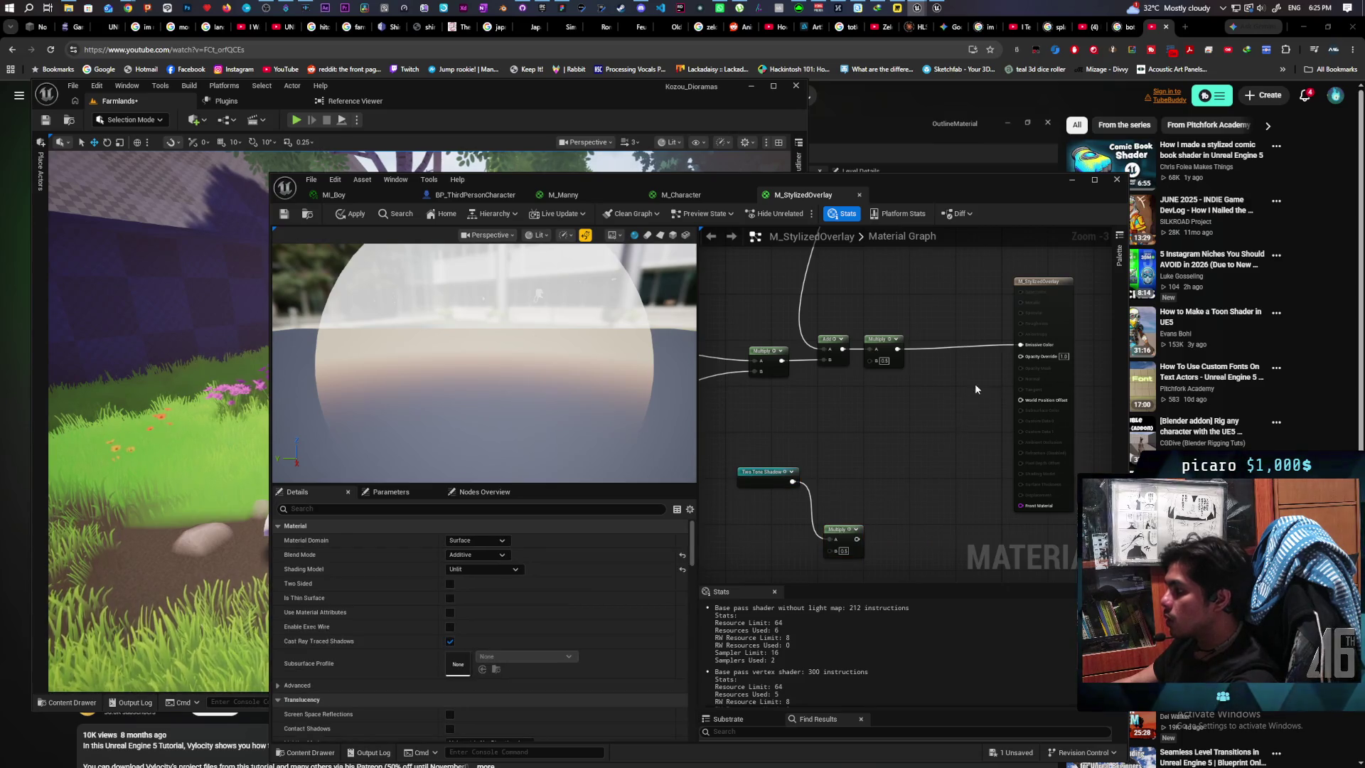
left_click(979, 348, "alt")
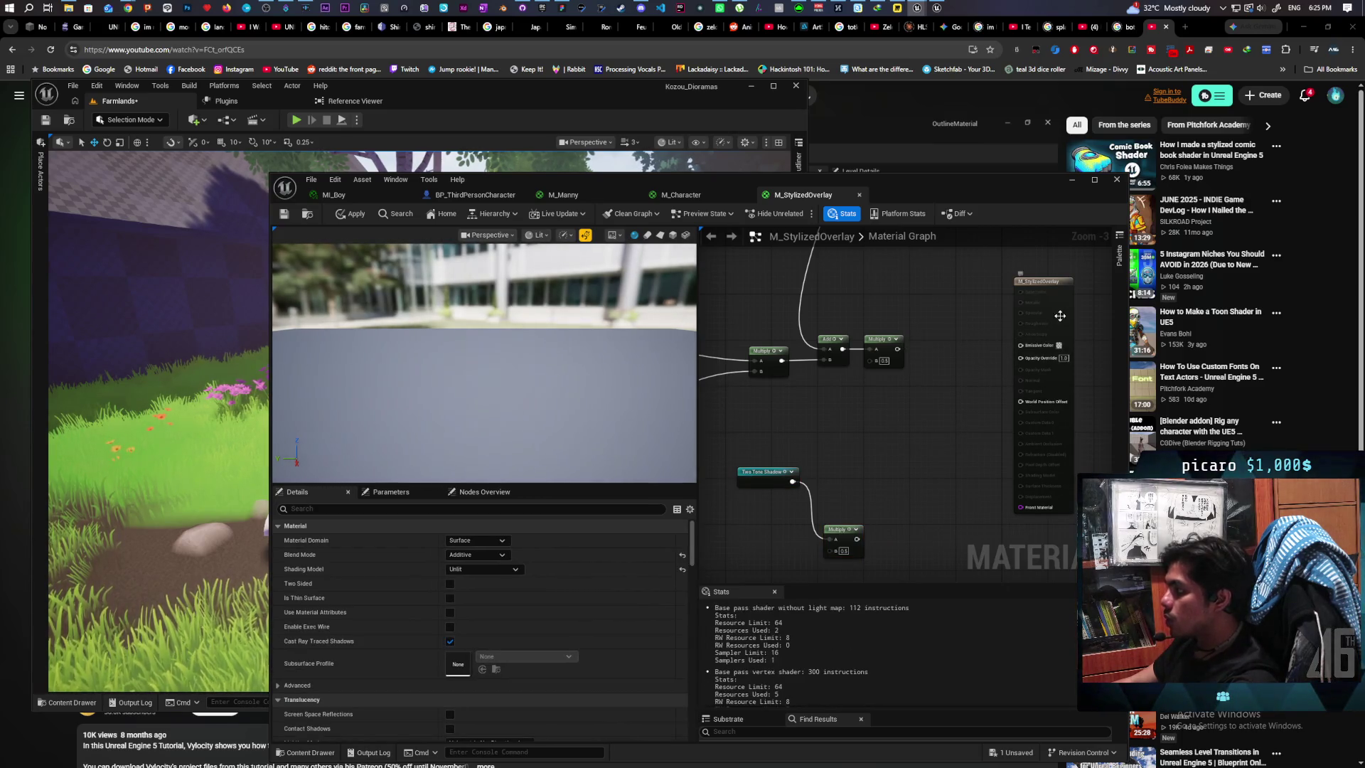
Step: Keep the Surface domain and change M_StylizedOverlay's blend mode from Additive to Opaque
left_click(1042, 334)
left_click(495, 540)
left_click(495, 542)
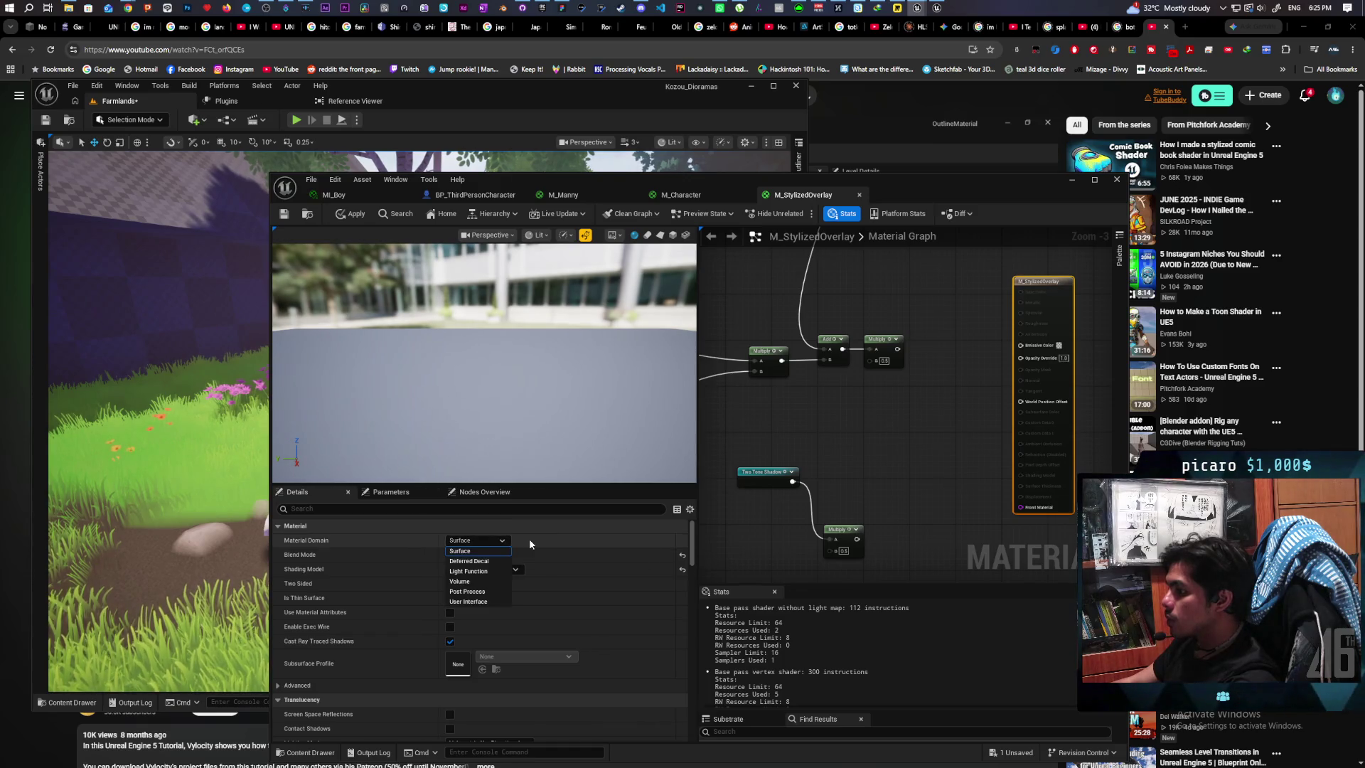
left_click(494, 569)
left_click(491, 579)
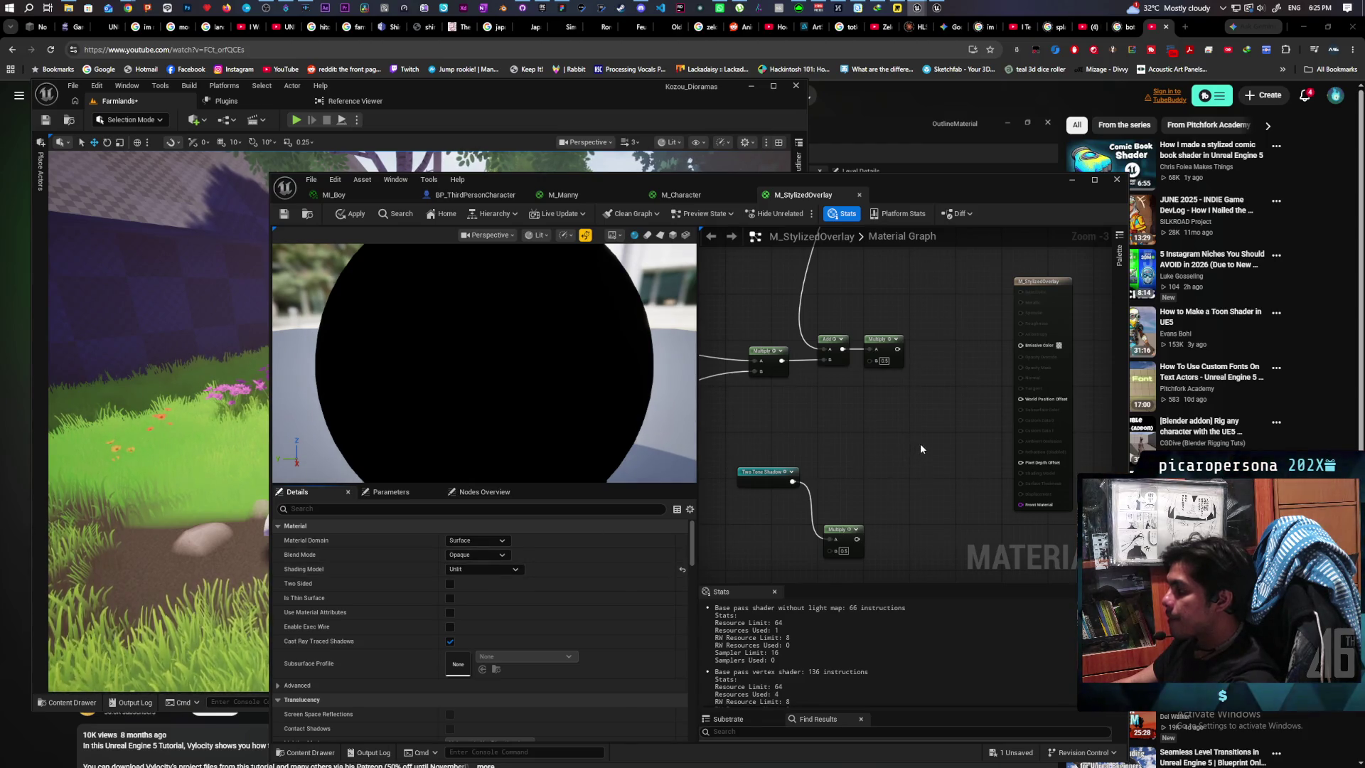
Step: Make the material Two Sided and wire a TwoSidedSign node into a OneMinus (1-x) node
right_click(879, 418)
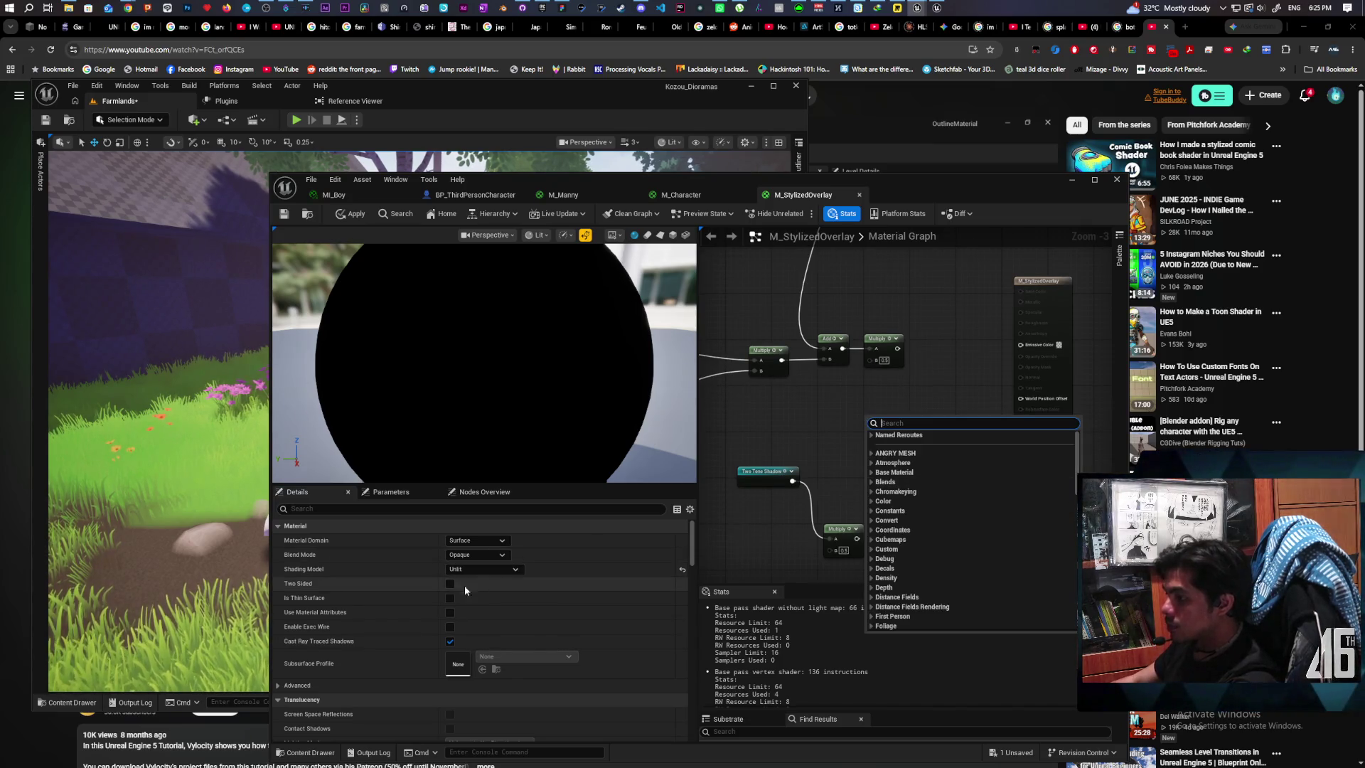
left_click(450, 584)
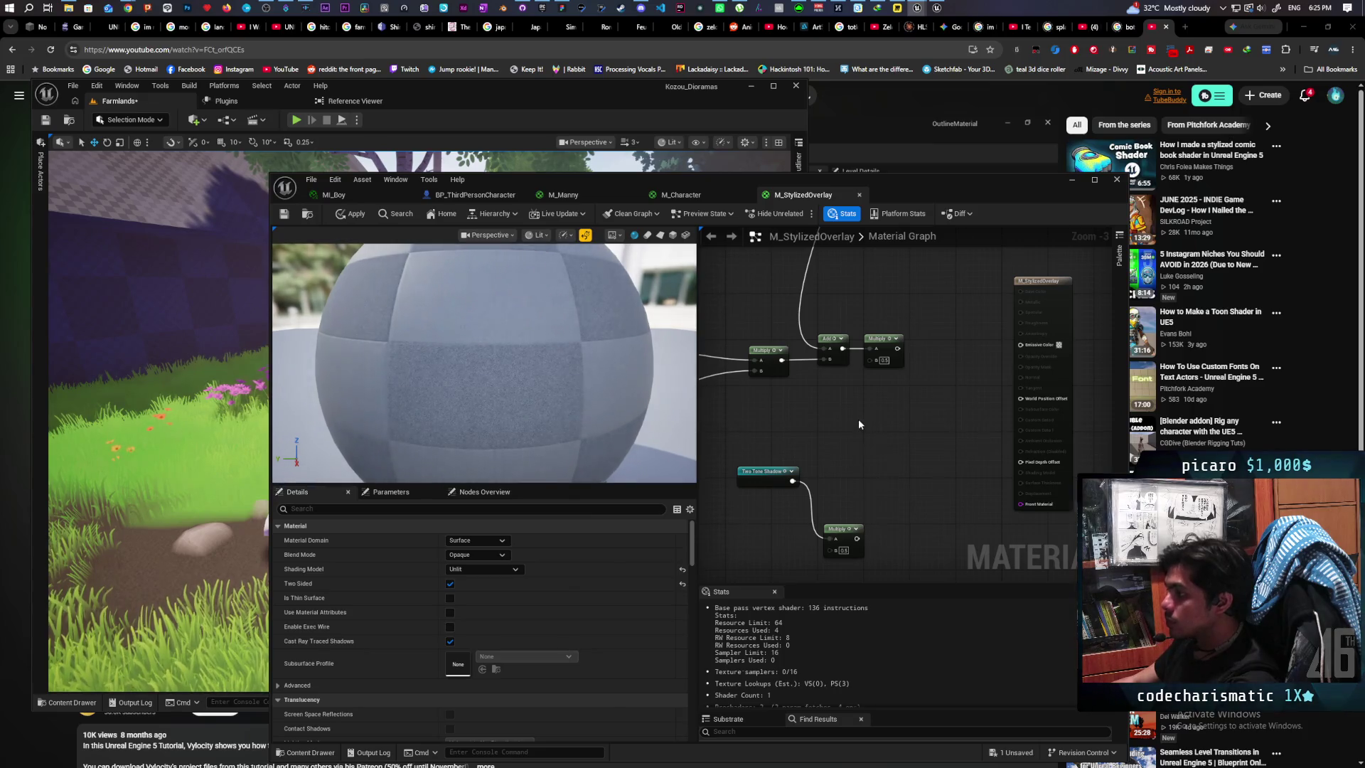
right_click(859, 424)
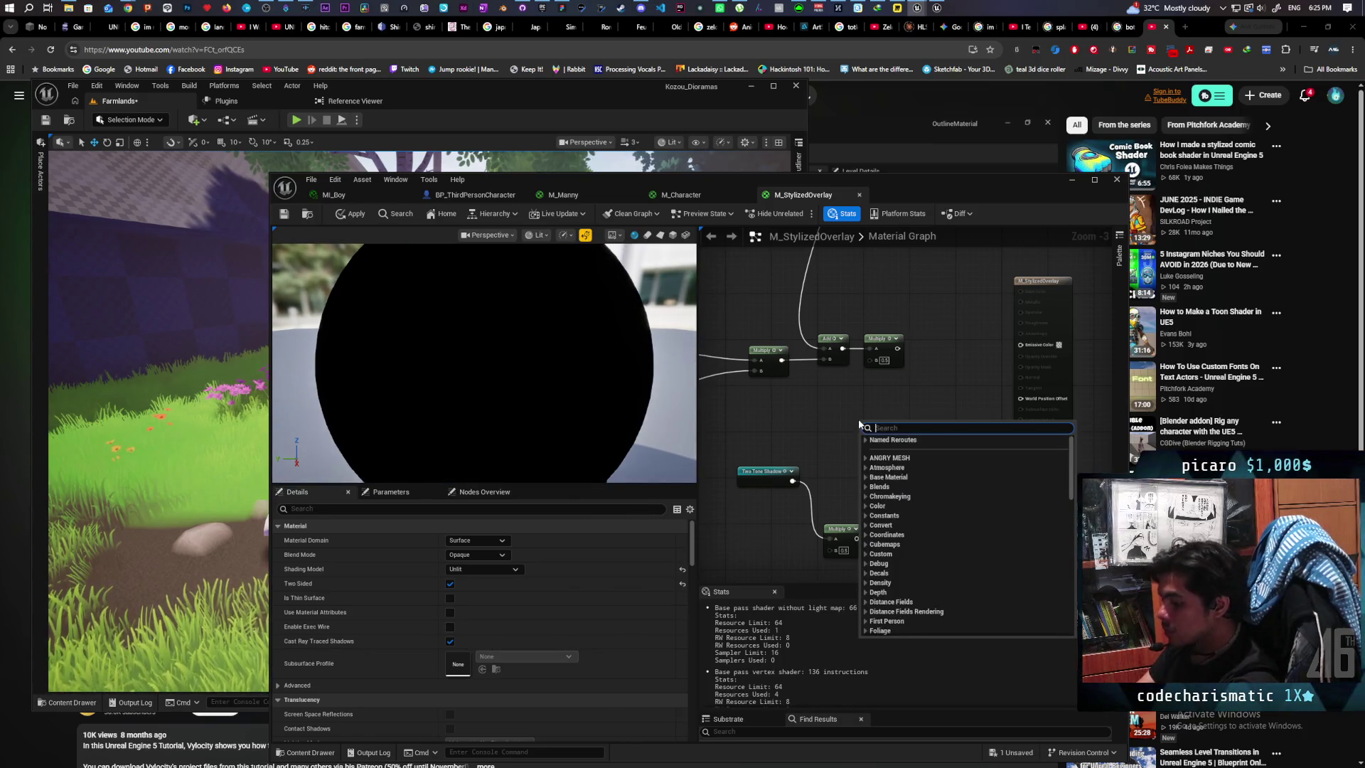
type("1-x")
key("Return")
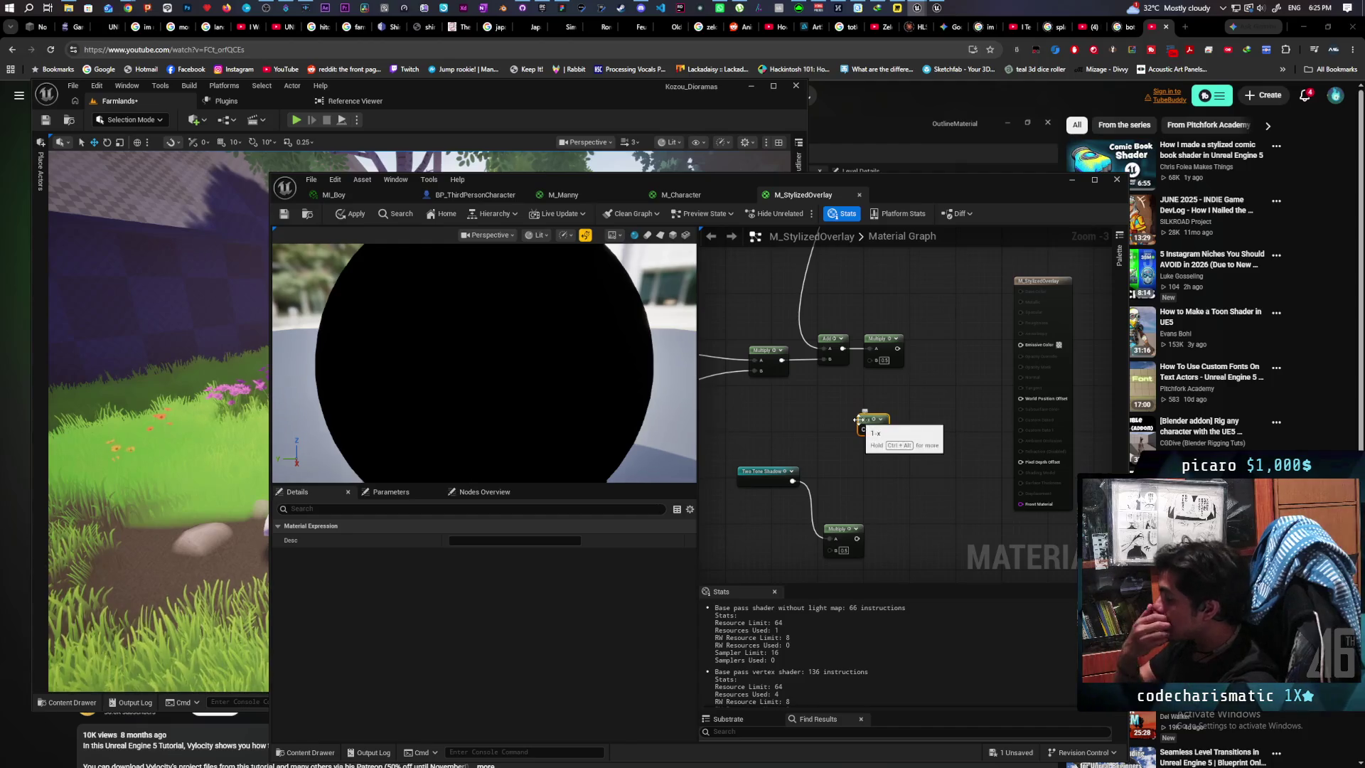
right_click(767, 430)
type("tw")
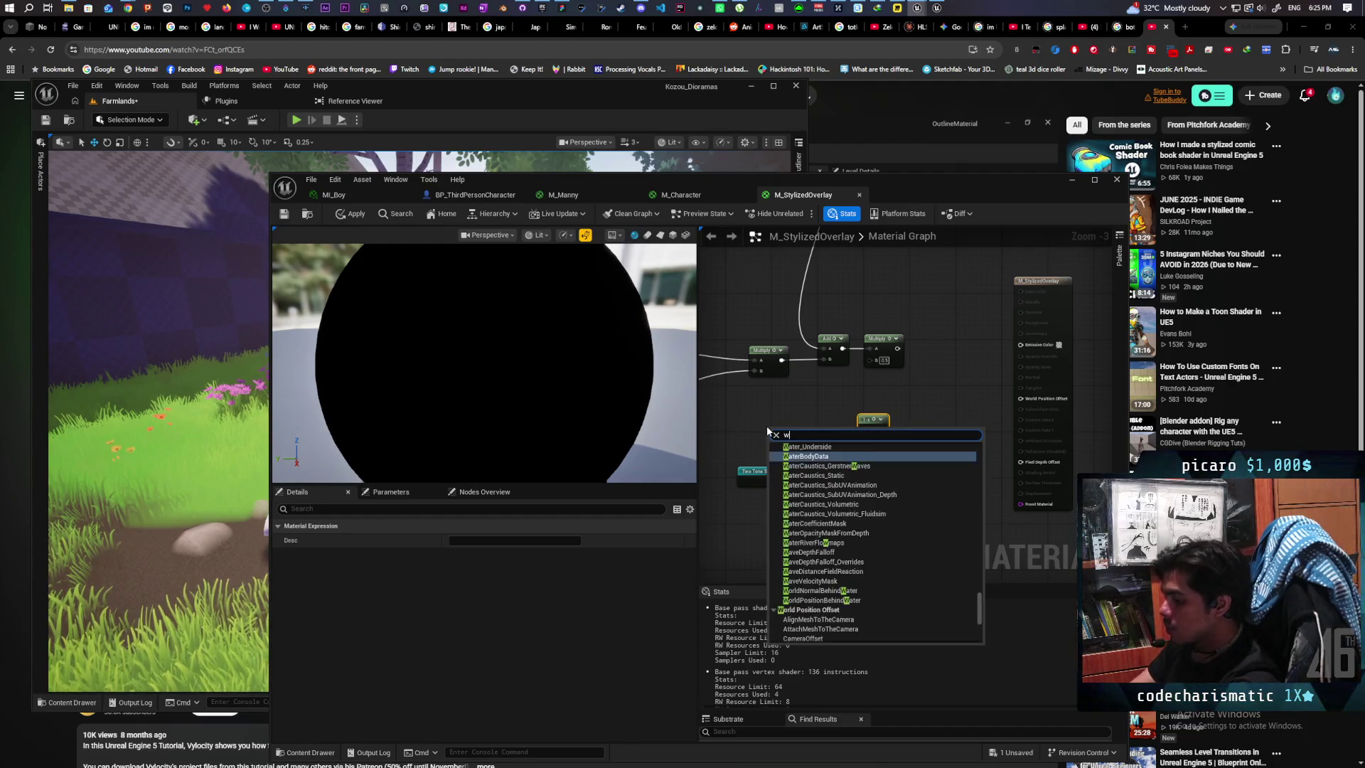
type("os")
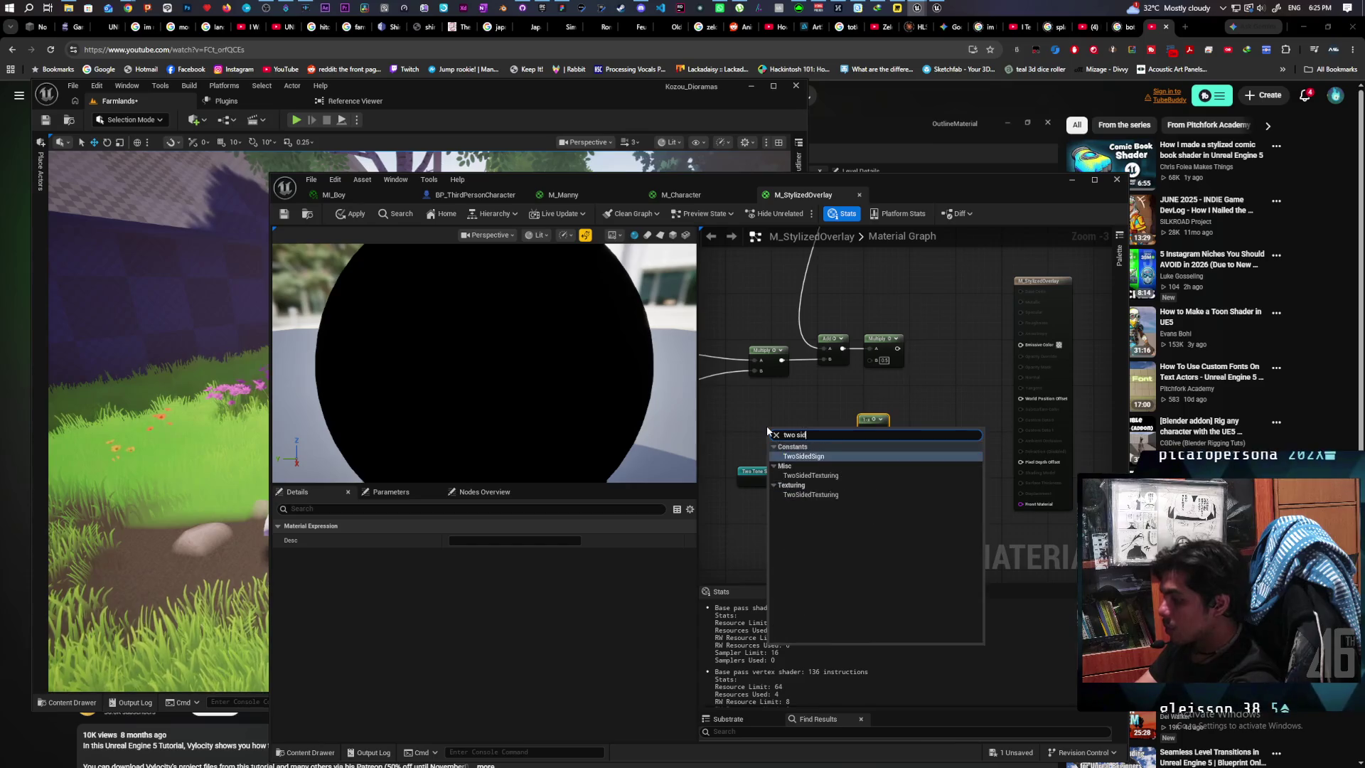
key("Return")
scroll(766, 425, "up", 3)
mouse_move(832, 455)
left_mouse_down()
mouse_move(893, 472)
mouse_move(908, 437)
left_mouse_up()
left_click_drag(795, 442, 795, 416)
Step: Shift the shadow nodes down, add a Fresnel node and place a duplicated 1-x after it
left_click_drag(910, 379, 764, 508)
left_click_drag(749, 408, 732, 518)
left_click(771, 420)
right_click(771, 421)
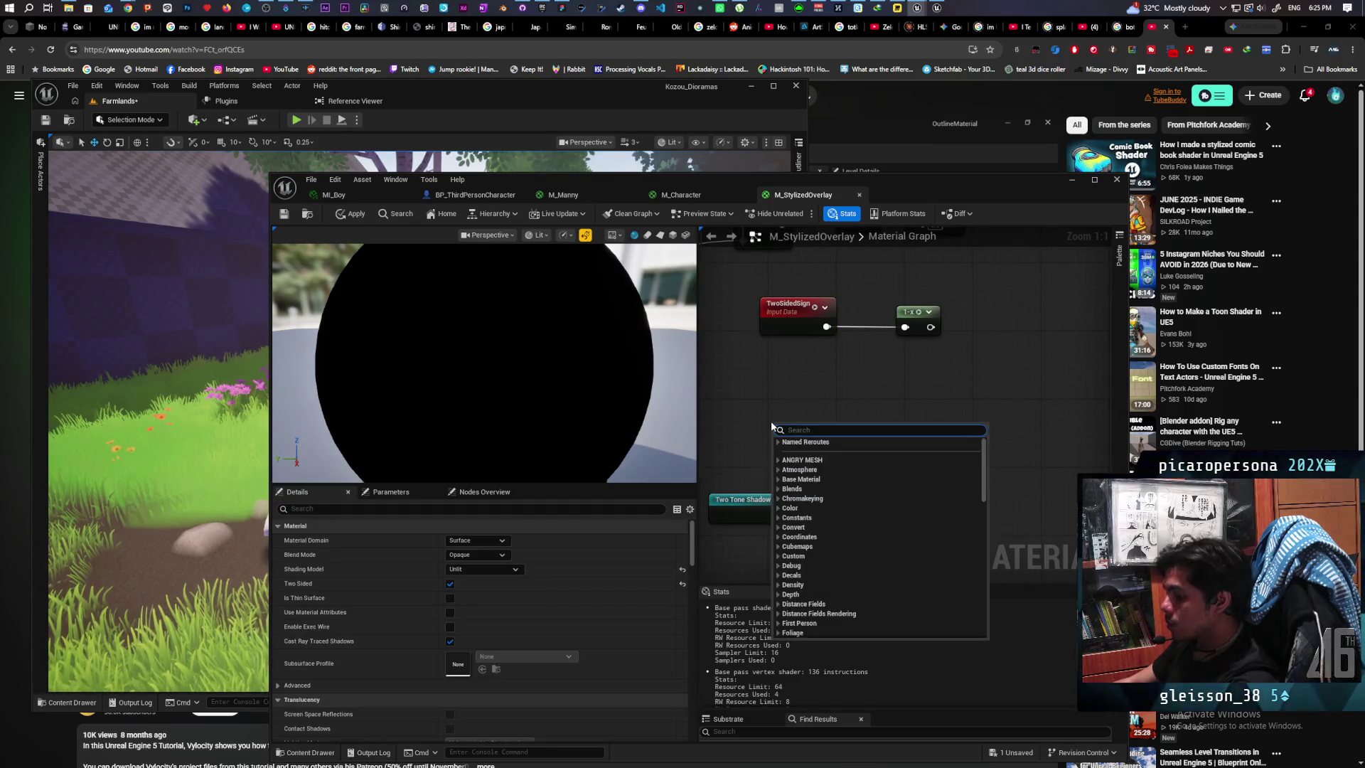
type("fres")
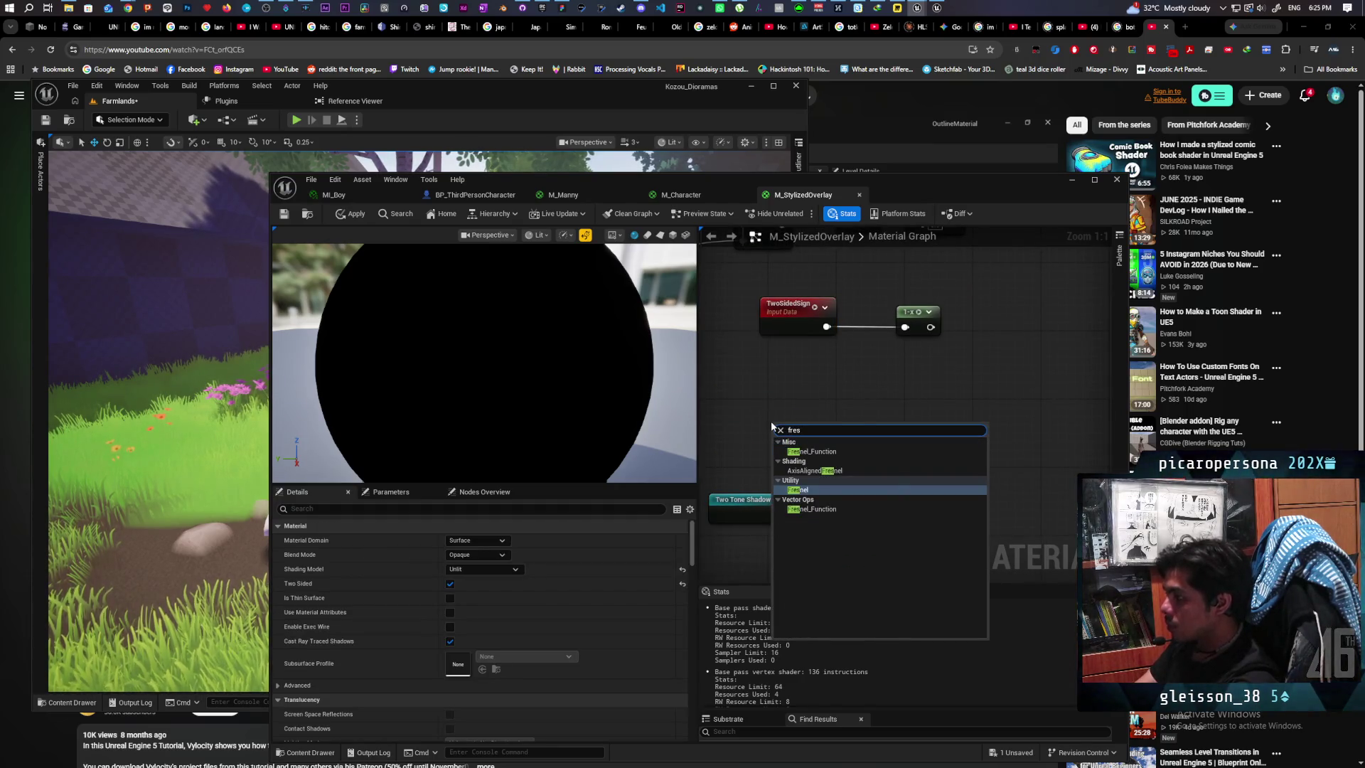
key("Return")
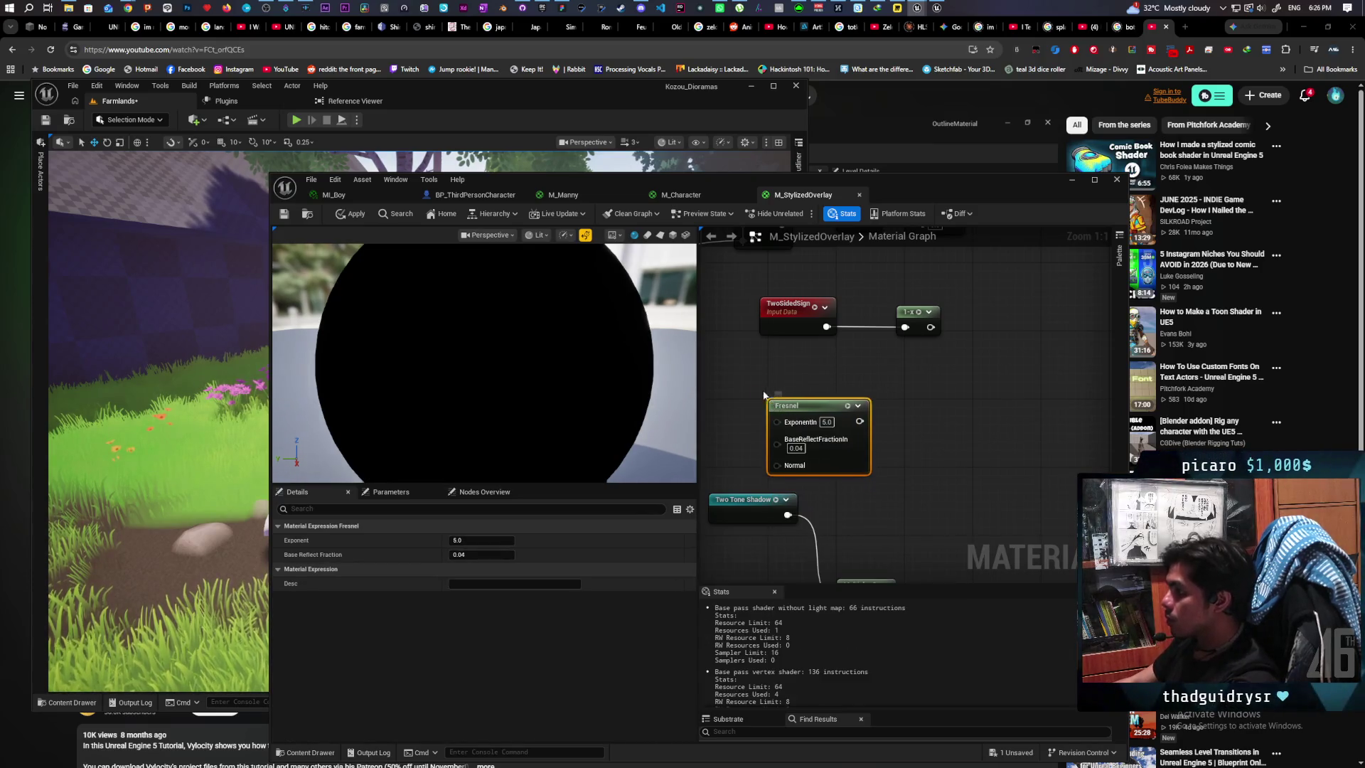
left_click_drag(773, 404, 765, 387)
left_click_drag(931, 343, 912, 402)
key("ctrl+d")
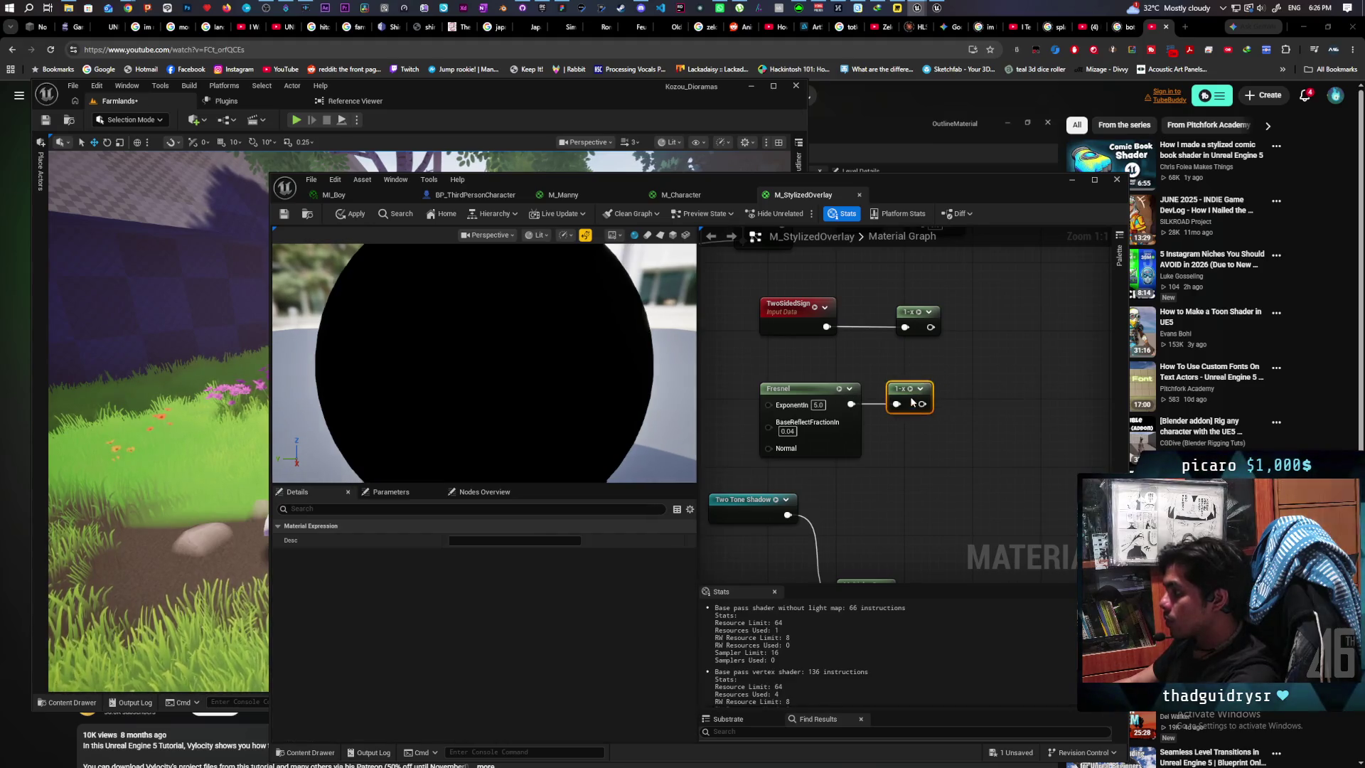
left_click(974, 365)
Step: Multiply the two 1-x outputs together and connect the result to Emissive Color
left_click(975, 330)
left_click_drag(930, 327, 984, 356)
left_click_drag(922, 403, 982, 370)
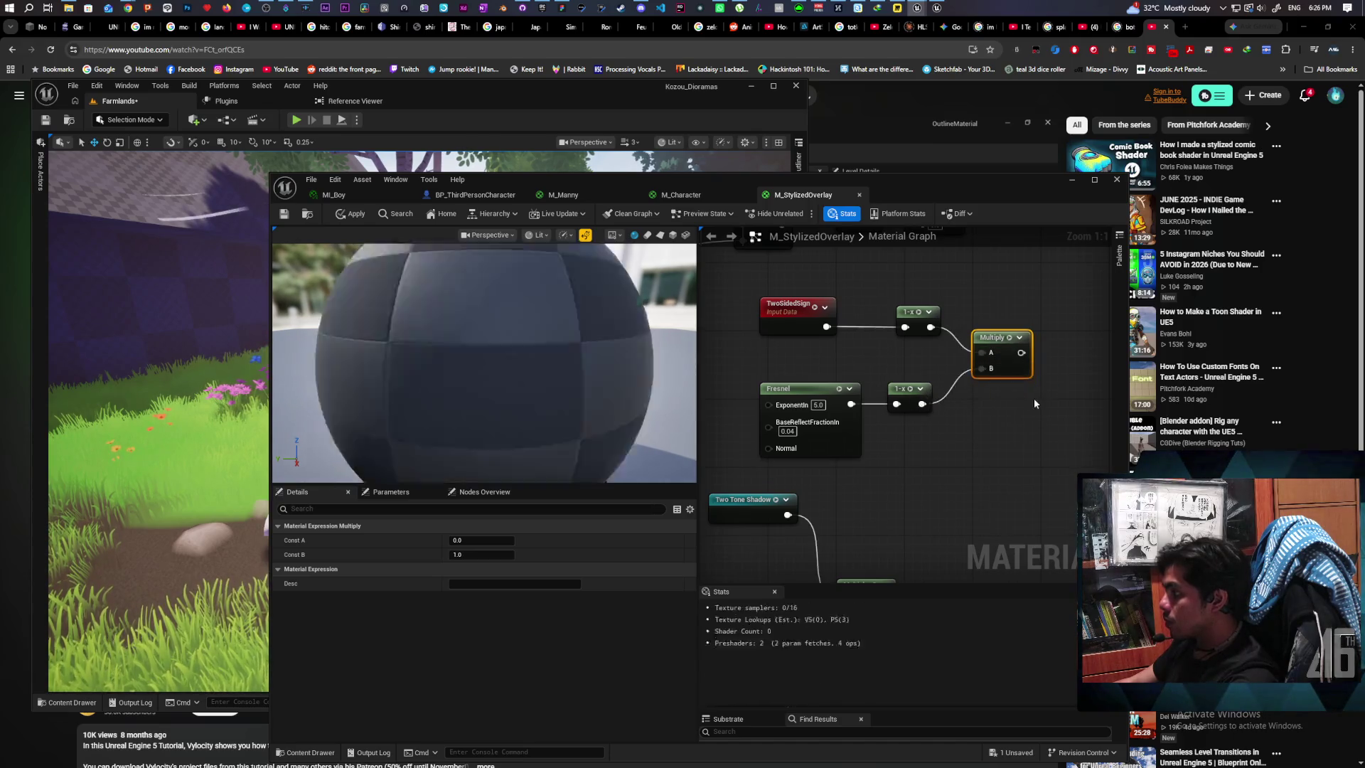
scroll(913, 452, "down", 2)
mouse_move(909, 421)
left_mouse_down()
mouse_move(991, 442)
mouse_move(1001, 323)
left_mouse_up()
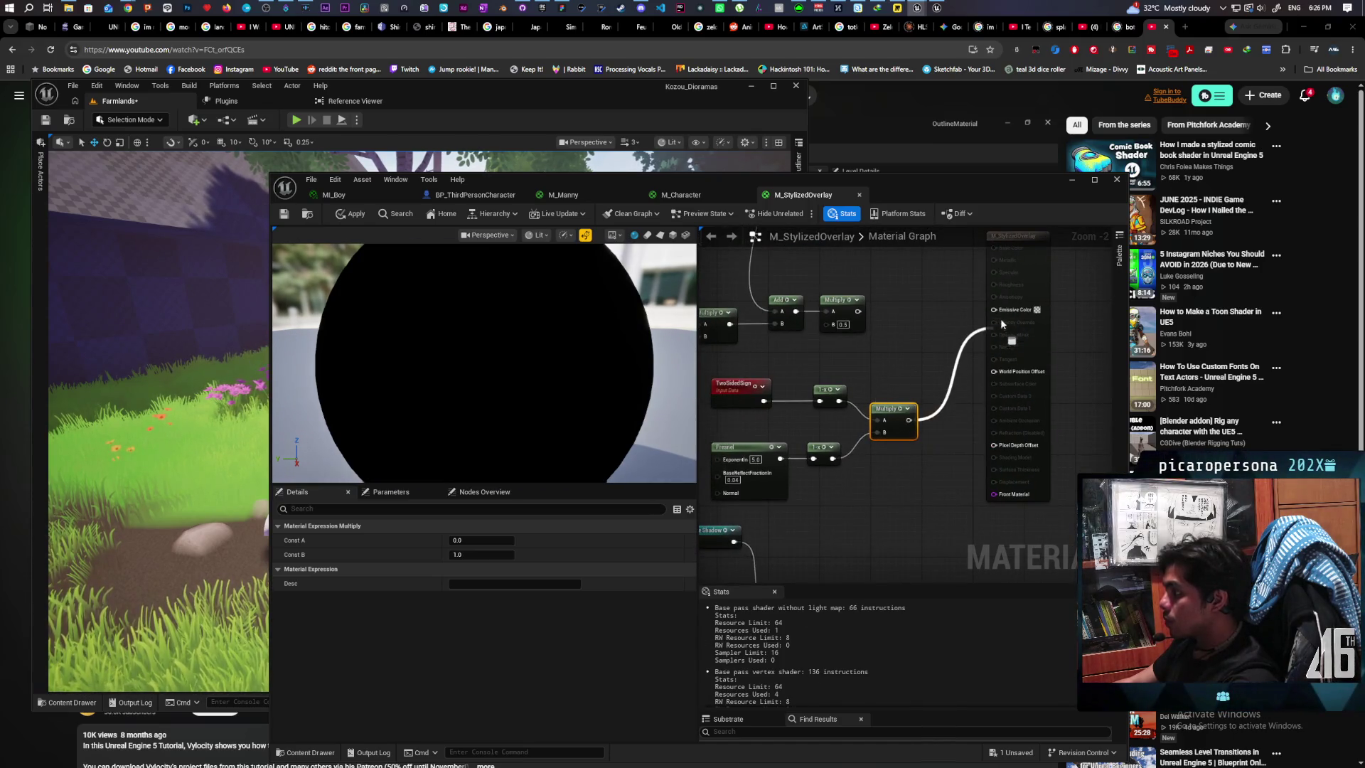
Step: Search for a vertex or World Normal node, then close the search without adding one
right_click(902, 372)
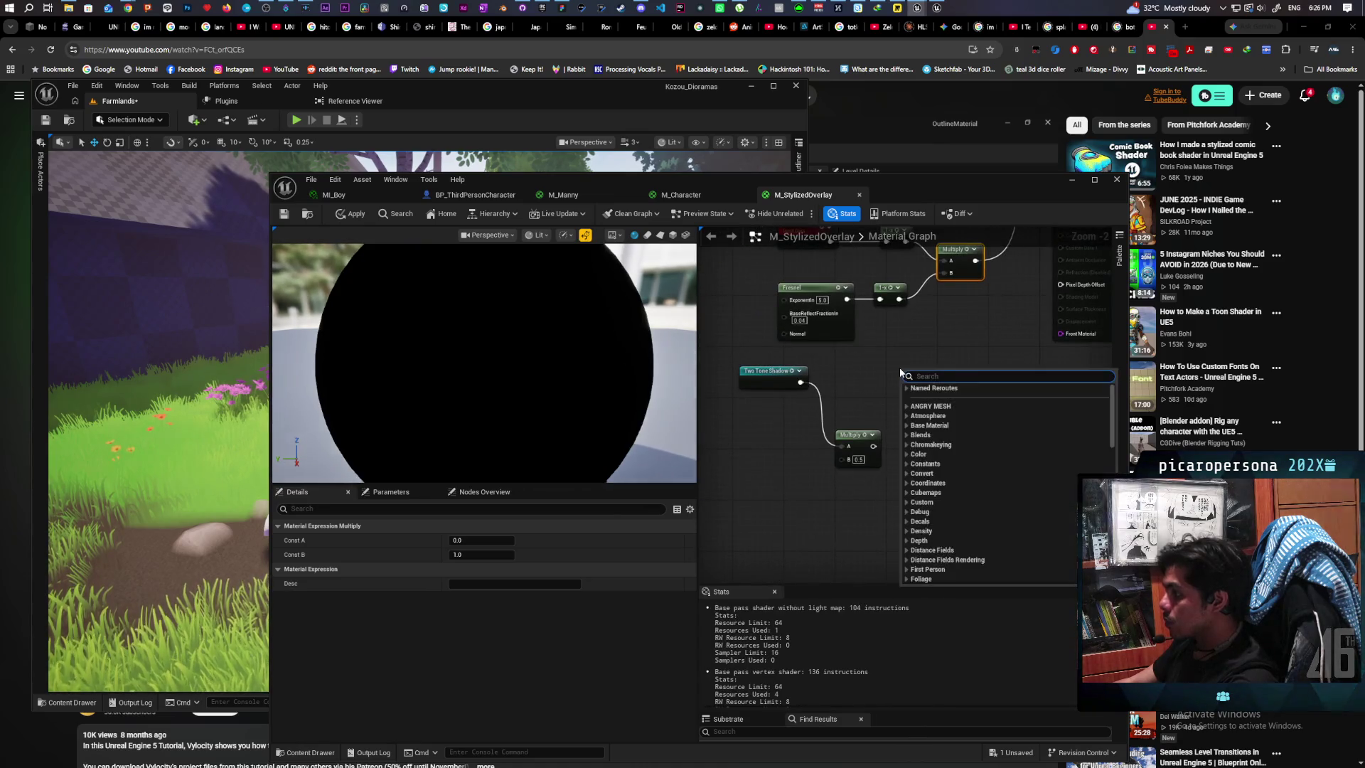
type("verte")
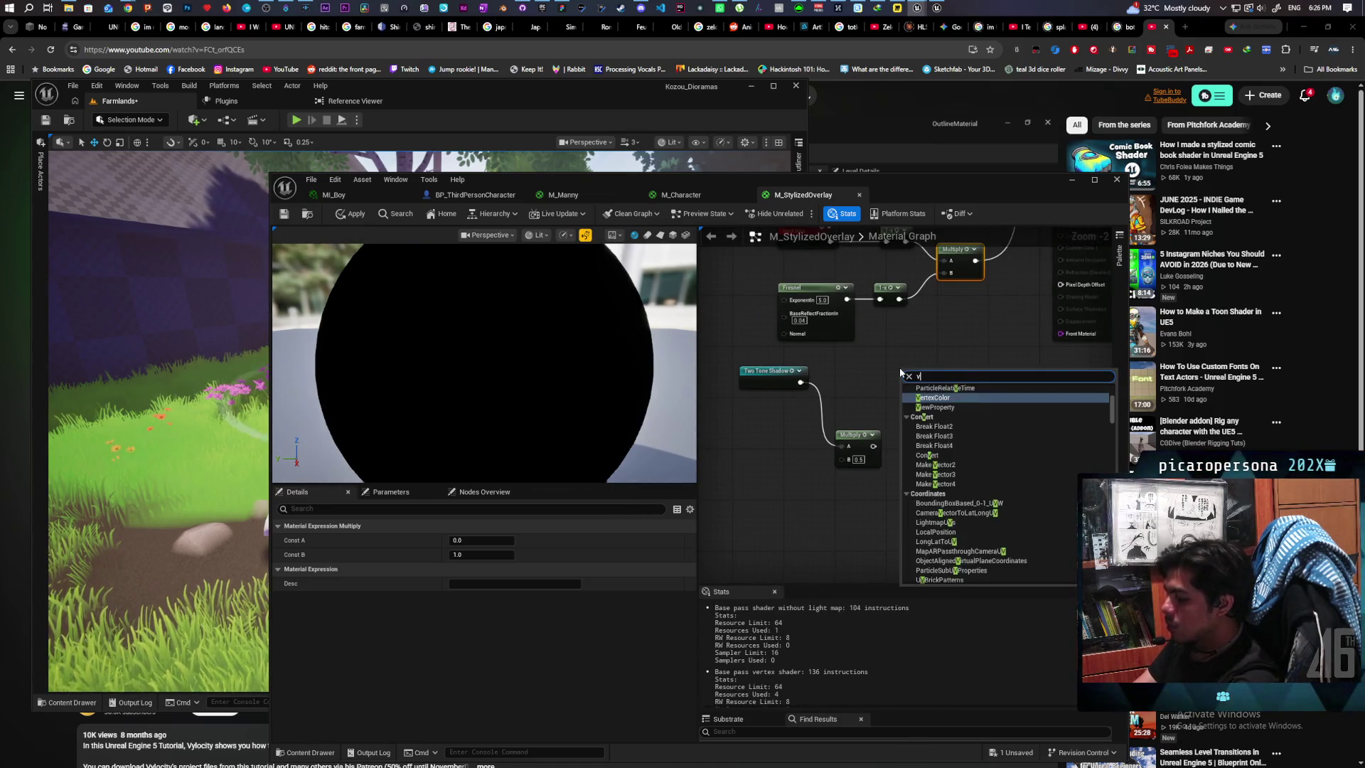
key("BackSpace")
key("BackSpace")
key("BackSpace")
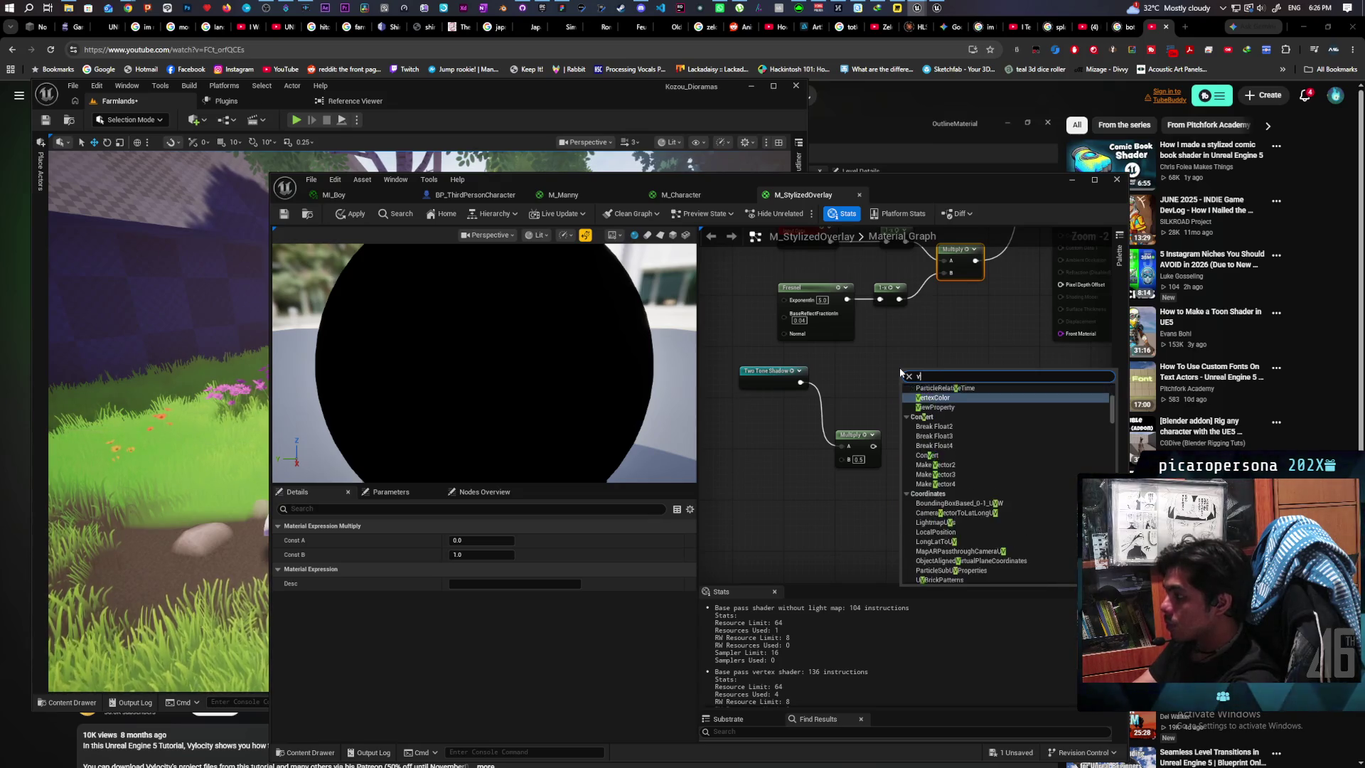
type("world nor")
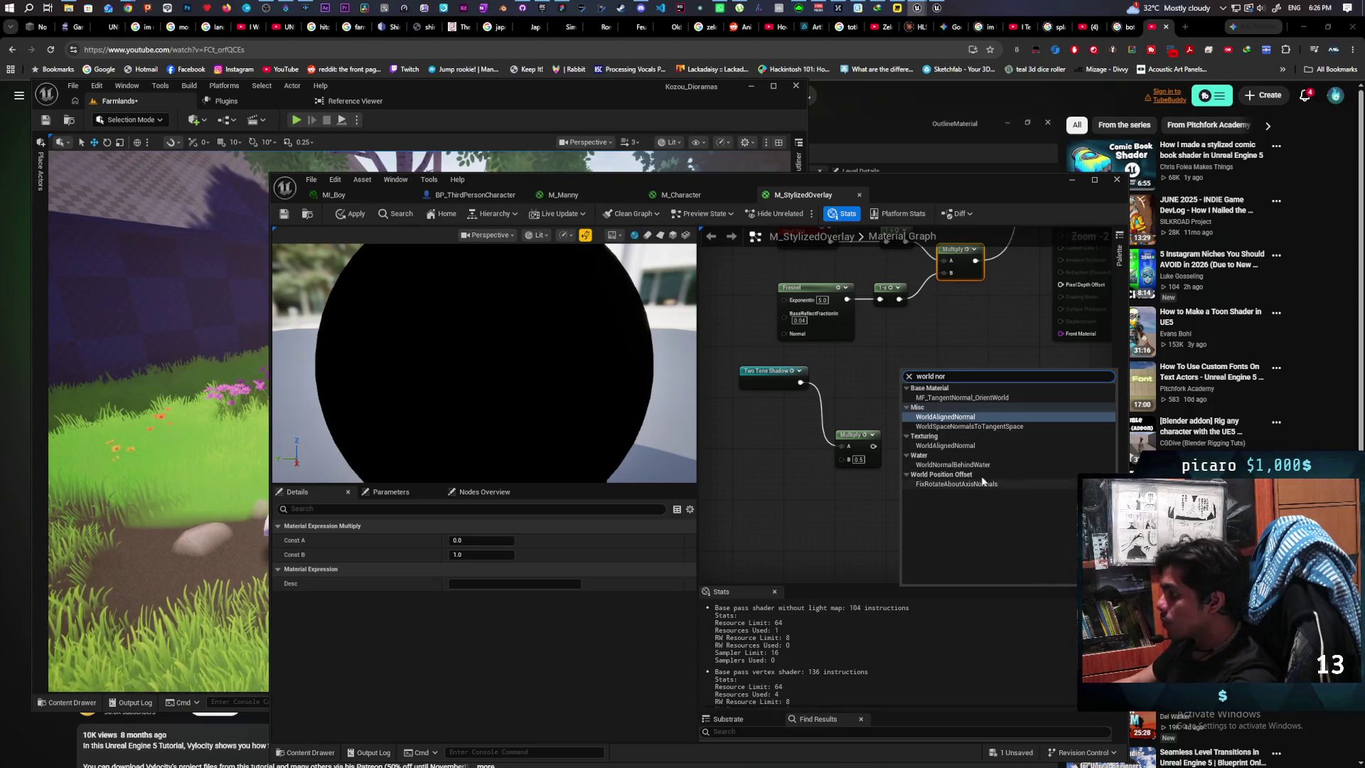
left_click(976, 328)
key("super+4")
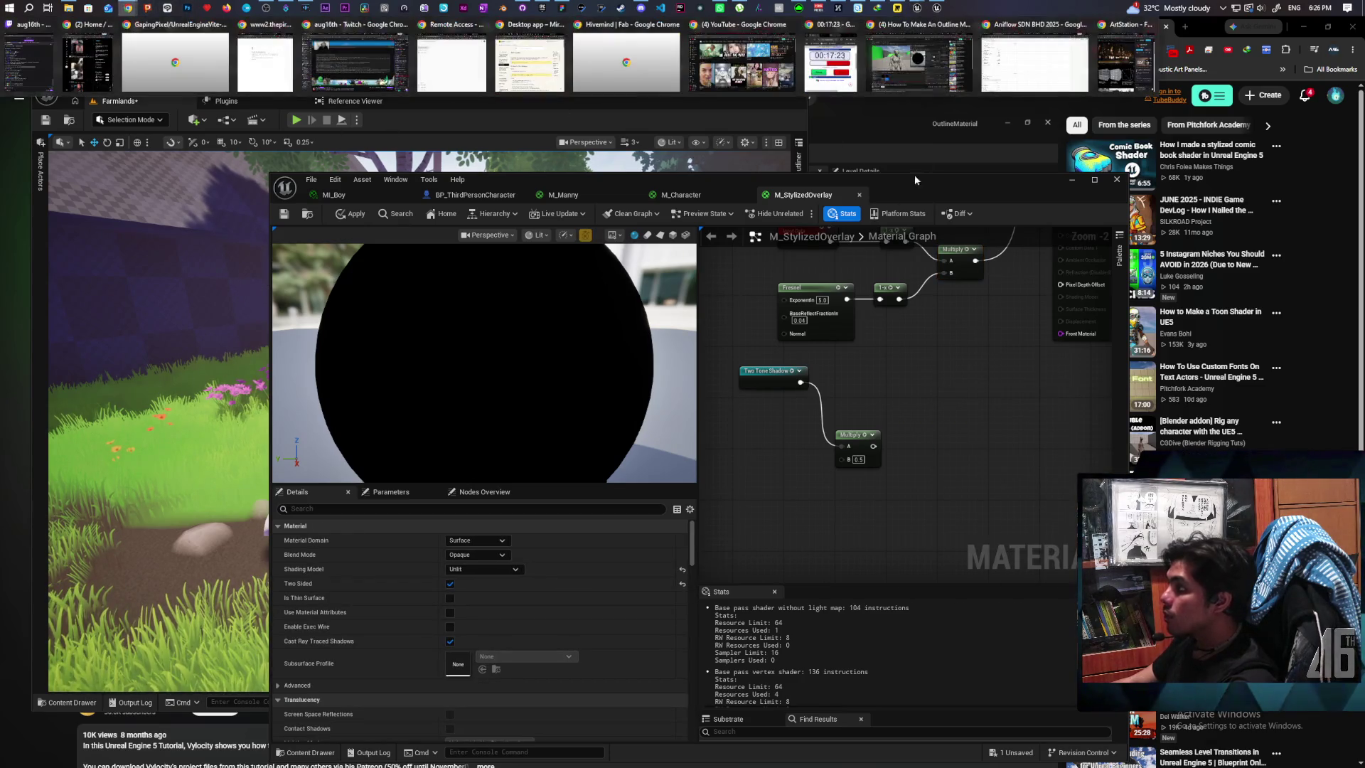
Step: Review the YouTube outline tutorial's line boil, apply-outline and create-material sections
left_click(919, 63)
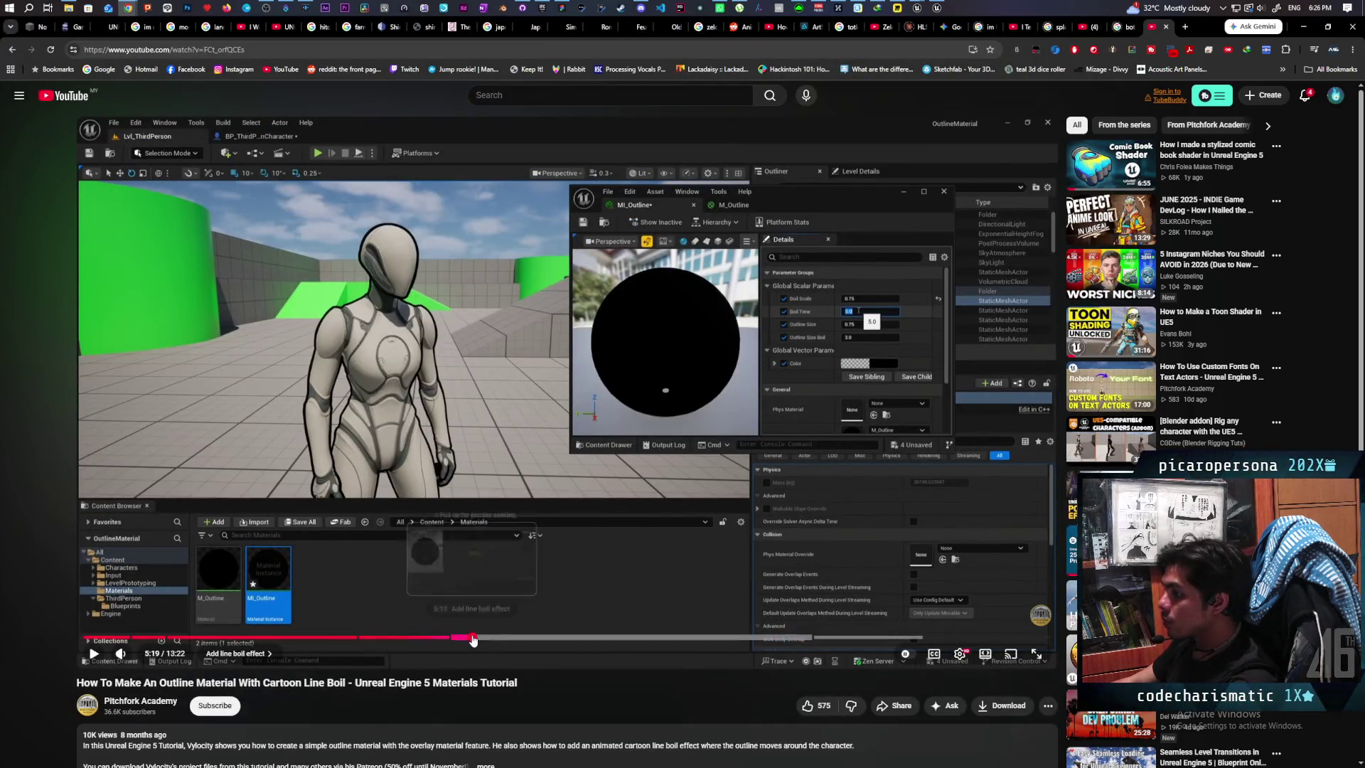
left_click(473, 639)
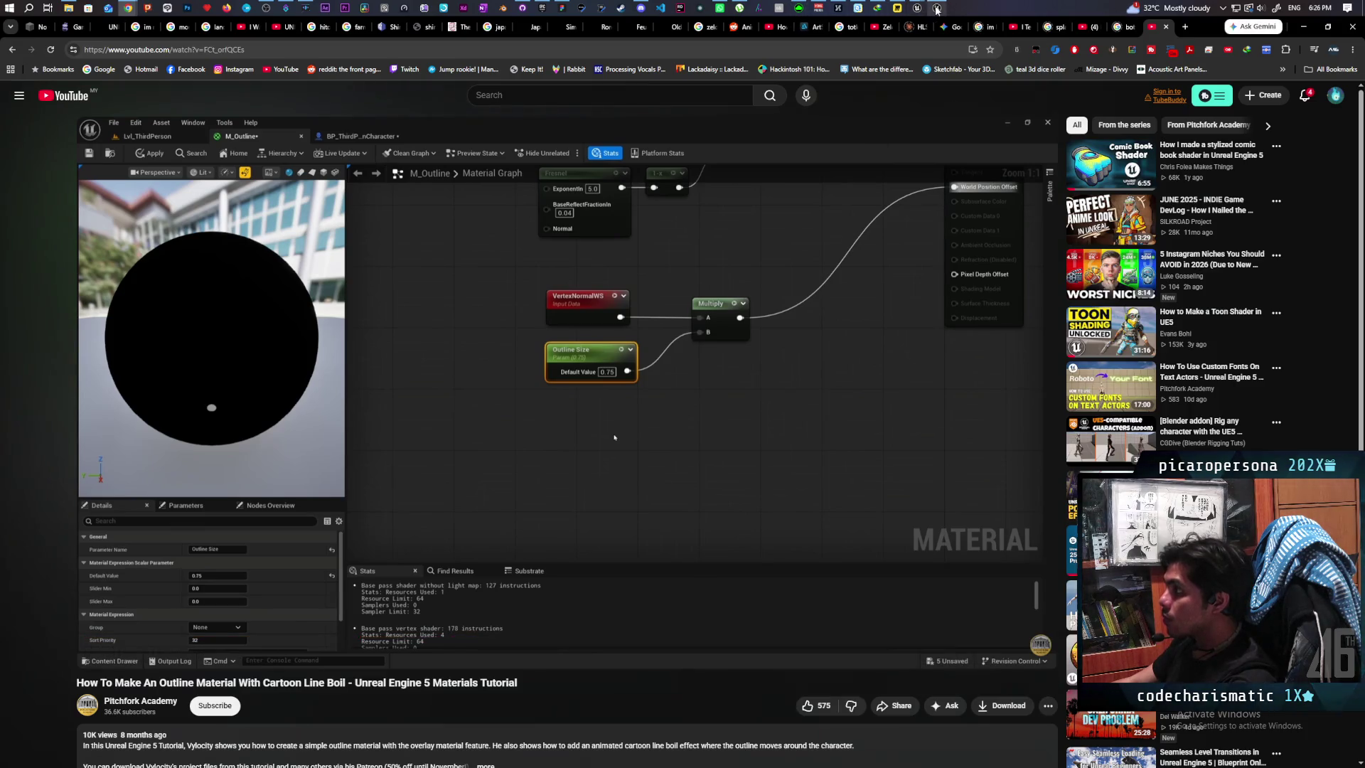
left_click(419, 640)
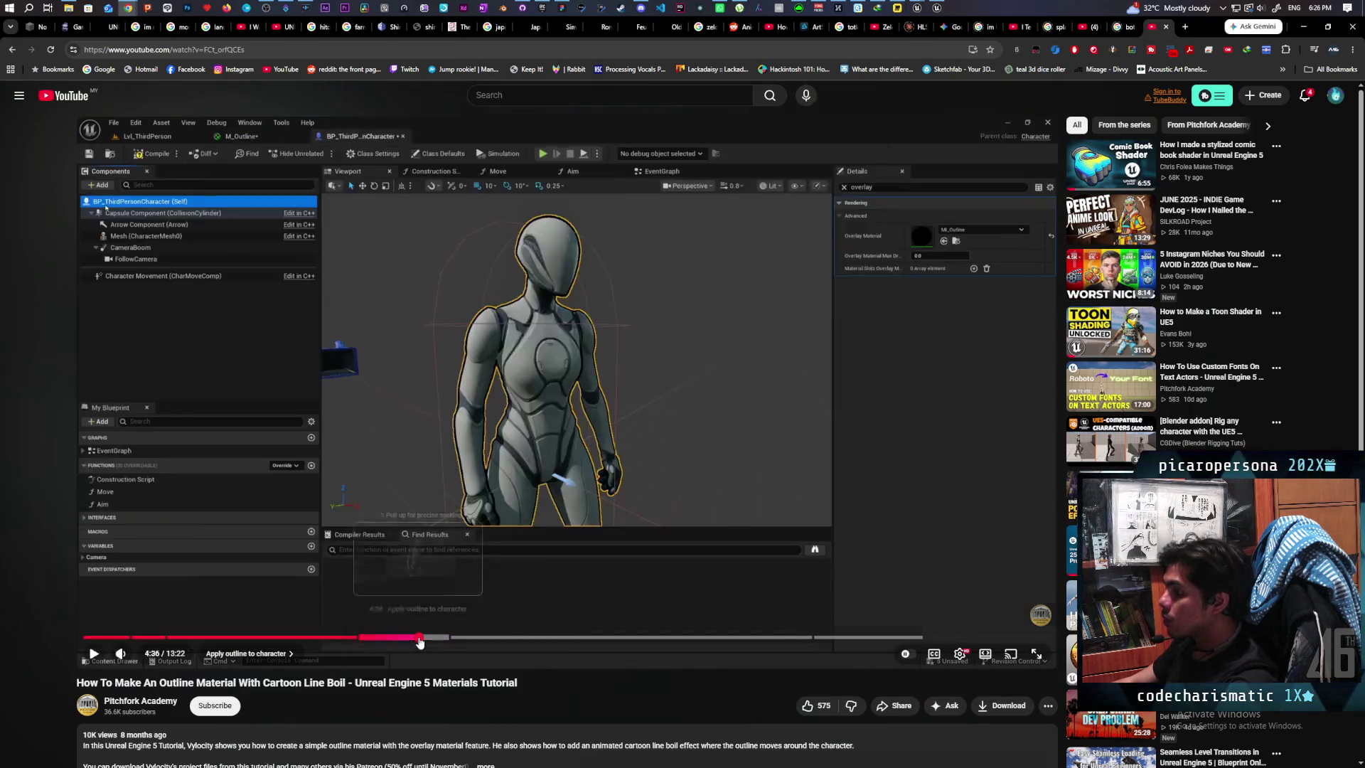
left_click_drag(419, 640, 349, 639)
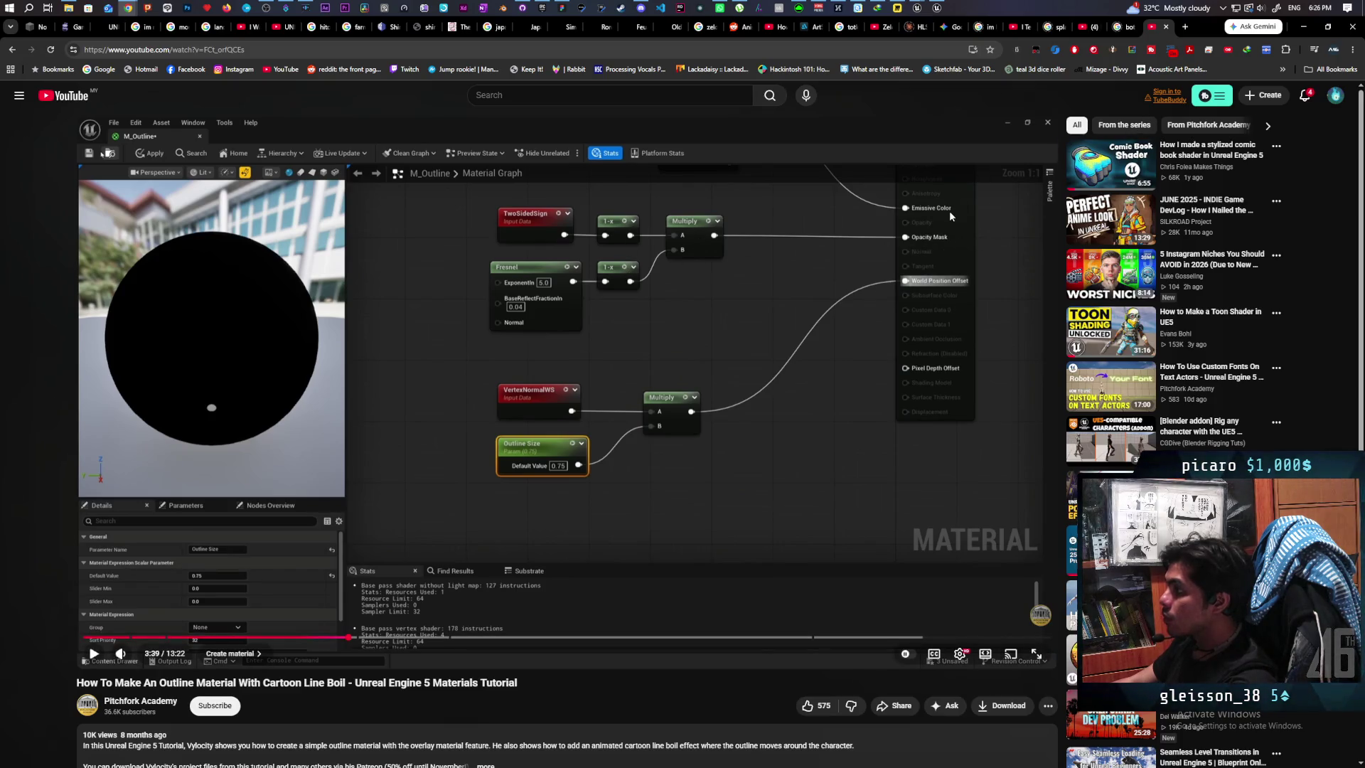
Step: Bring the Unreal M_StylizedOverlay material editor back to the front
mouse_move(918, 9)
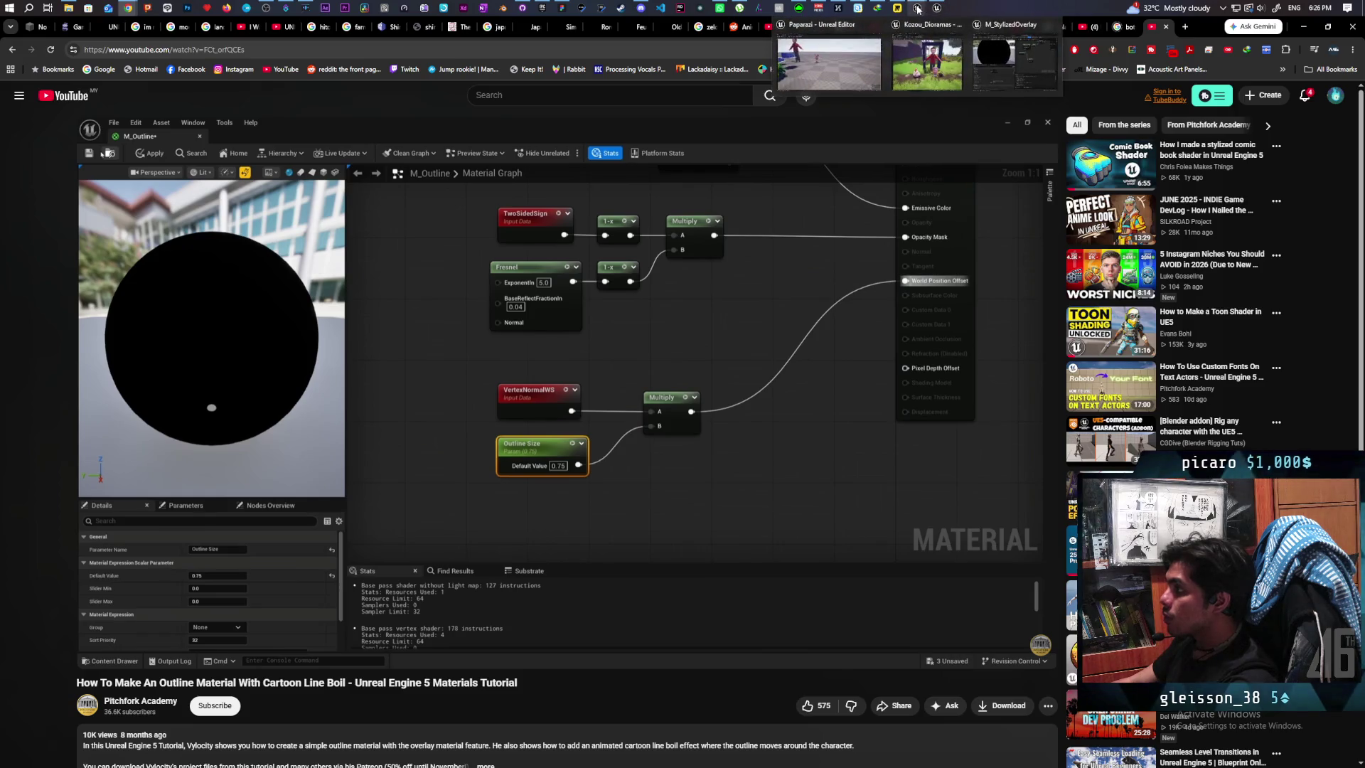
left_click(1015, 64)
scroll(944, 390, "down", 2)
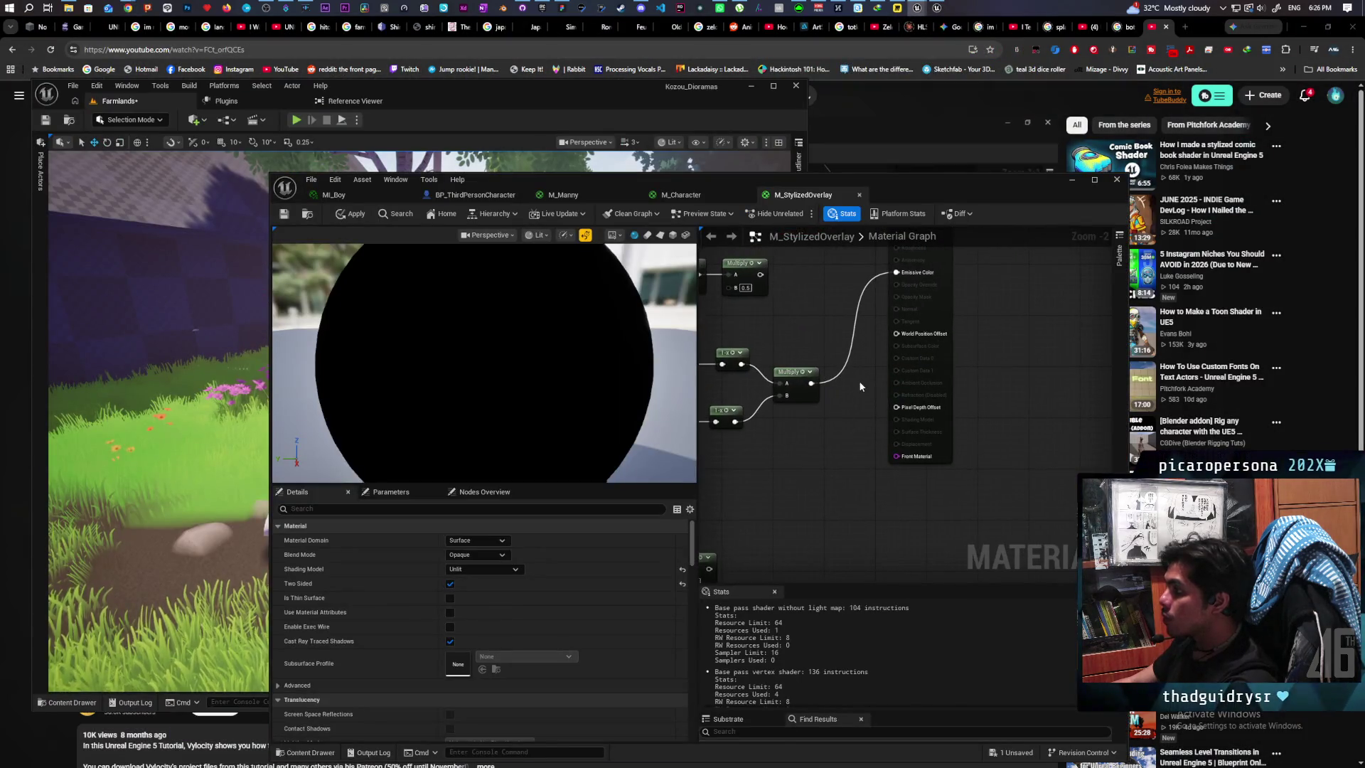
Step: Set blend mode to Masked, wire Multiply into Opacity Mask, feed black Constant3Vector to Emissive Color
left_click_drag(859, 387, 905, 422)
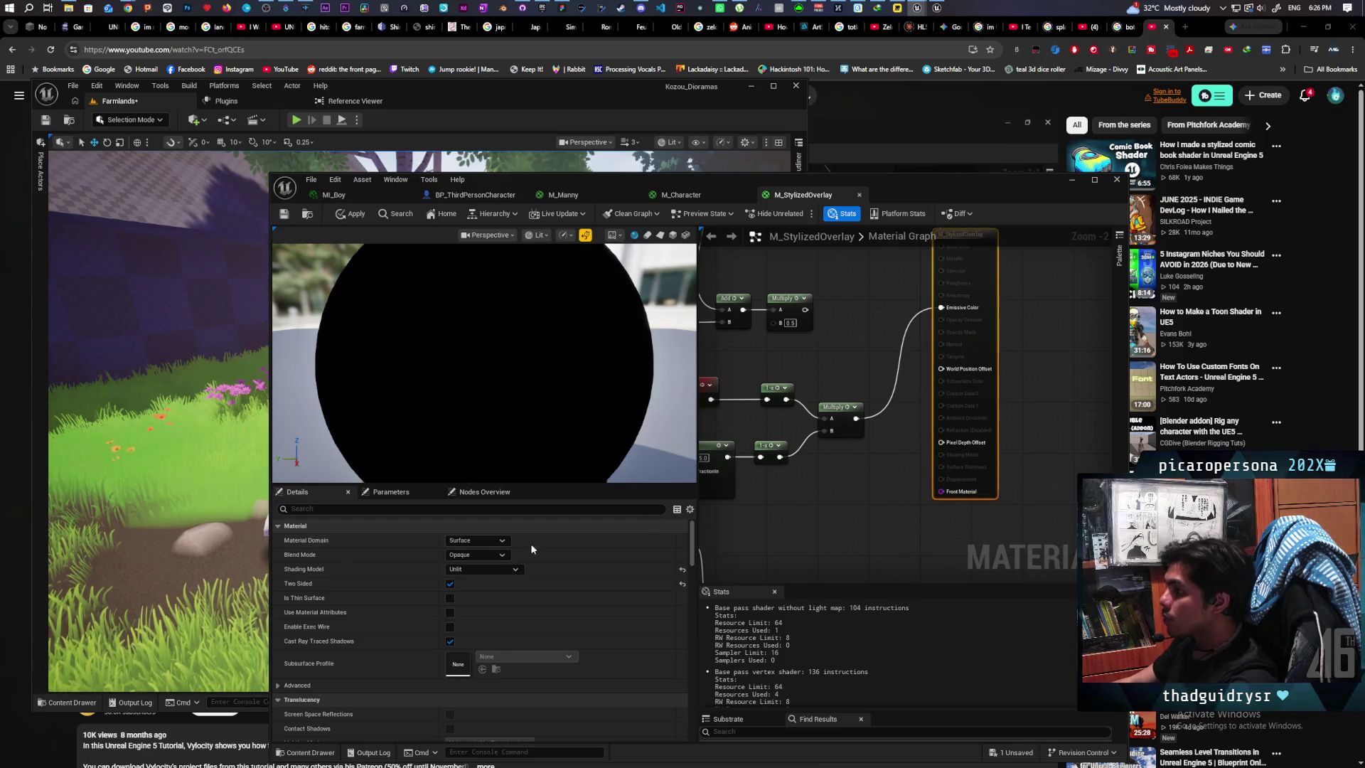
left_click(477, 554)
left_click(469, 575)
mouse_move(855, 419)
left_mouse_down()
mouse_move(943, 333)
mouse_move(917, 329)
mouse_move(920, 313)
left_mouse_up()
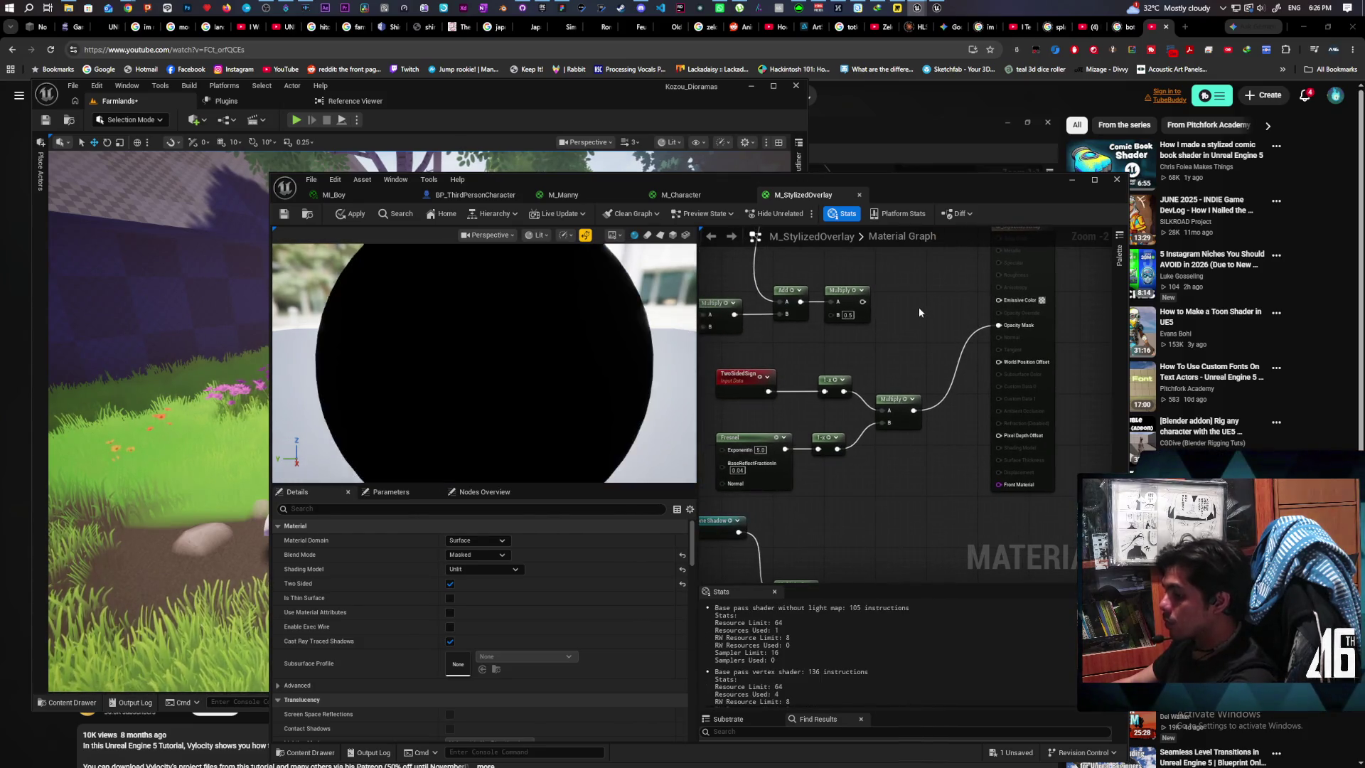
left_click(907, 266)
left_click_drag(963, 269, 998, 299)
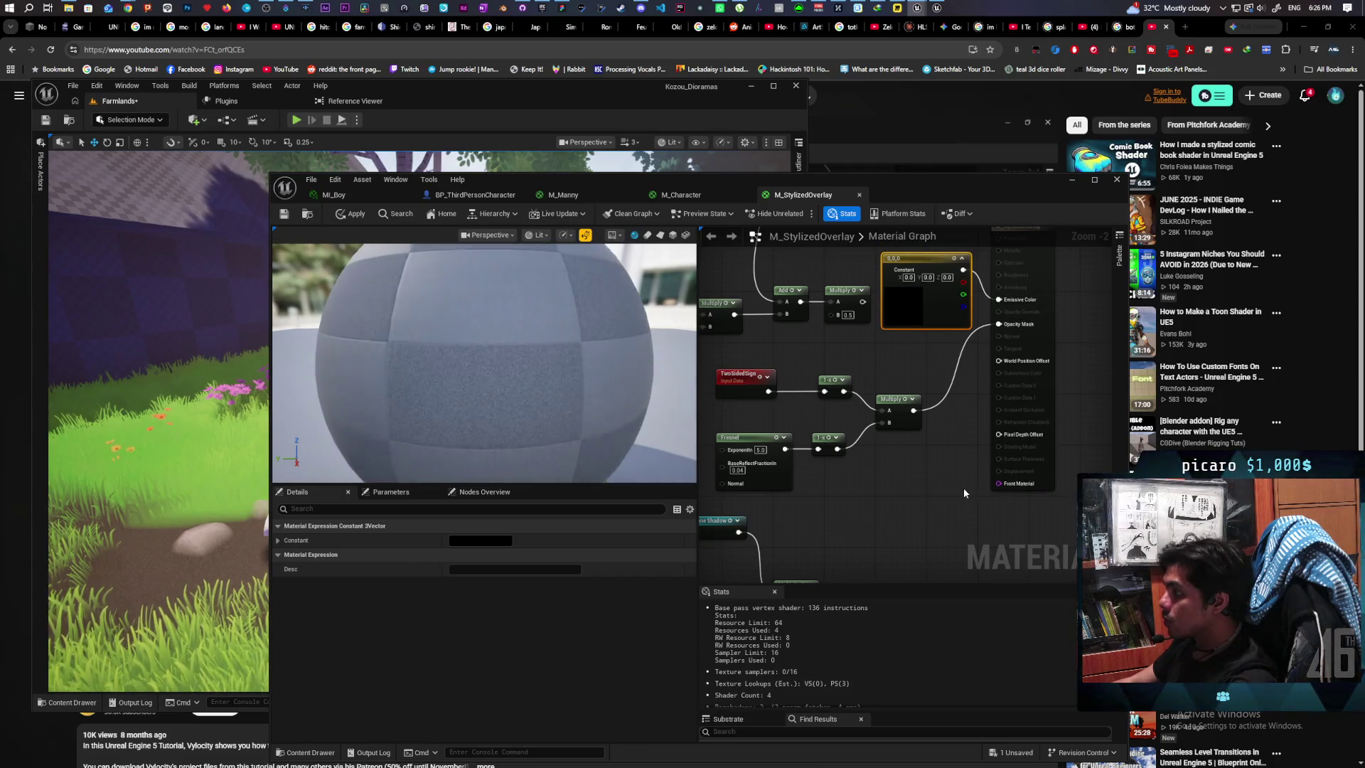
scroll(958, 487, "down", 3)
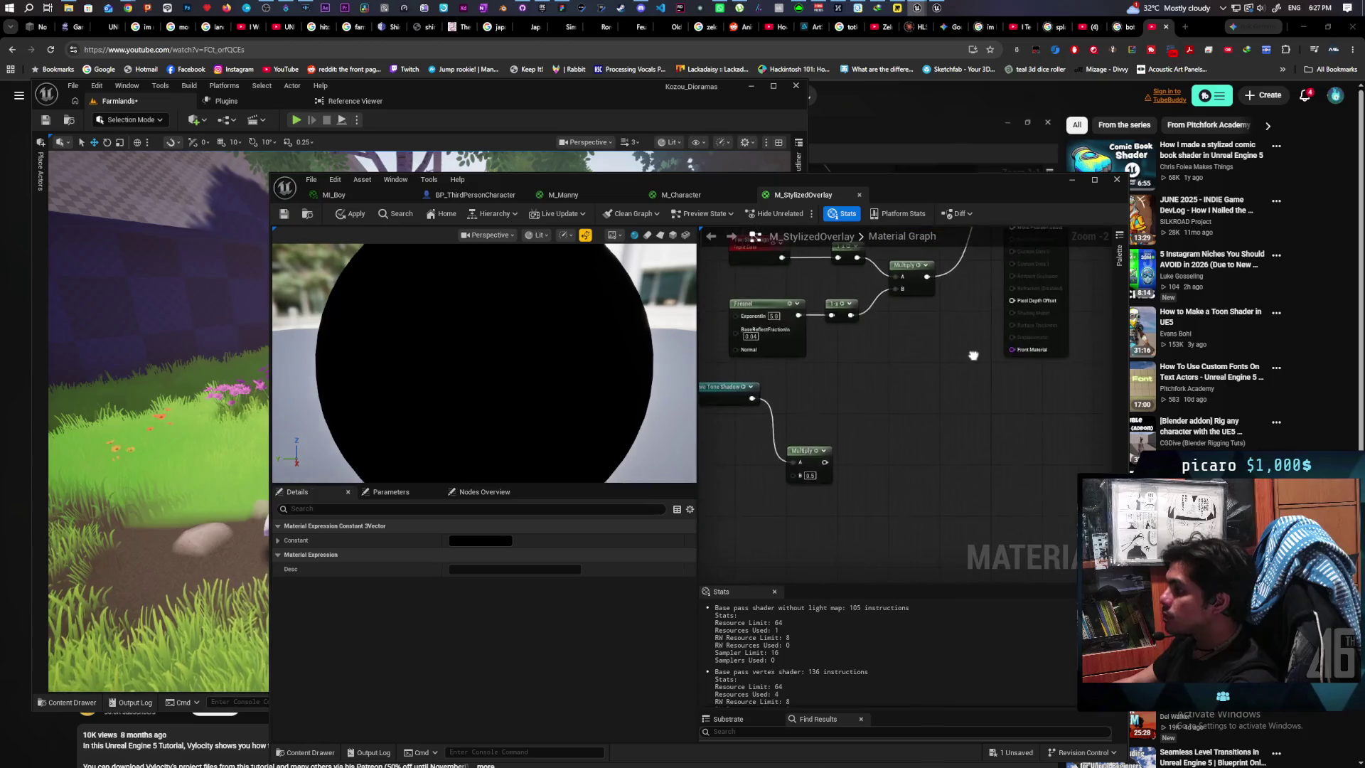
Step: Add a VertexNormalWS node and wire it into a new Multiply node
right_click(892, 416)
type("ve")
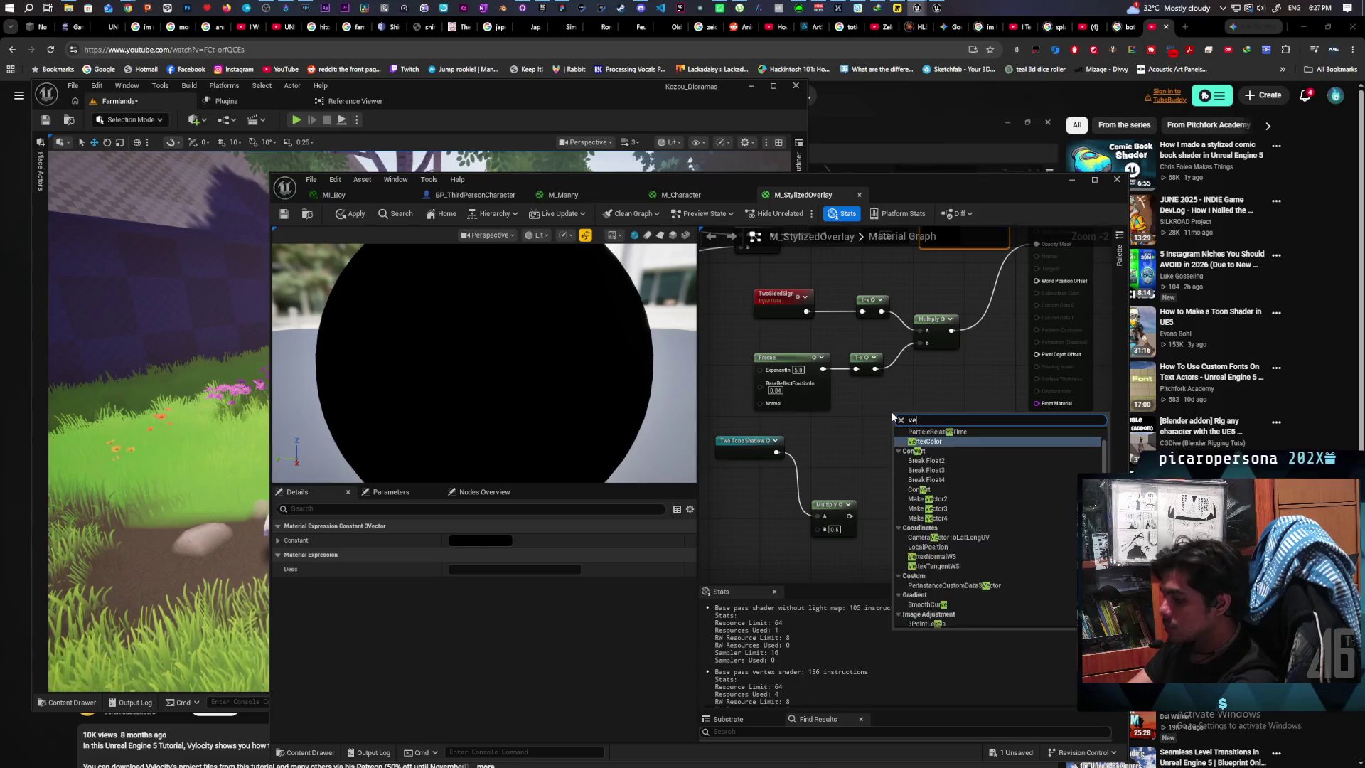
type("rtext norm")
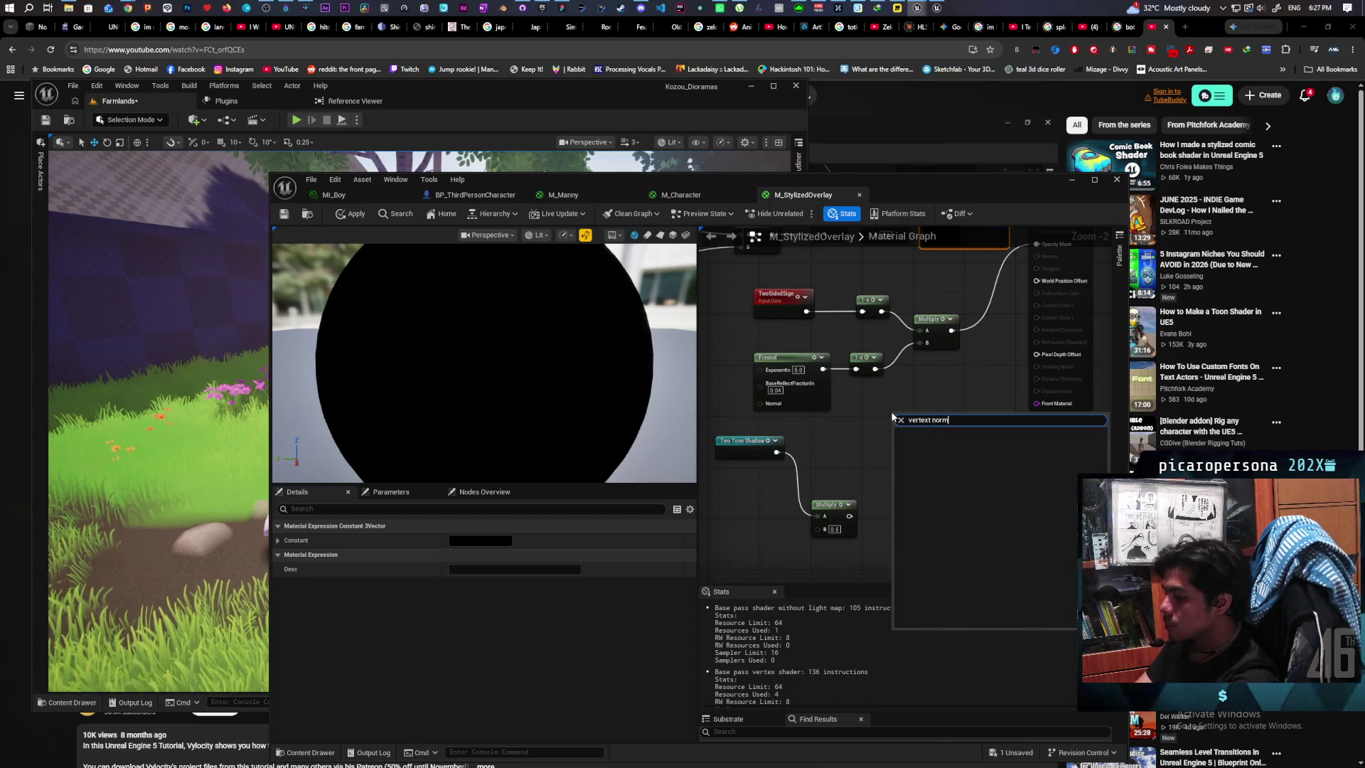
key("BackSpace")
key("BackSpace")
key("BackSpace")
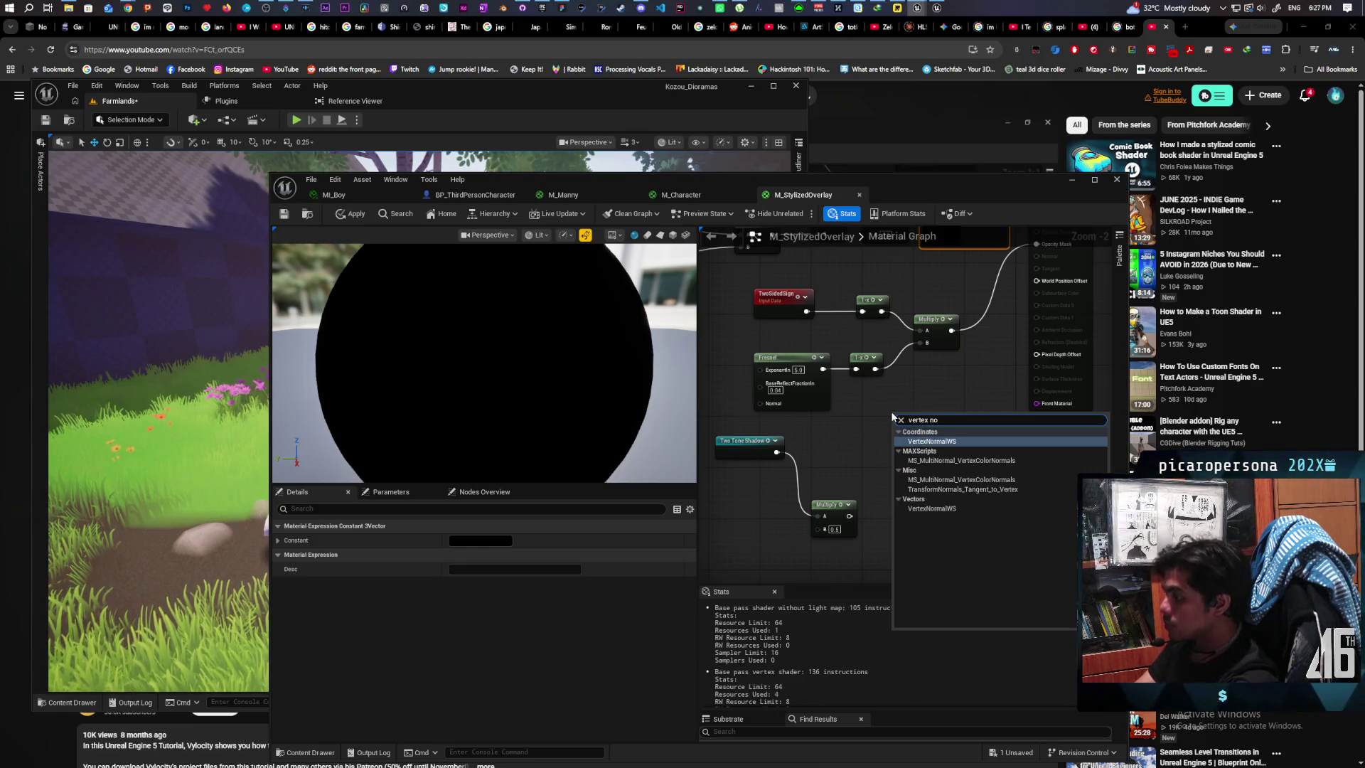
key("Escape")
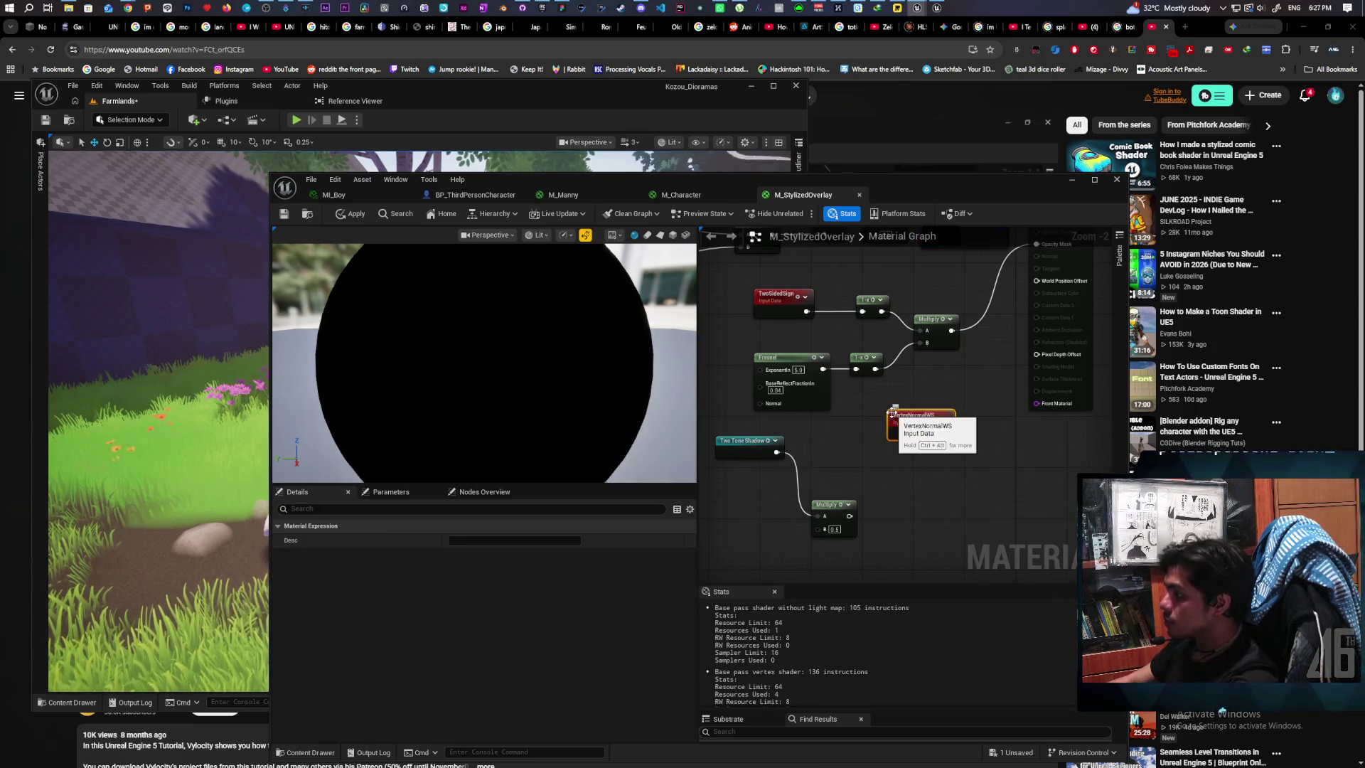
left_click(913, 472)
mouse_move(917, 458)
left_mouse_down()
mouse_move(984, 453)
mouse_move(974, 467)
mouse_move(1017, 480)
mouse_move(1037, 280)
left_mouse_up()
Step: Apply the material changes and check SK_Kamo's overlay material details
left_click(364, 213)
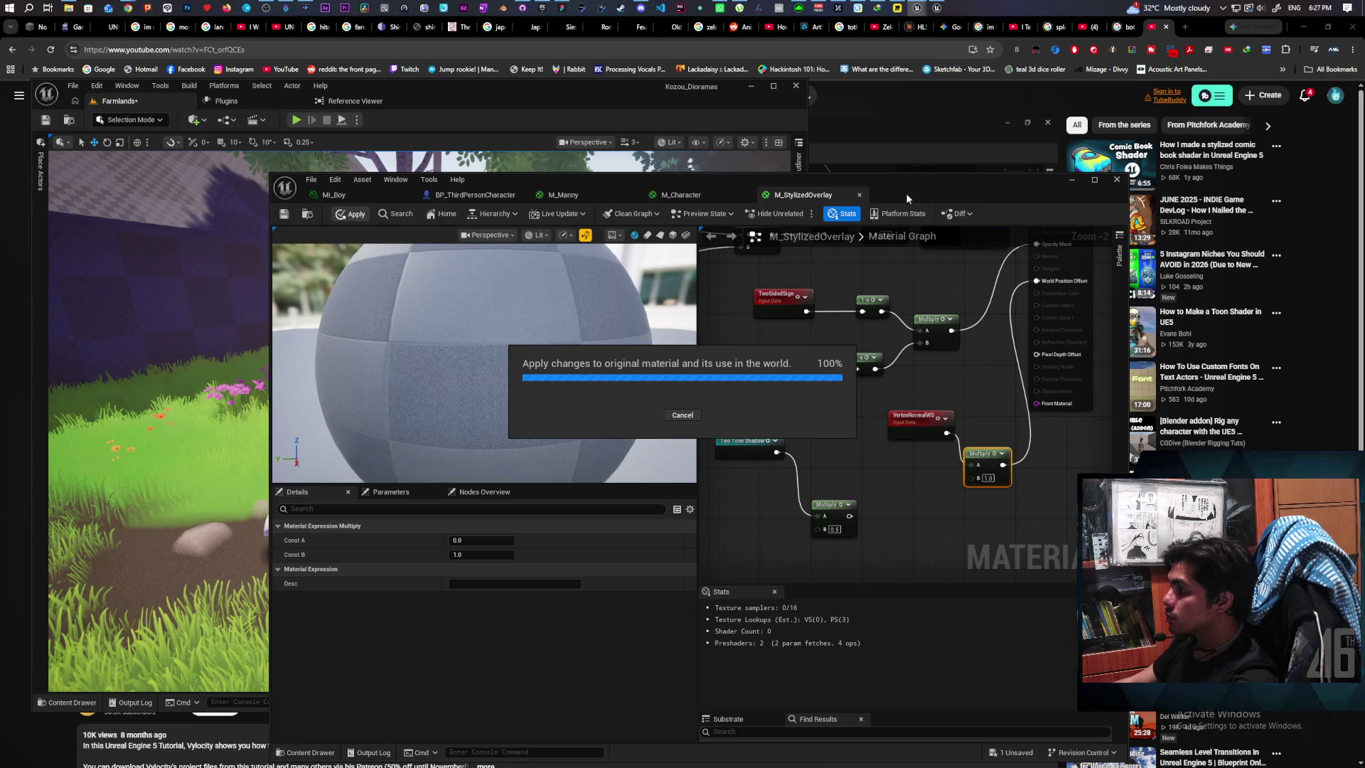
mouse_move(906, 194)
left_mouse_down()
mouse_move(851, 492)
mouse_move(801, 529)
mouse_move(795, 553)
mouse_move(759, 388)
mouse_move(737, 525)
mouse_move(804, 279)
mouse_move(832, 267)
mouse_move(754, 284)
mouse_move(659, 528)
left_mouse_up()
left_click(798, 248)
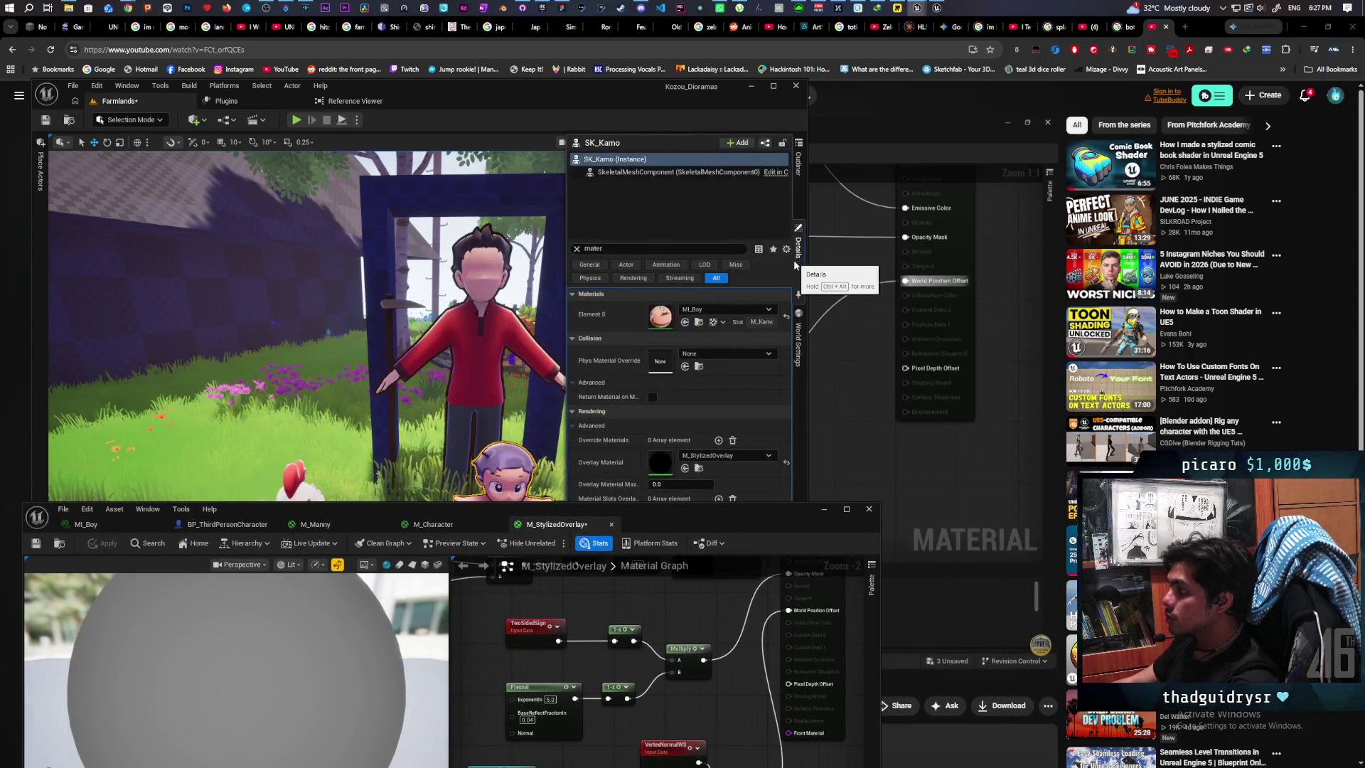
Step: Select PostProcessVolume2 in the Outliner and open its PP_Outline post-process material
left_click(799, 189)
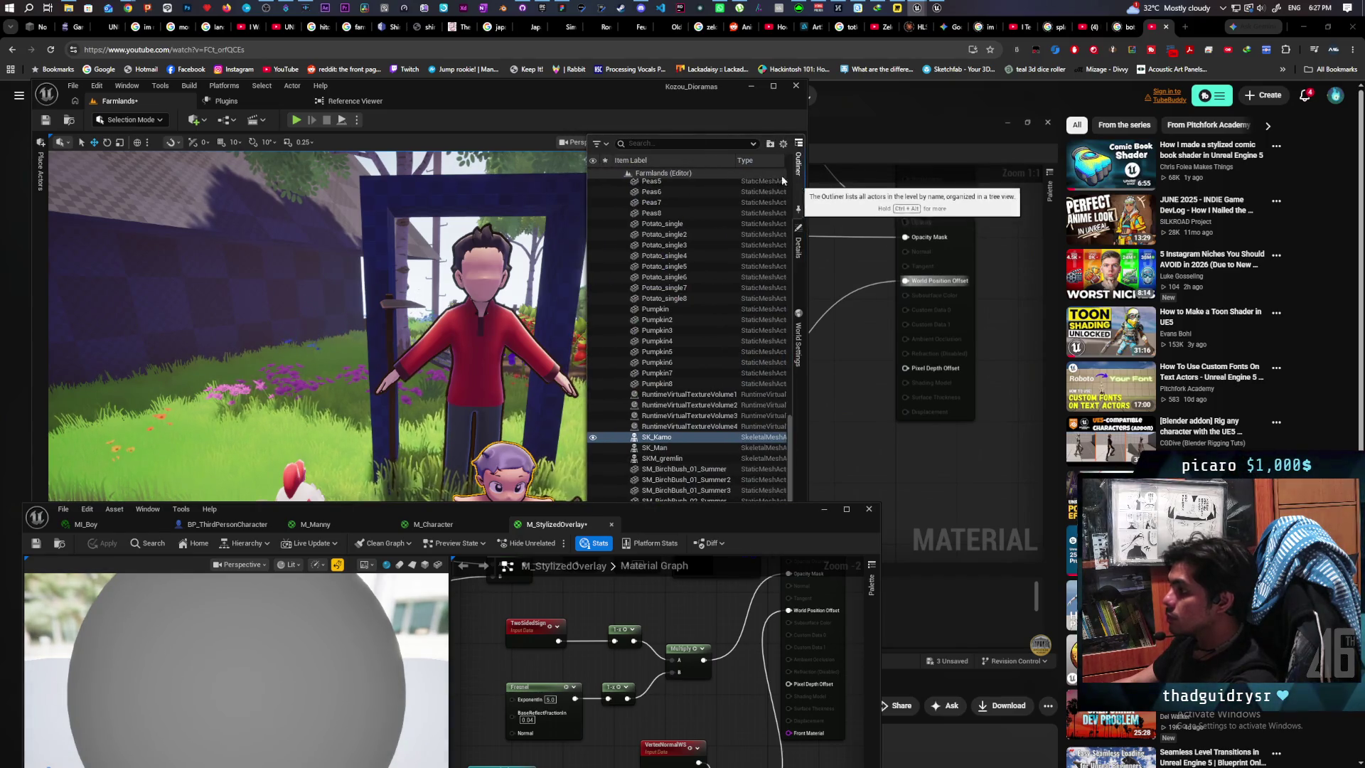
left_click(455, 227)
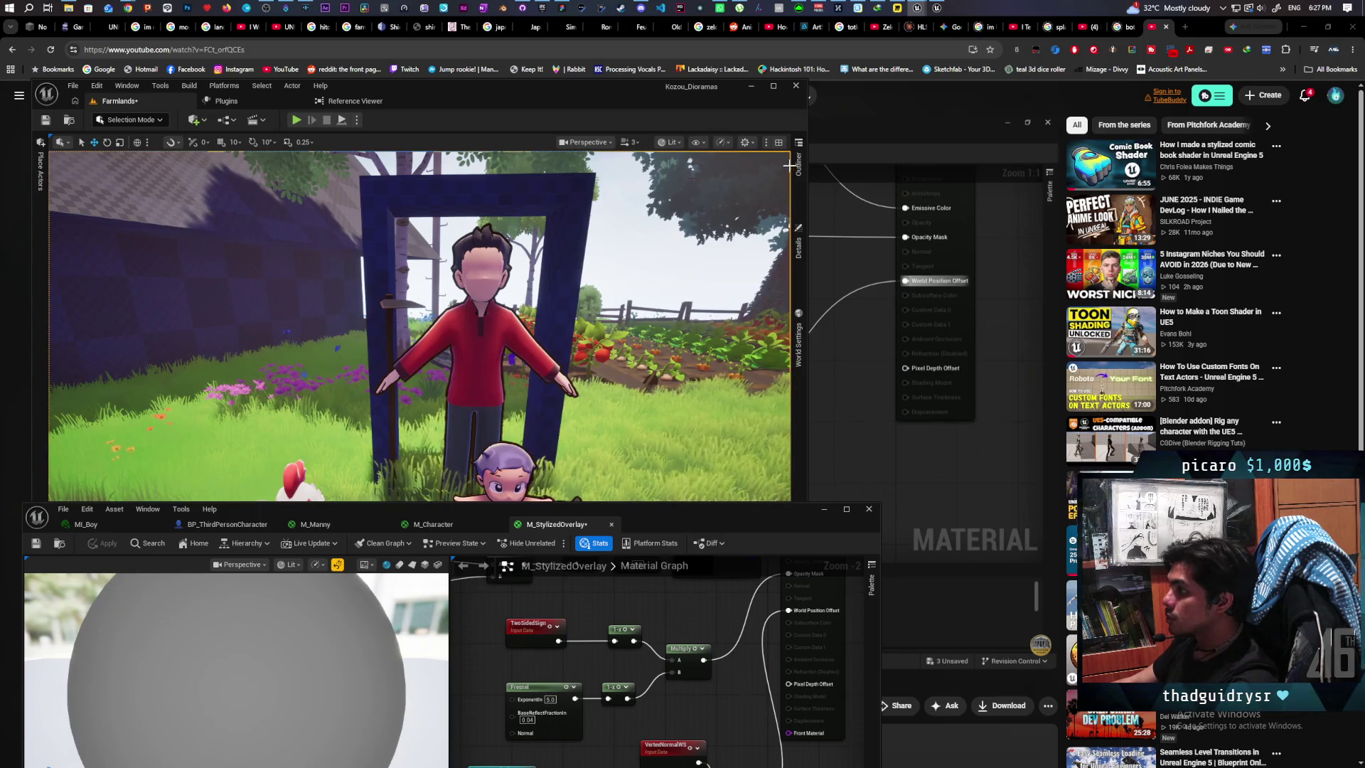
left_click(681, 248)
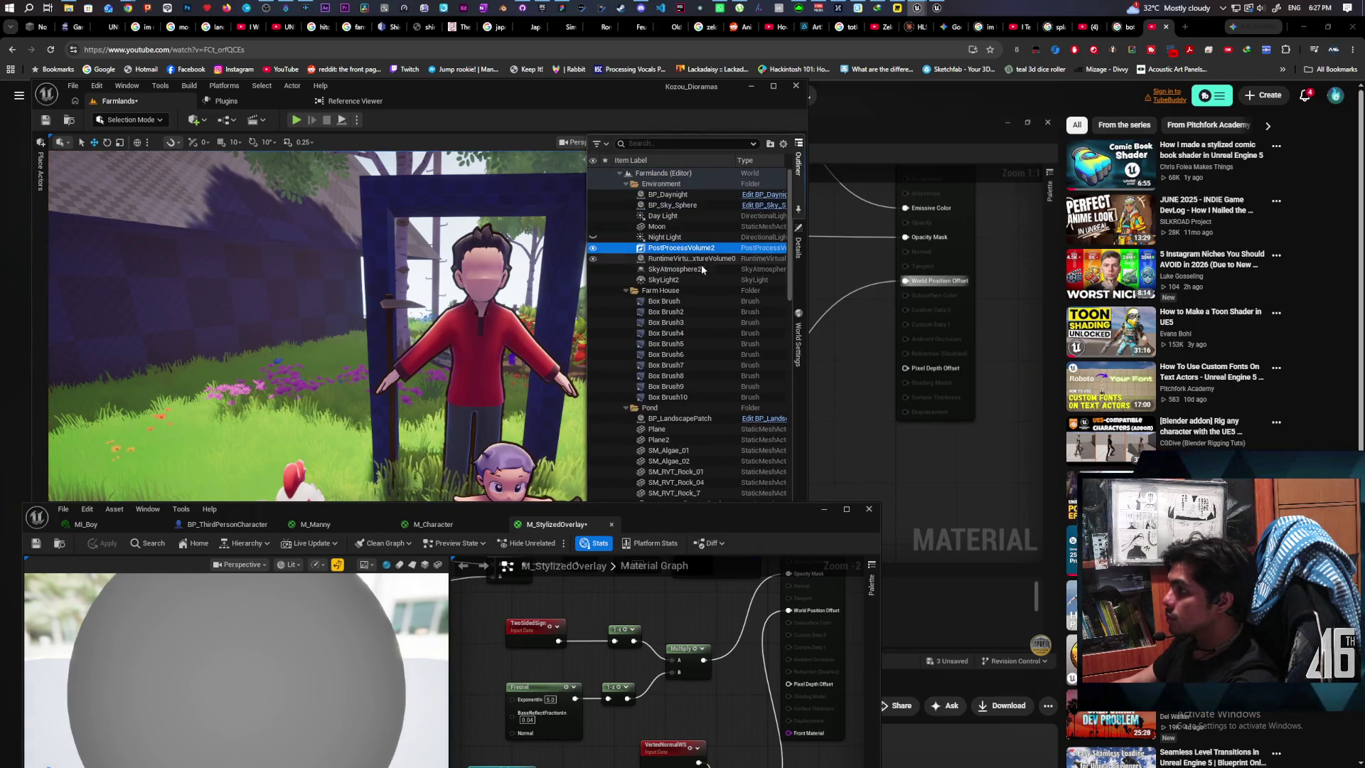
left_click(799, 250)
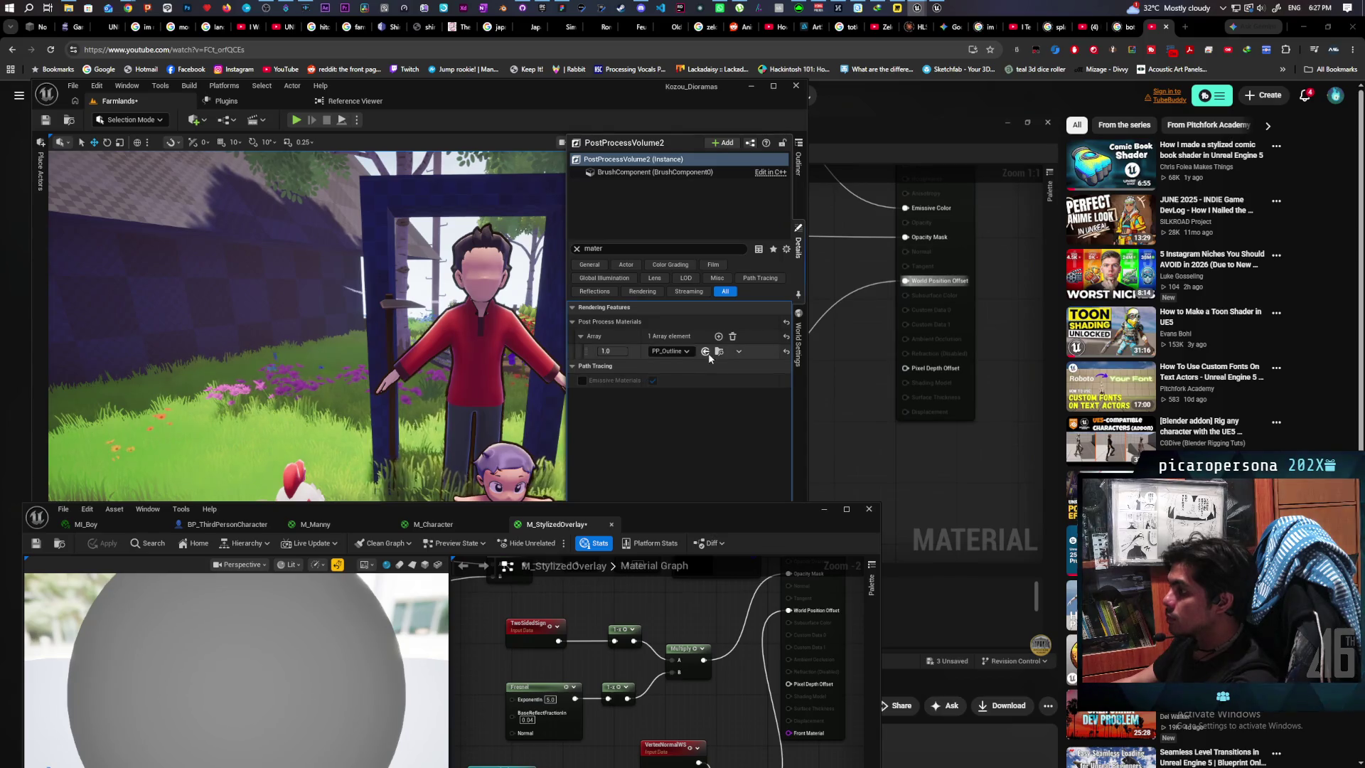
left_click(690, 570)
mouse_move(679, 514)
left_mouse_down()
mouse_move(945, 565)
mouse_move(1045, 566)
left_mouse_up()
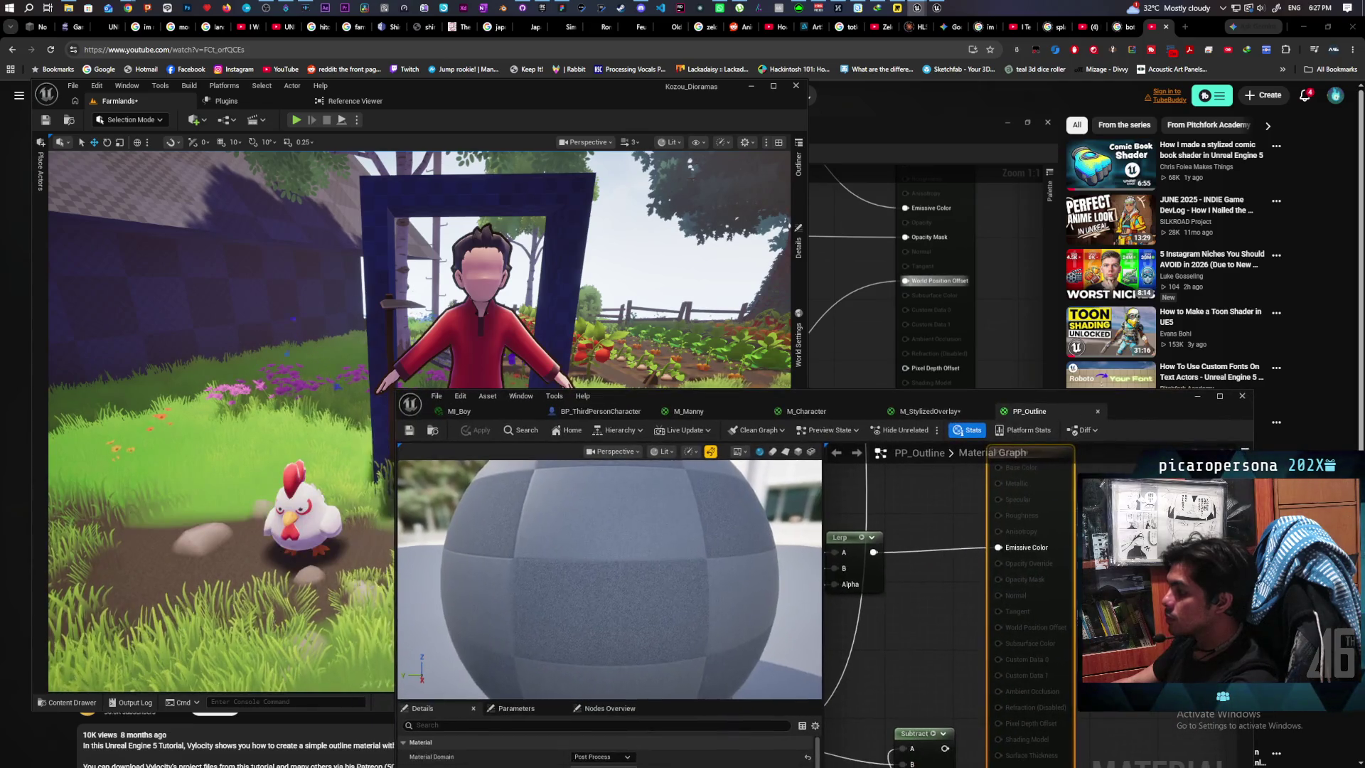
mouse_move(936, 621)
left_mouse_down()
mouse_move(945, 709)
mouse_move(1008, 625)
left_mouse_up()
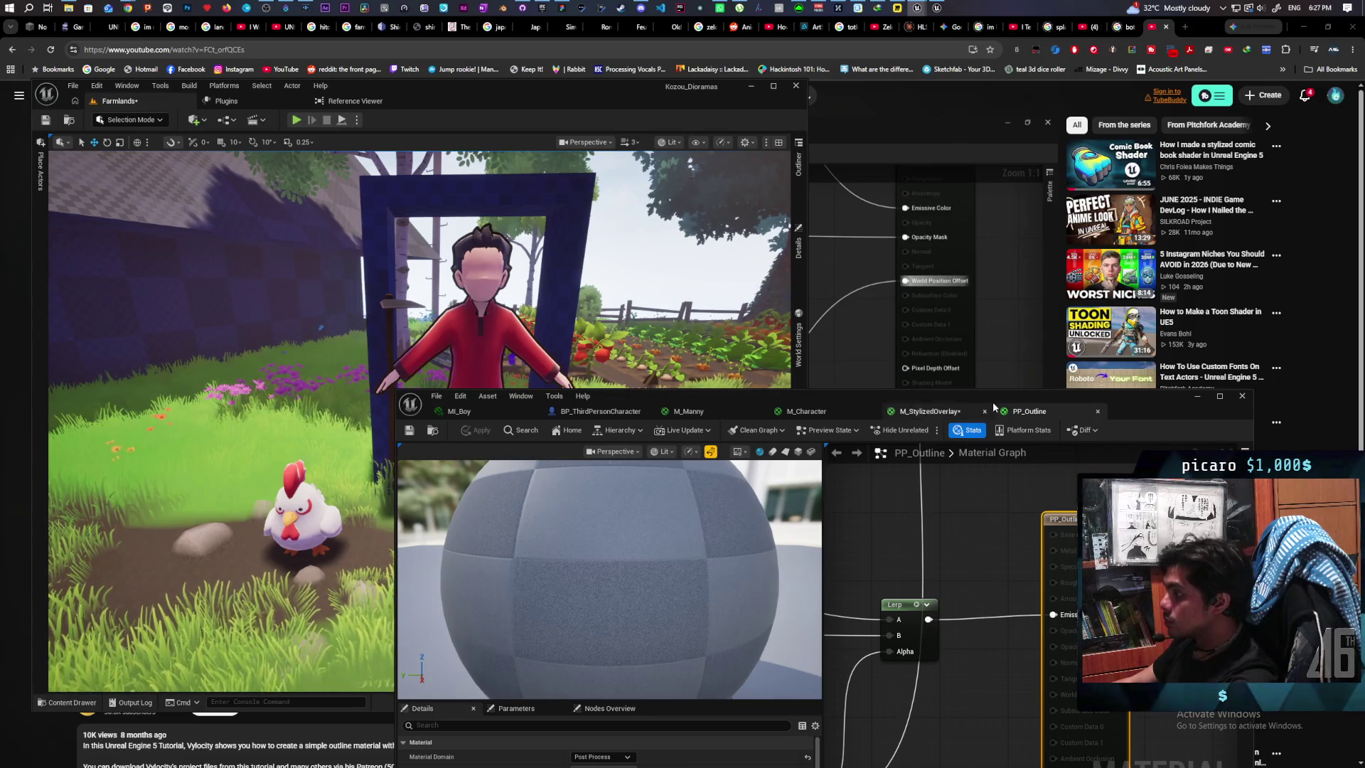
left_click_drag(1012, 405, 992, 565)
left_click(800, 267)
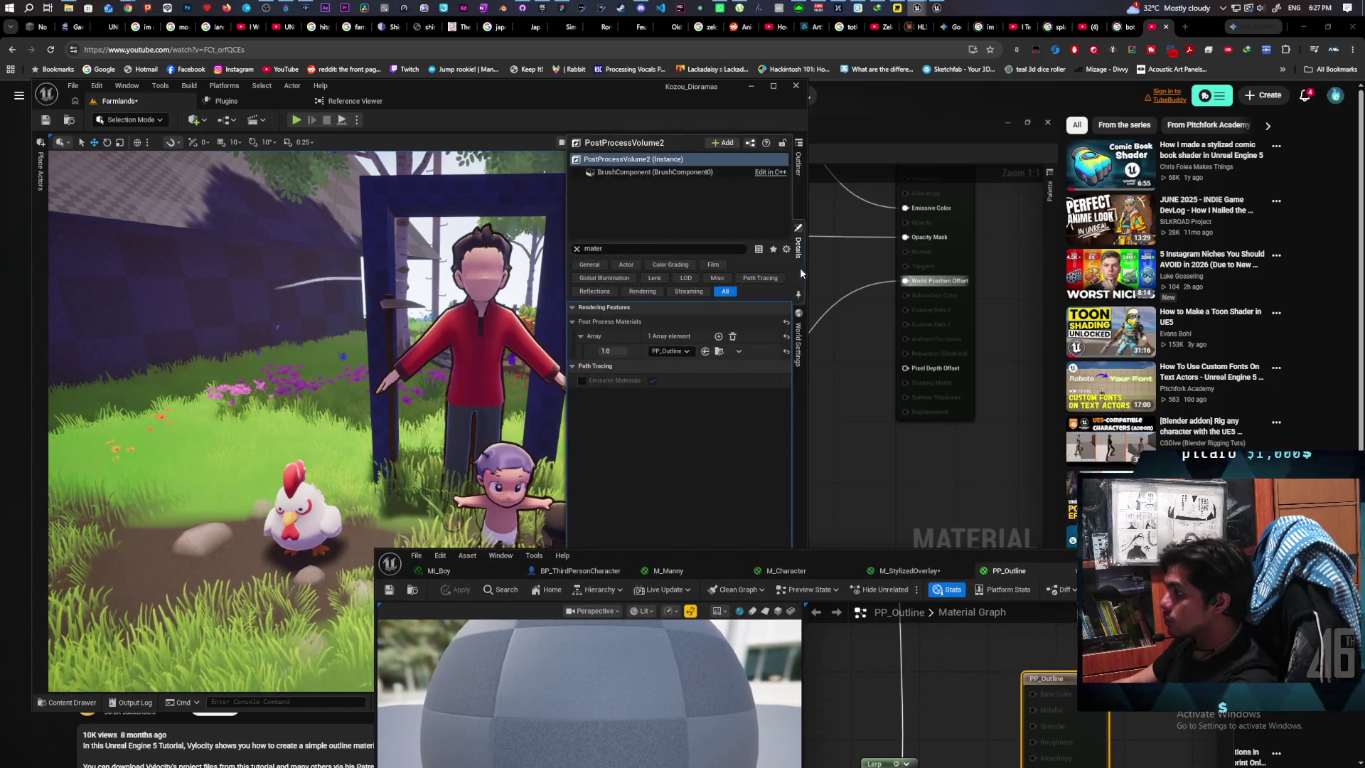
Step: Set the PP_Outline post-process material weight to 0.0 and zoom toward the characters
left_click(615, 351)
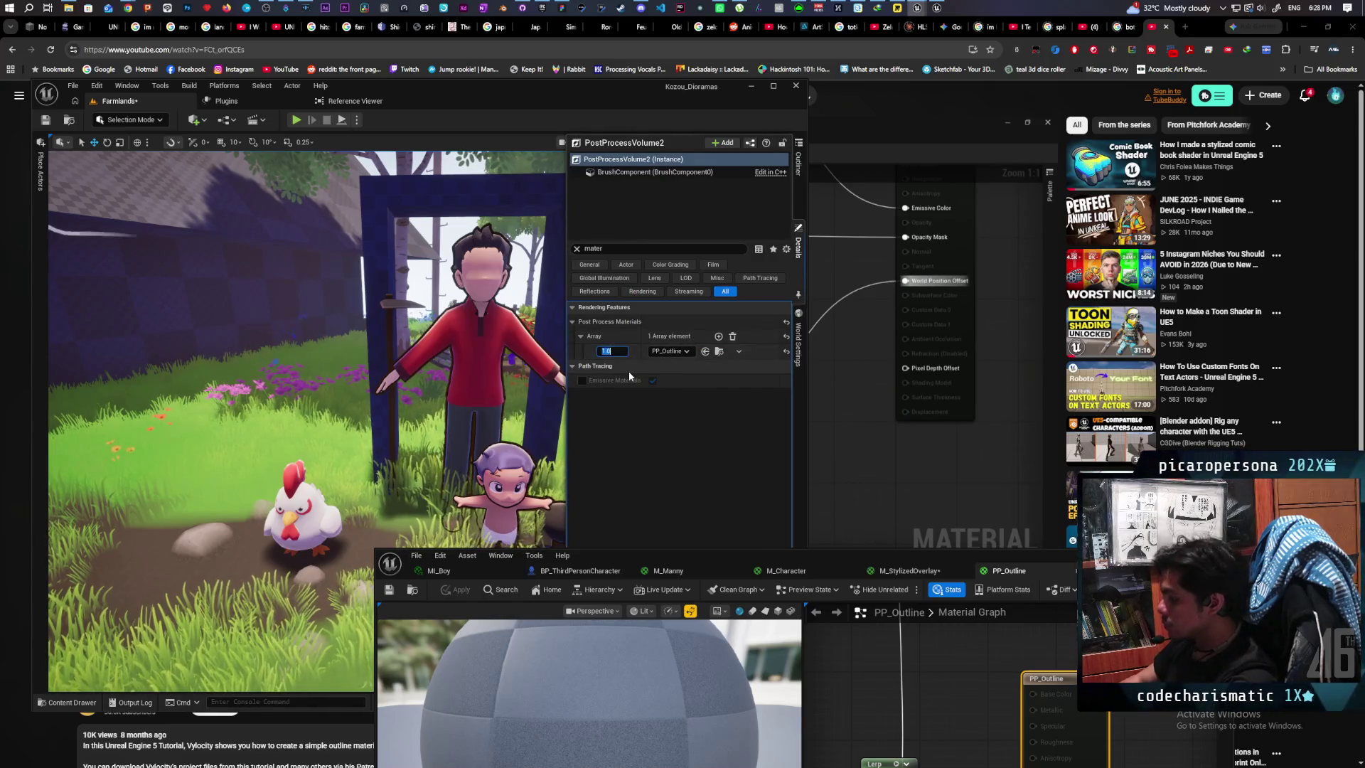
left_click(440, 362)
scroll(440, 362, "up", 5)
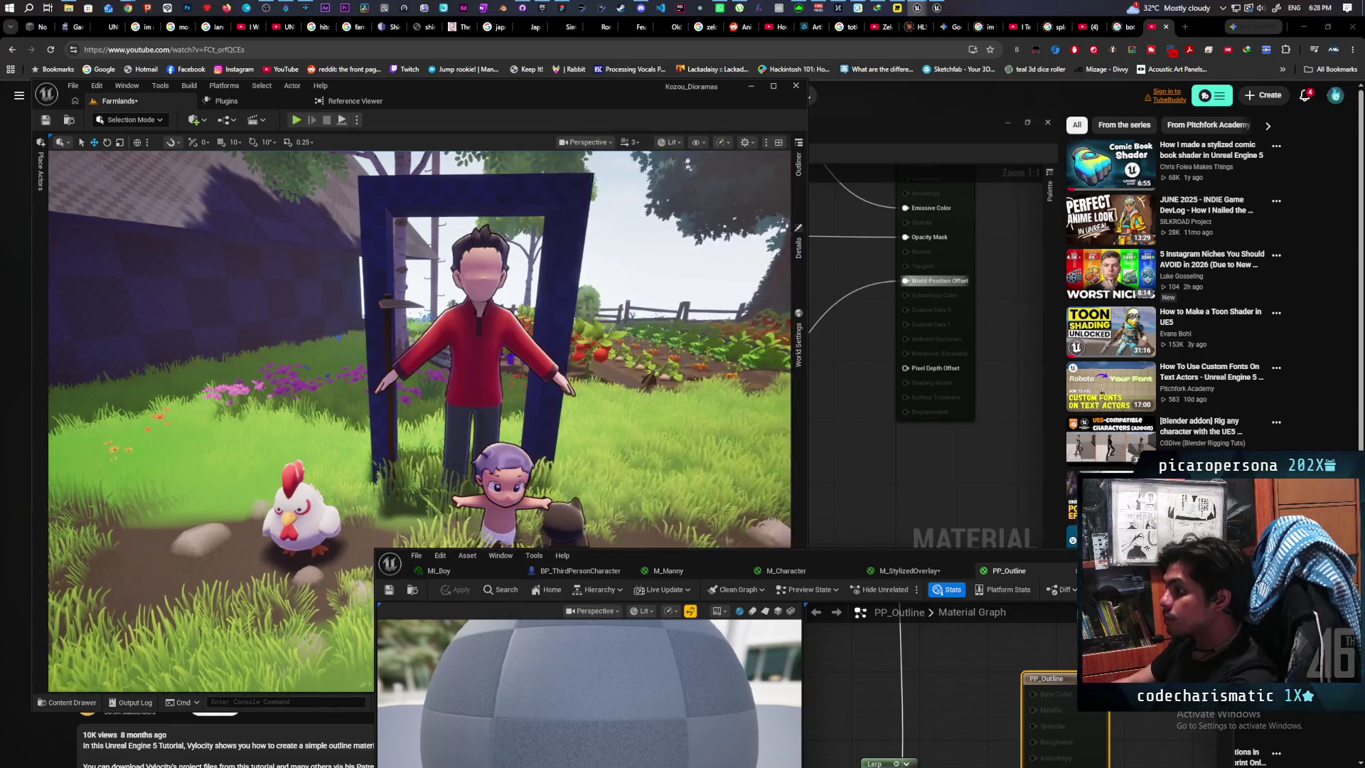
scroll(440, 362, "up", 2)
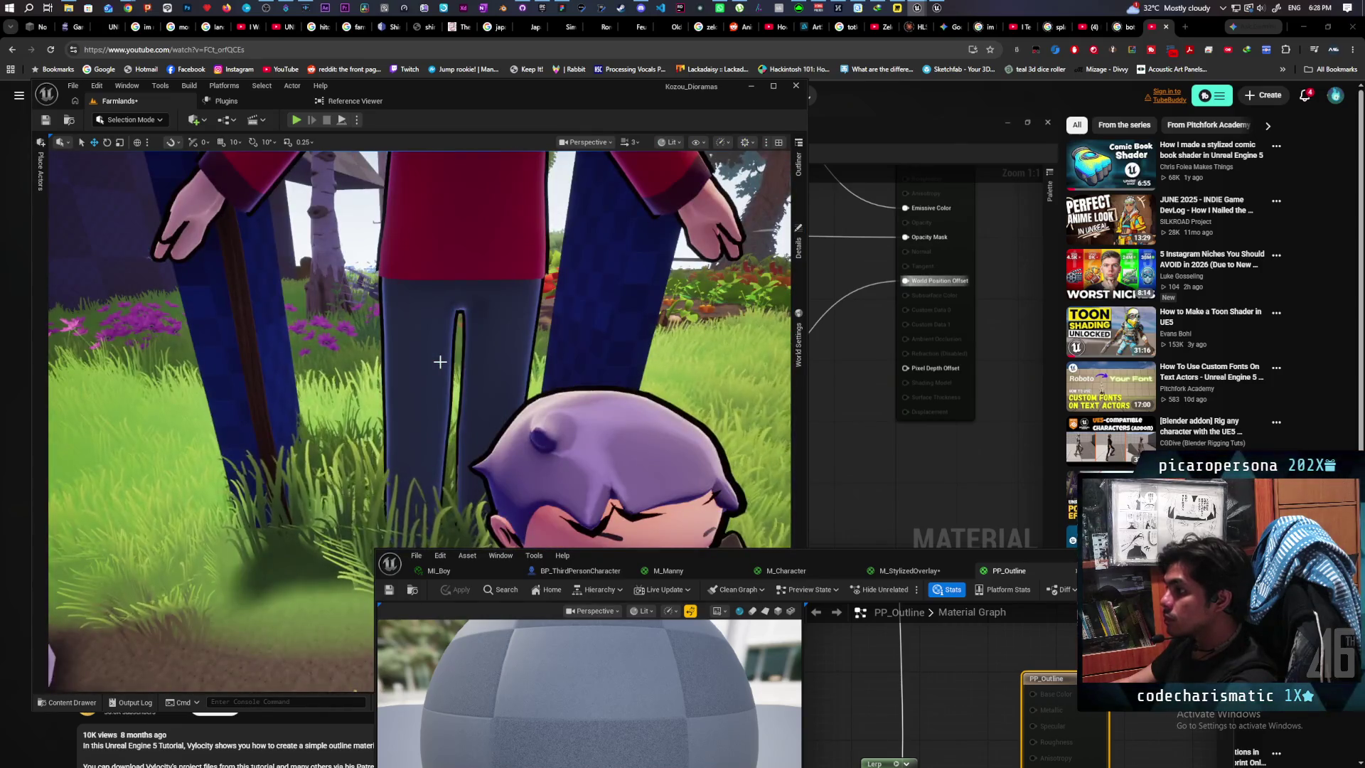
scroll(440, 362, "up", 2)
scroll(440, 362, "up", 3)
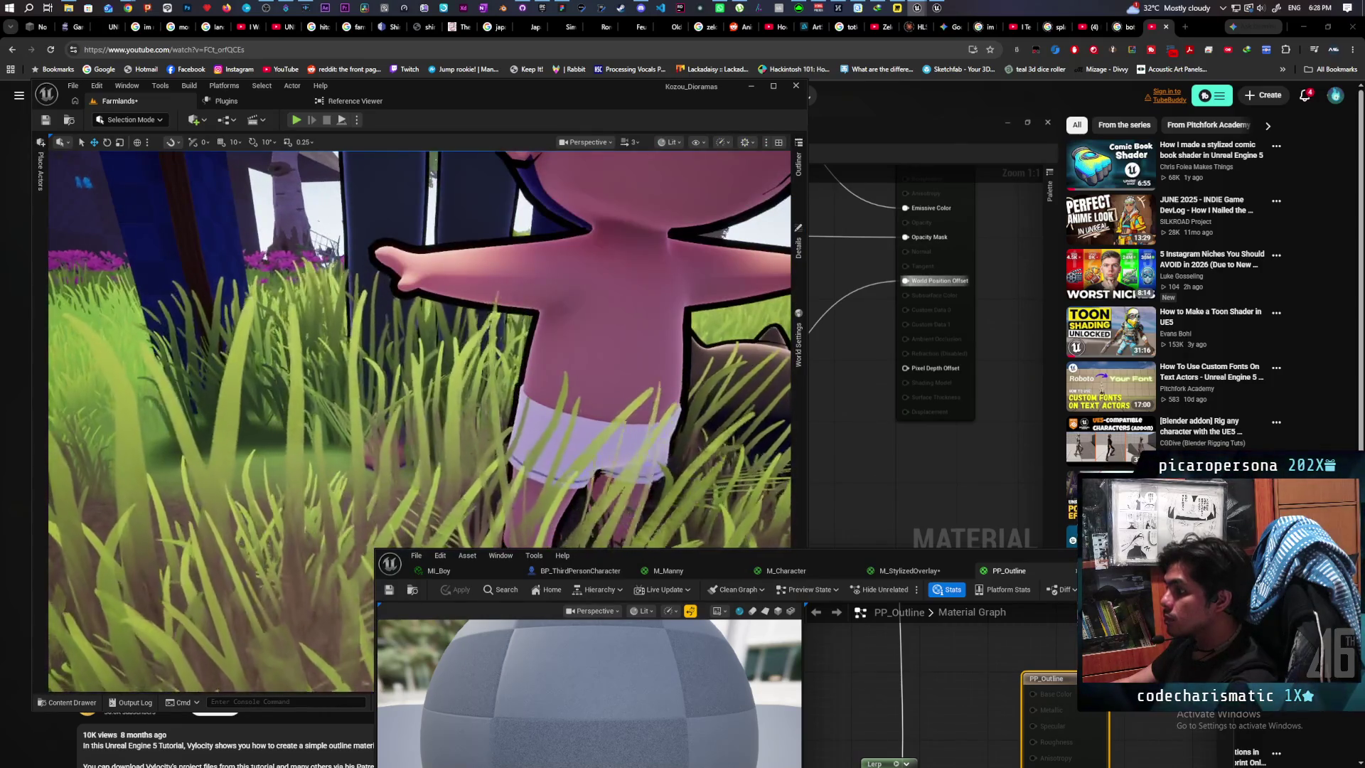
scroll(440, 362, "down", 8)
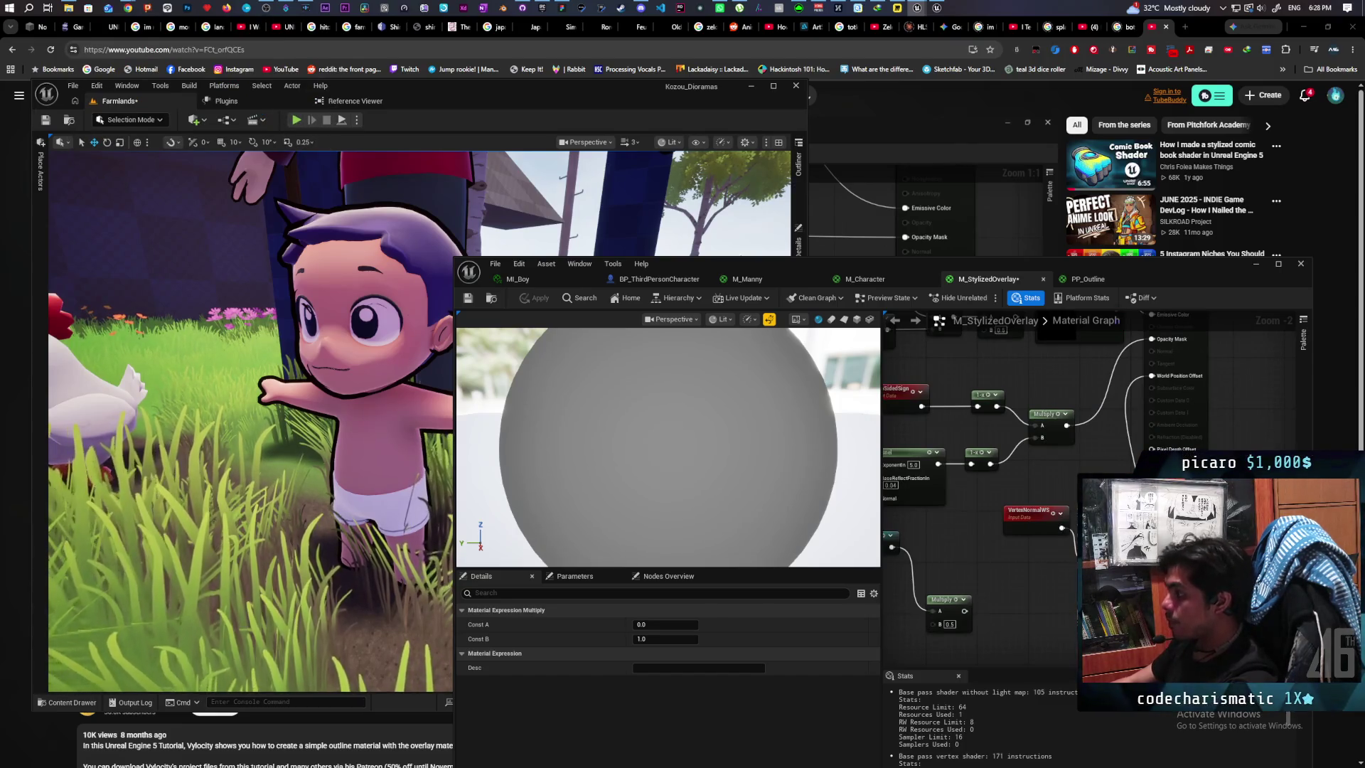
Step: Apply the M_StylizedOverlay update and drag the editor windows aside to show the Farmlands viewport
key("Delete")
left_click(530, 300)
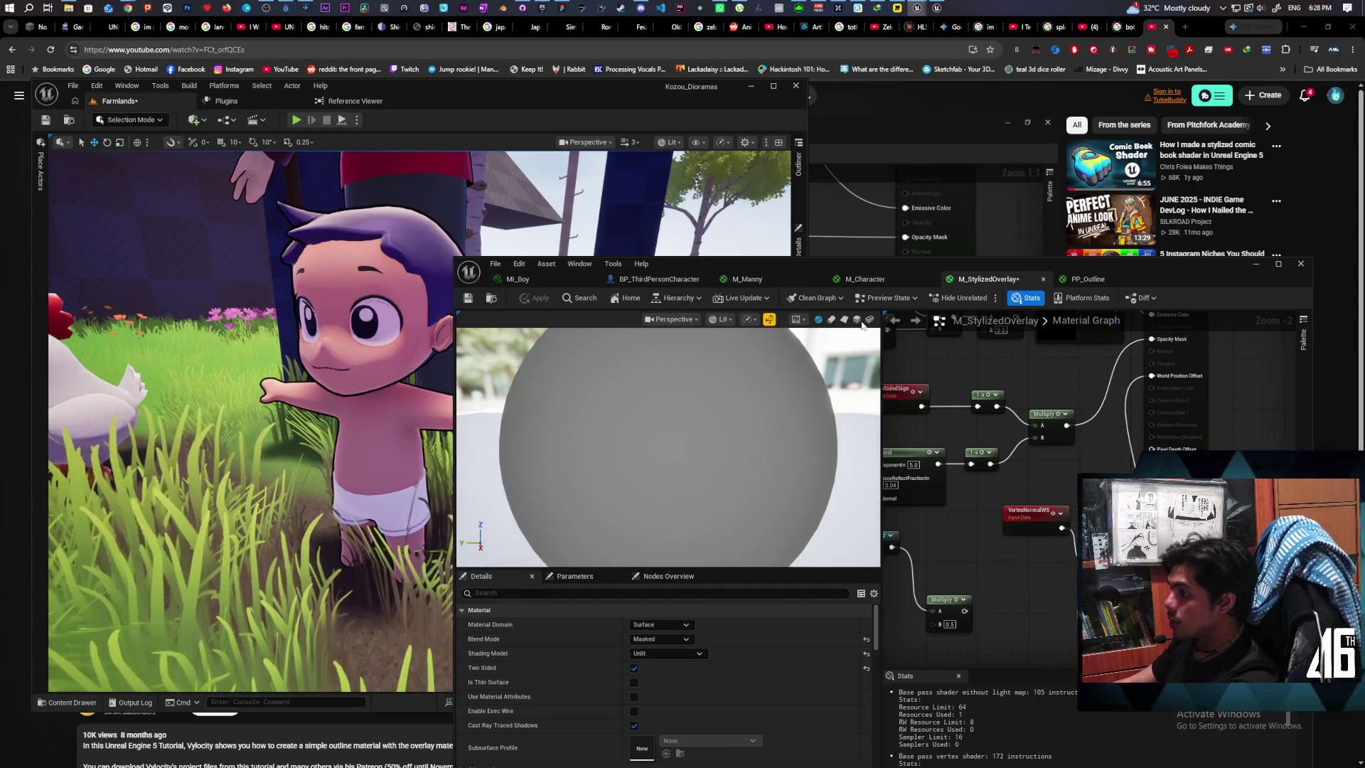
mouse_move(984, 493)
left_mouse_down()
mouse_move(1045, 479)
mouse_move(1106, 501)
left_mouse_up()
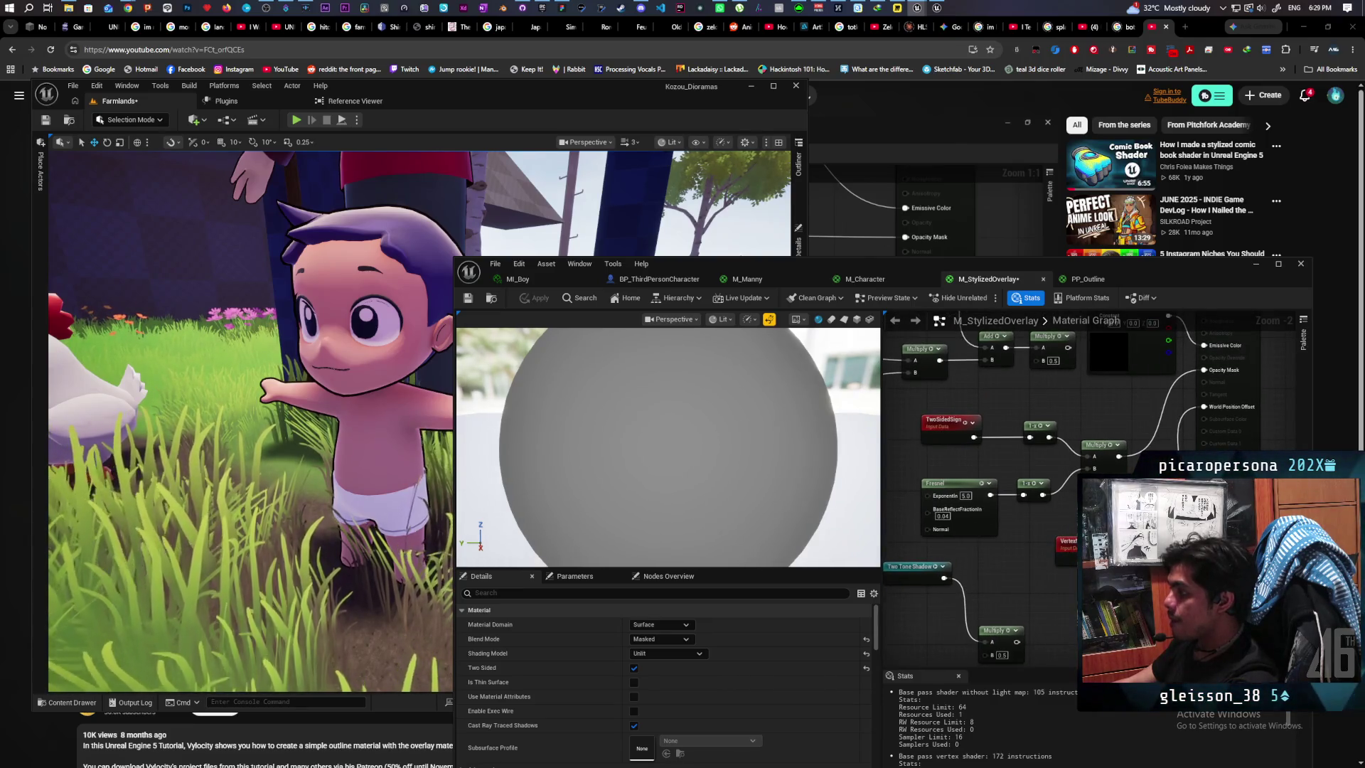
left_click_drag(1006, 269, 942, 441)
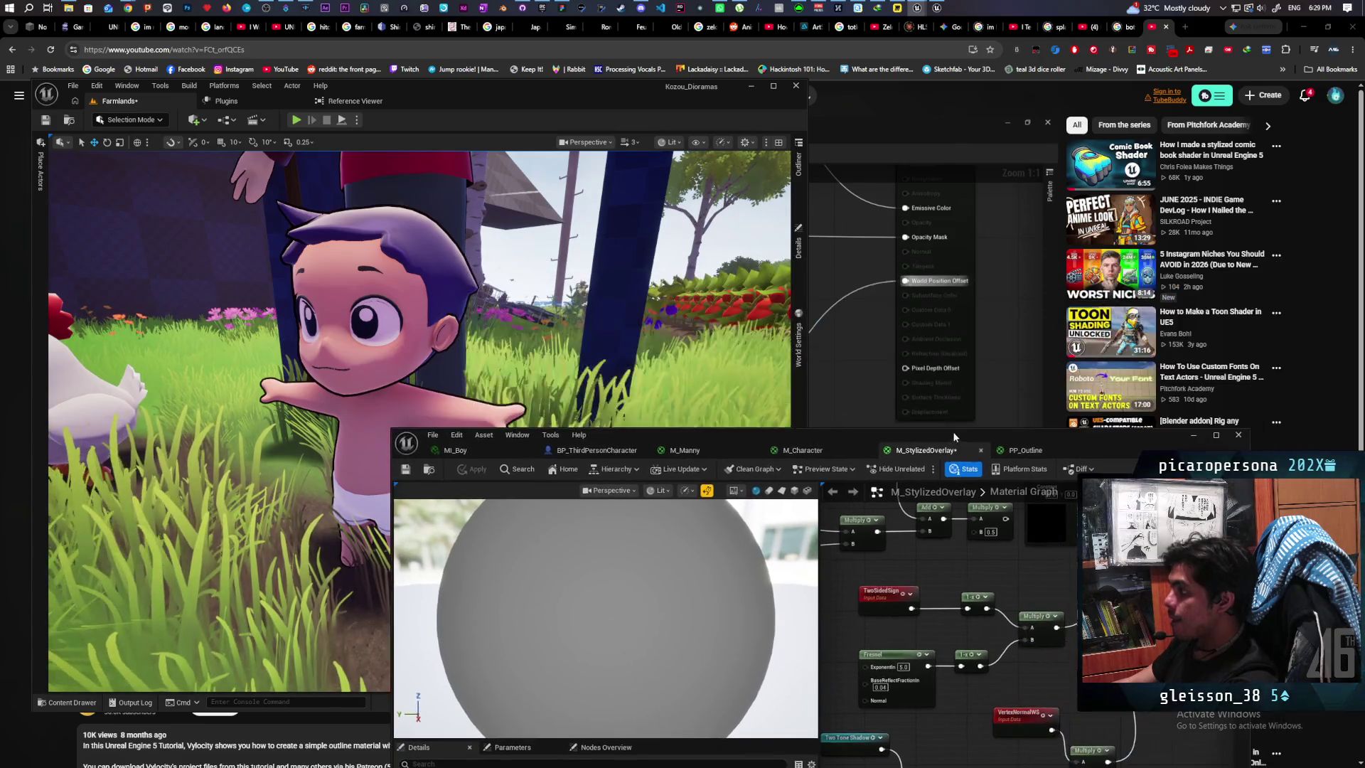
mouse_move(648, 91)
left_mouse_down()
mouse_move(689, 485)
mouse_move(694, 95)
mouse_move(715, 95)
left_mouse_up()
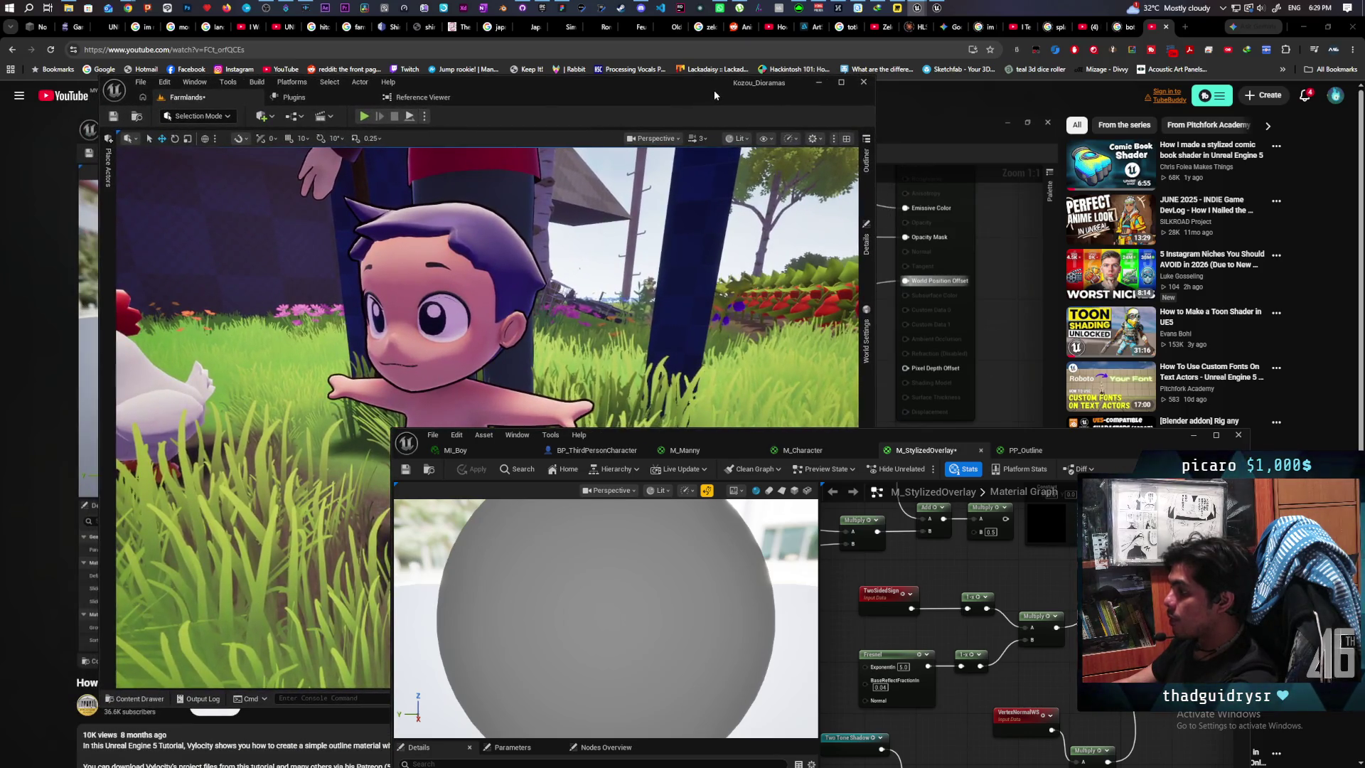
left_click_drag(866, 437, 1002, 430)
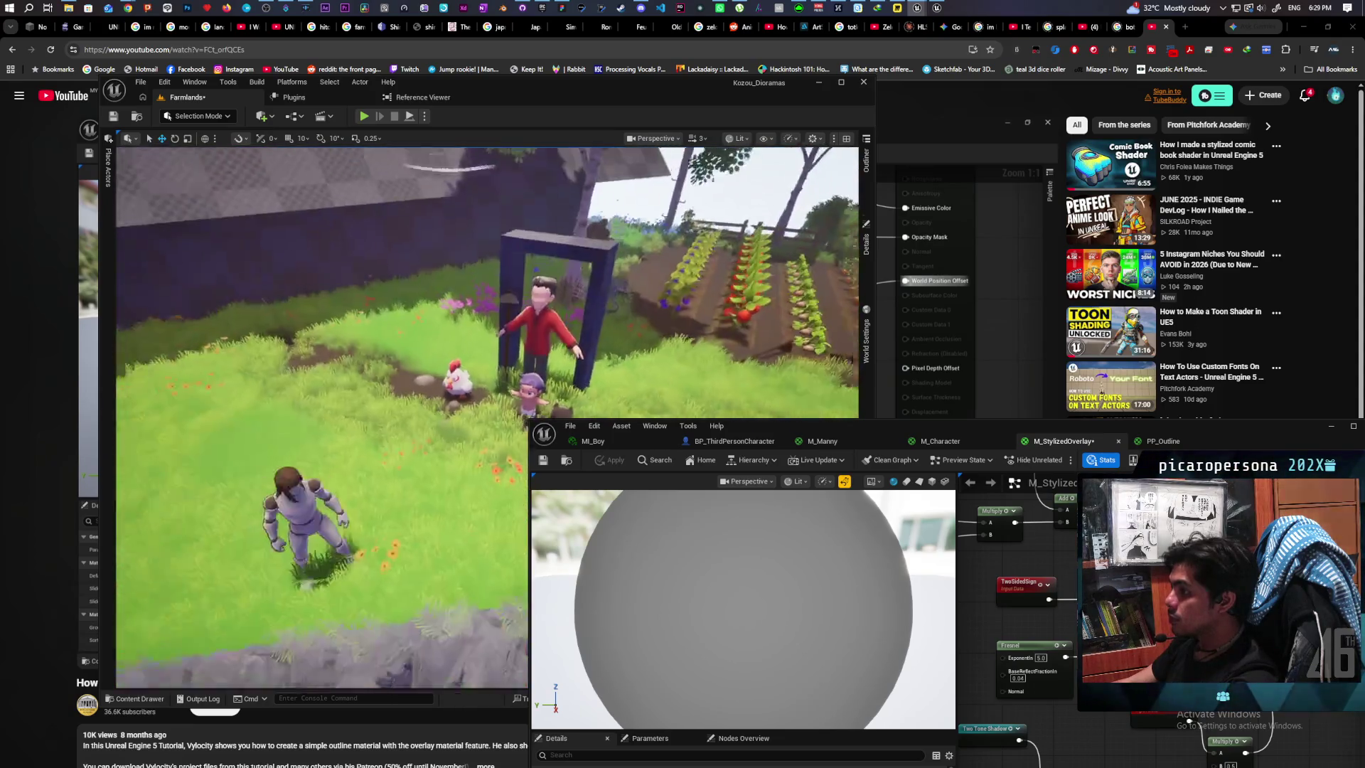
Step: Play the Farmlands level from a viewport spot, stop, then enlarge the M_StylizedOverlay editor
right_click(494, 418)
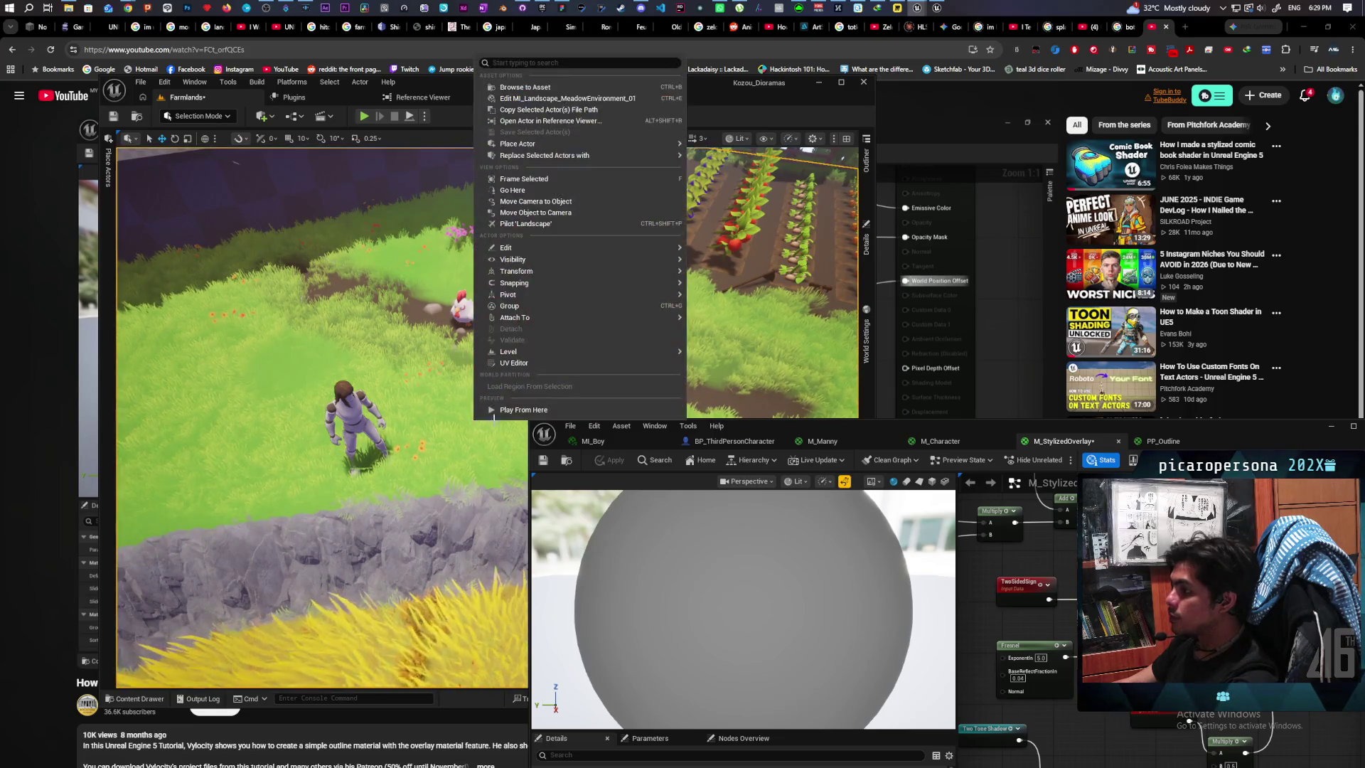
left_click(513, 411)
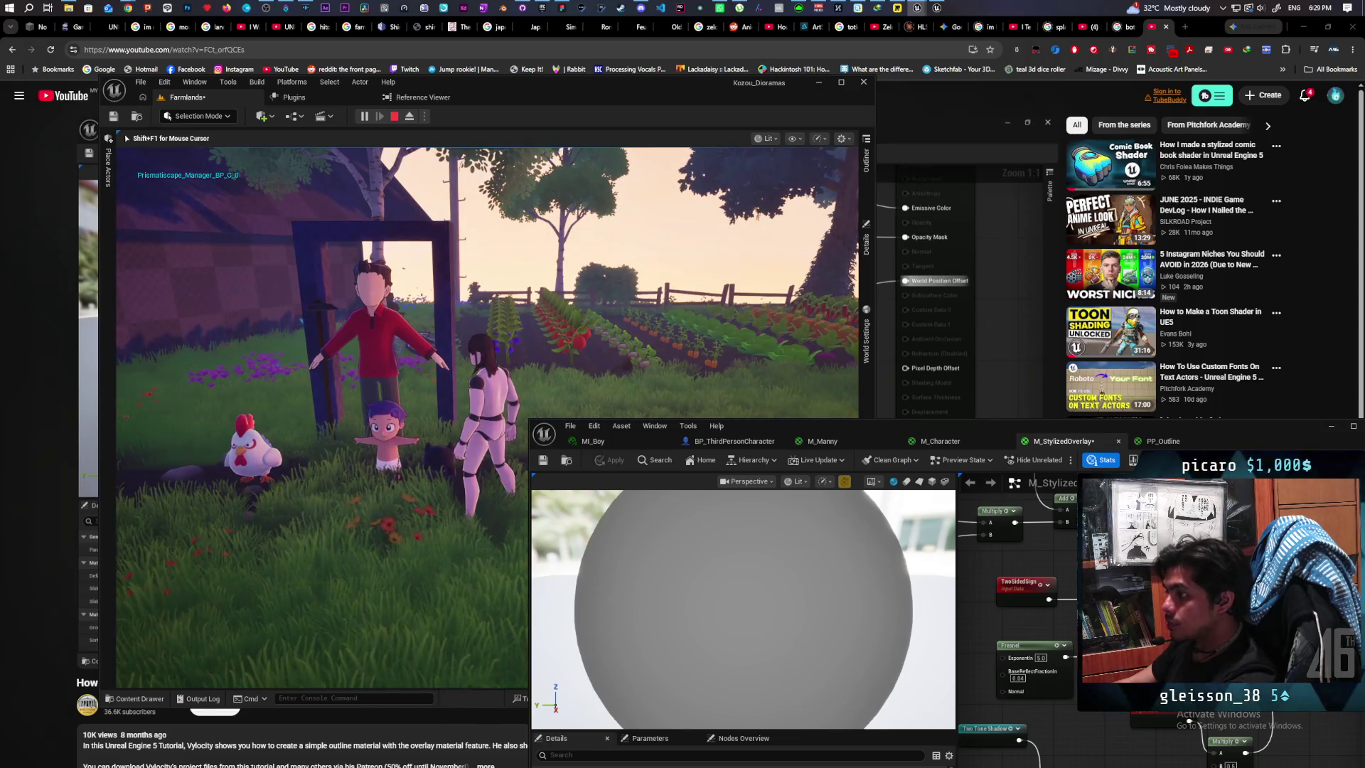
key("Escape")
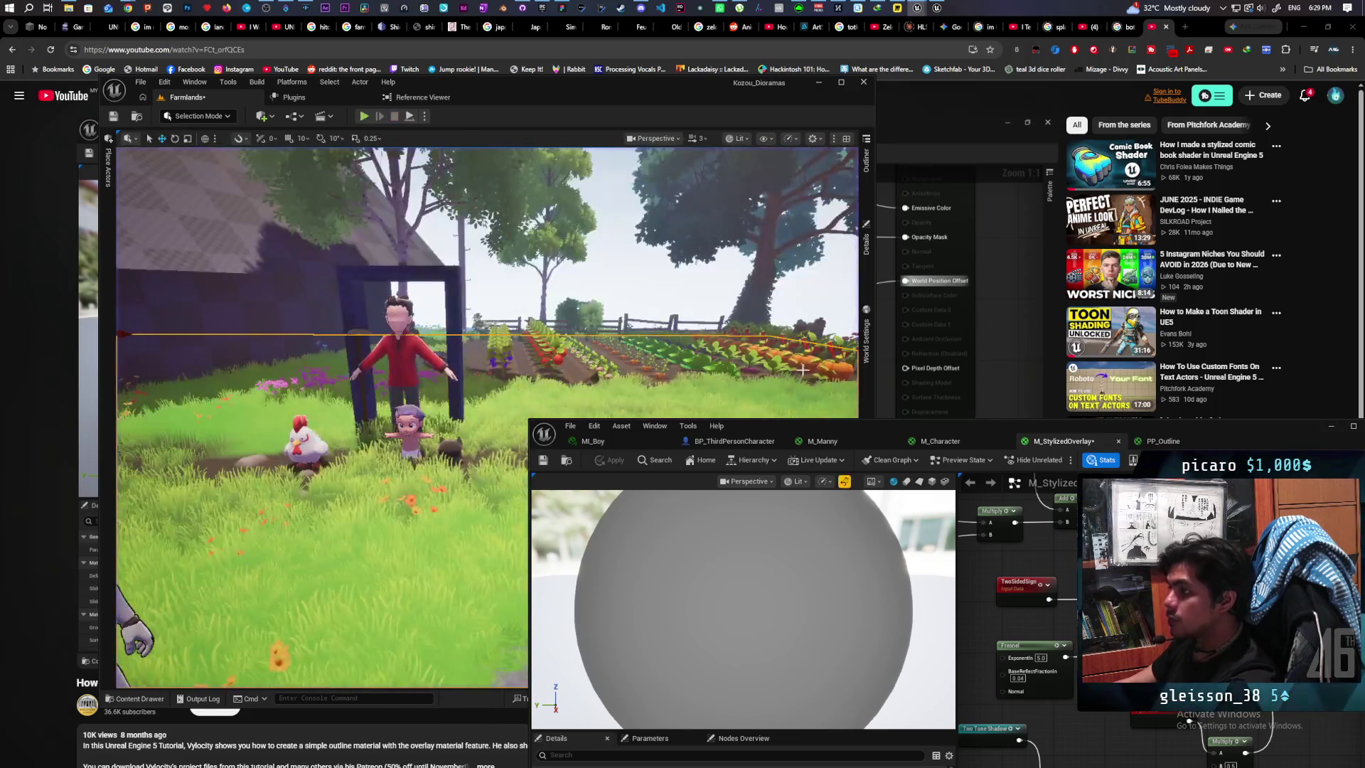
left_click_drag(1046, 425, 958, 143)
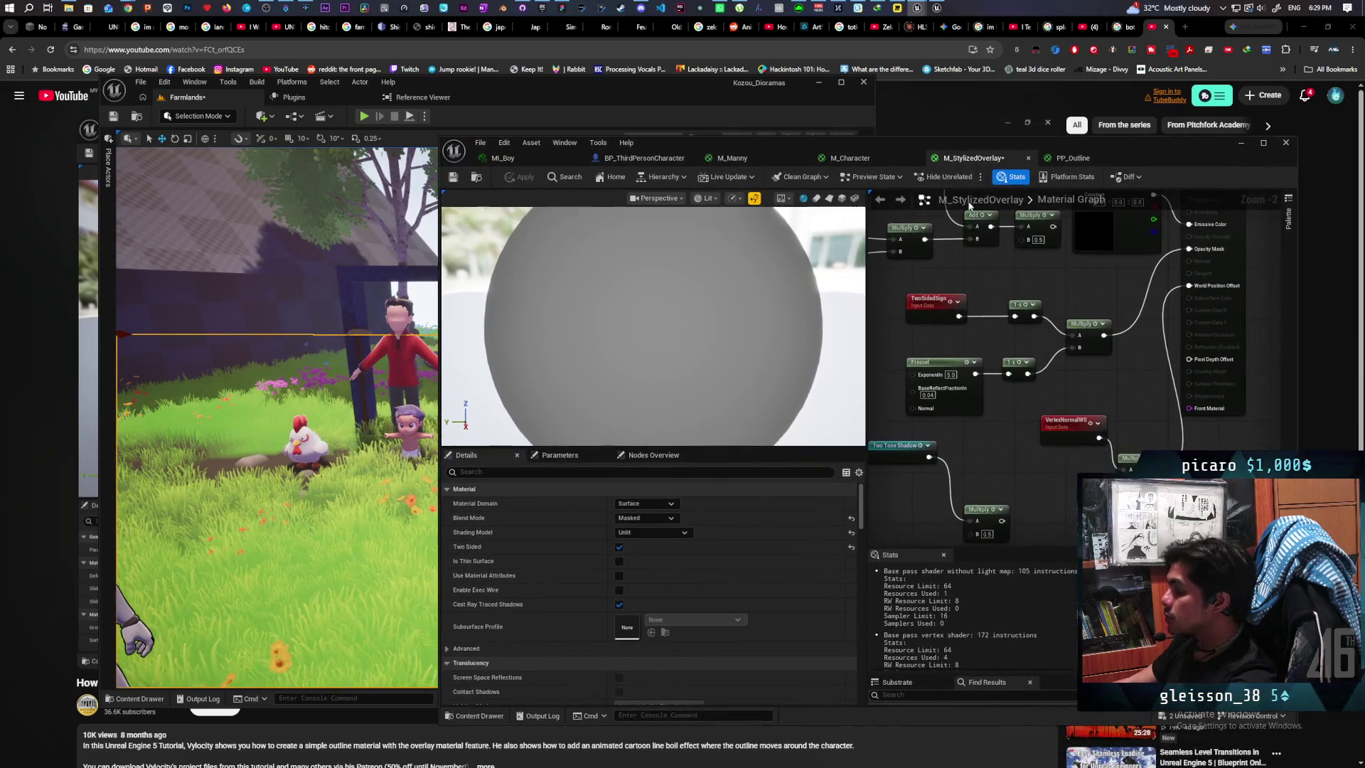
Step: Insert a 0-to-1 Lerp into the Multiply's B input and drive its Alpha with Tone Shadow
scroll(971, 410, "down", 4)
scroll(966, 447, "up", 2)
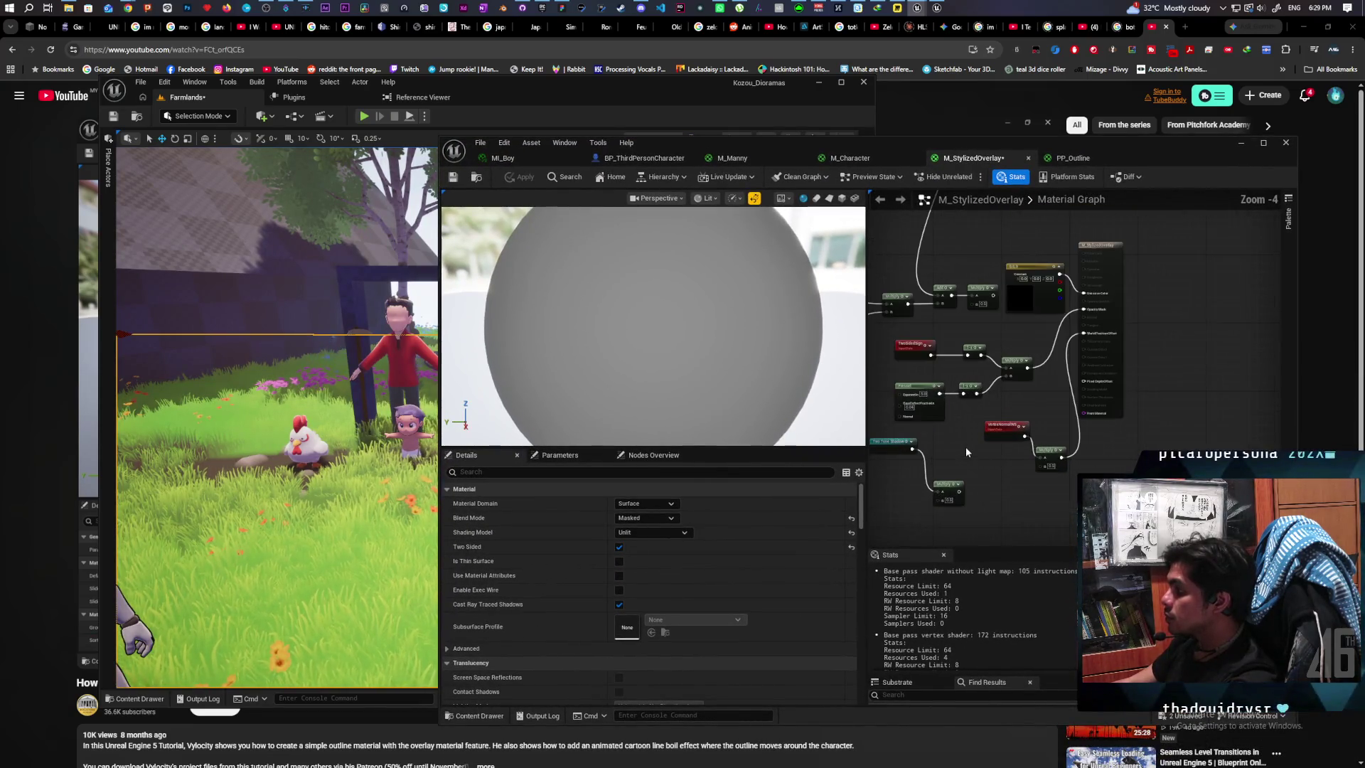
mouse_move(966, 446)
left_mouse_down()
mouse_move(1042, 461)
mouse_move(1068, 422)
mouse_move(951, 485)
left_mouse_up()
left_click(995, 476)
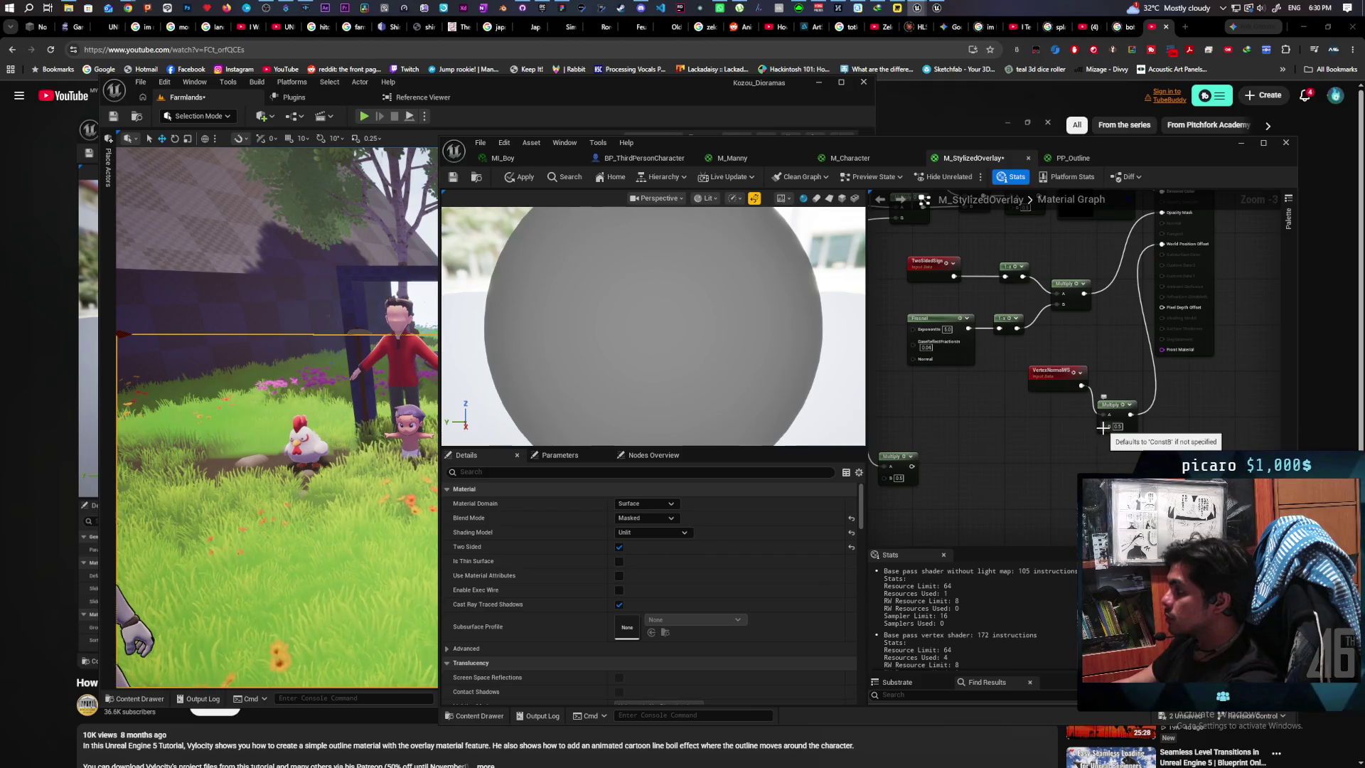
left_click_drag(1103, 427, 1062, 466)
type("lerp")
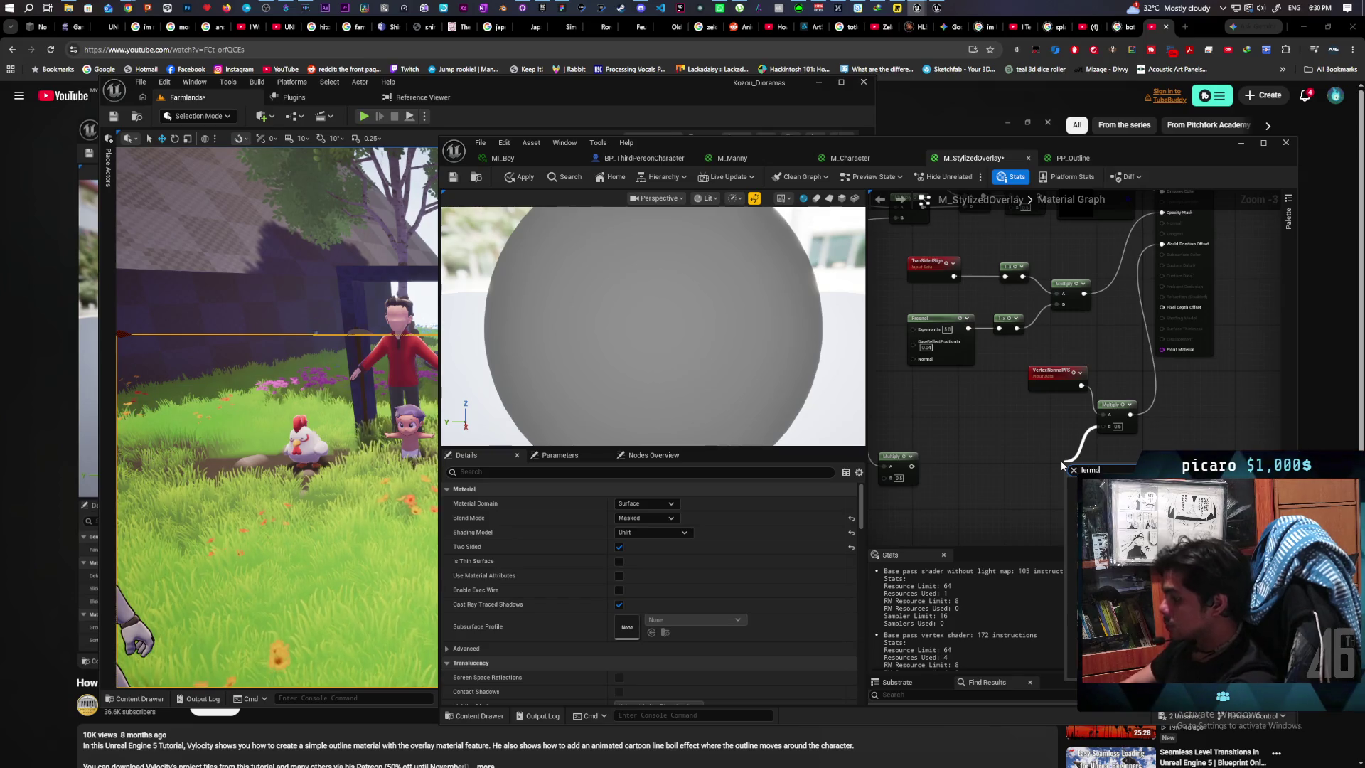
key("Return")
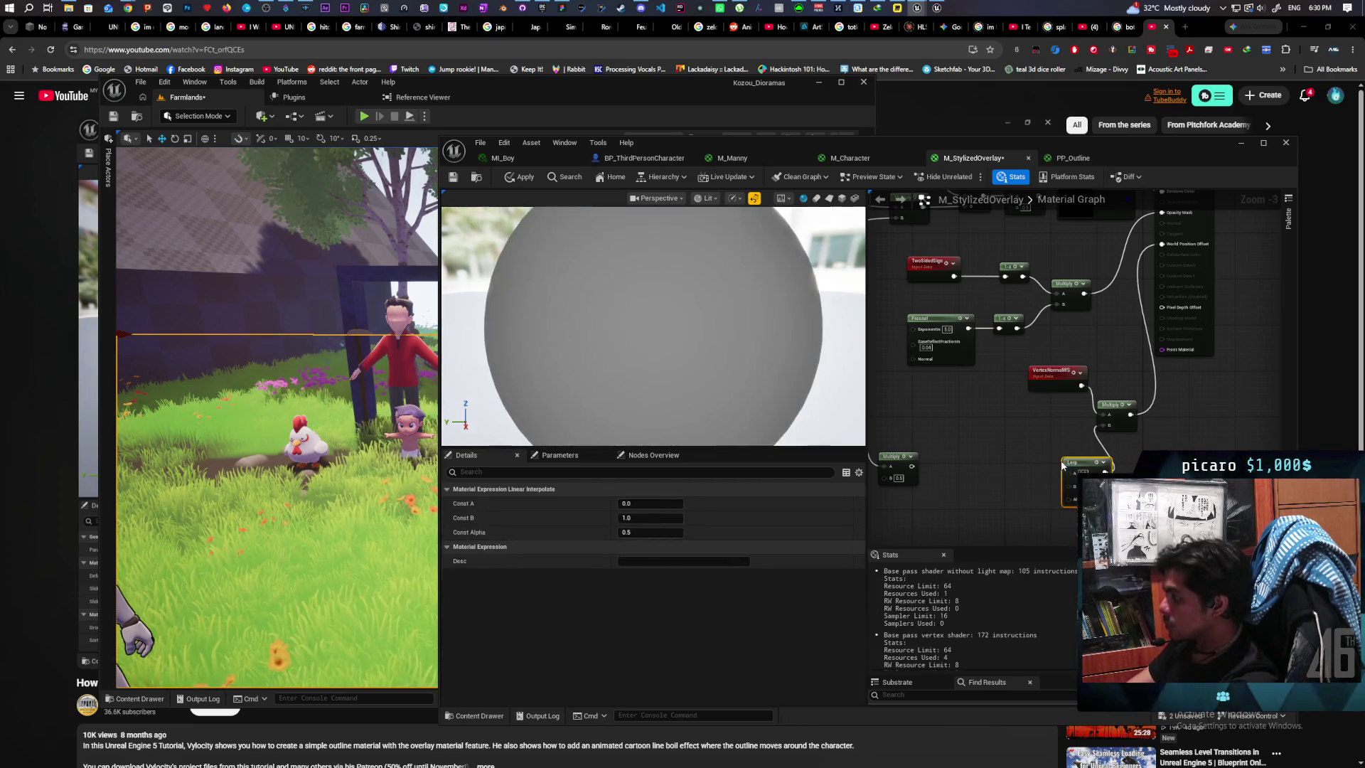
left_click_drag(1080, 463, 1059, 437)
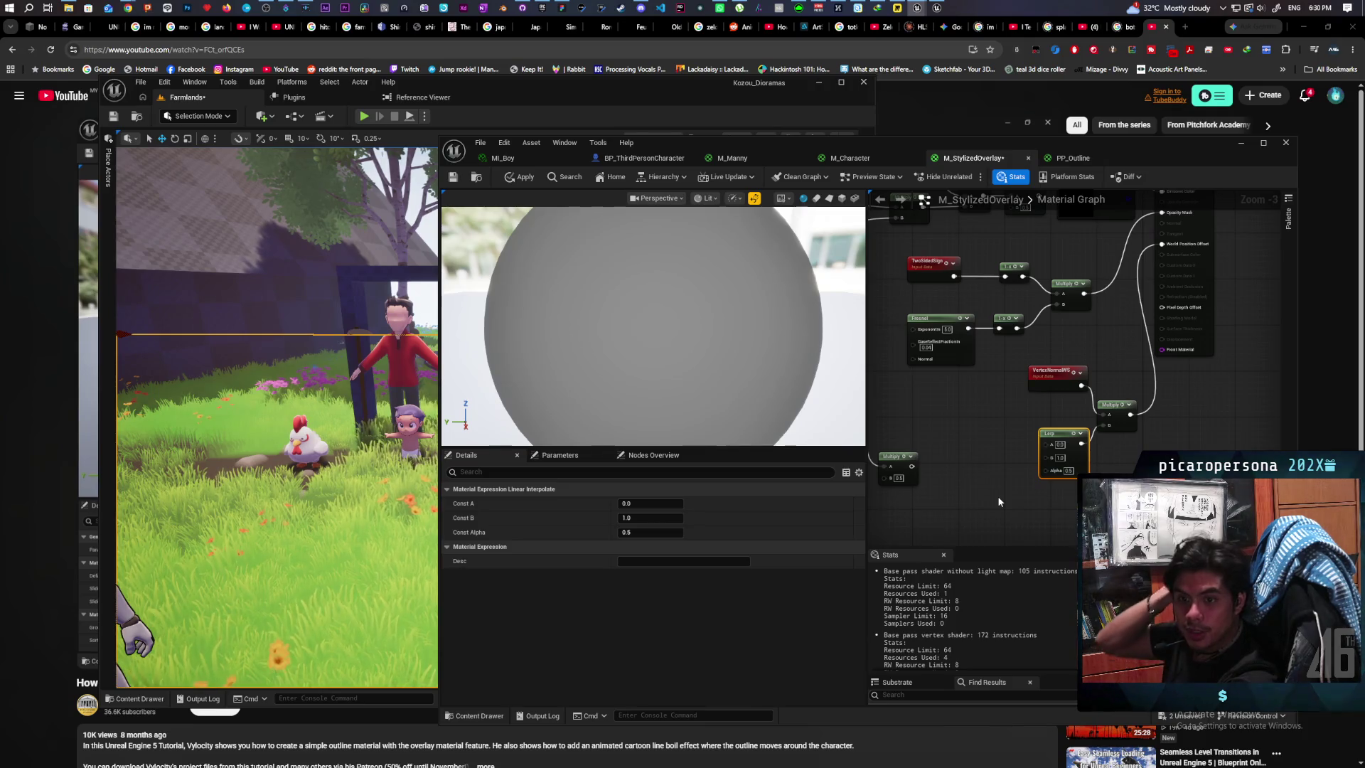
mouse_move(999, 498)
left_mouse_down()
mouse_move(956, 310)
mouse_move(871, 311)
left_mouse_up()
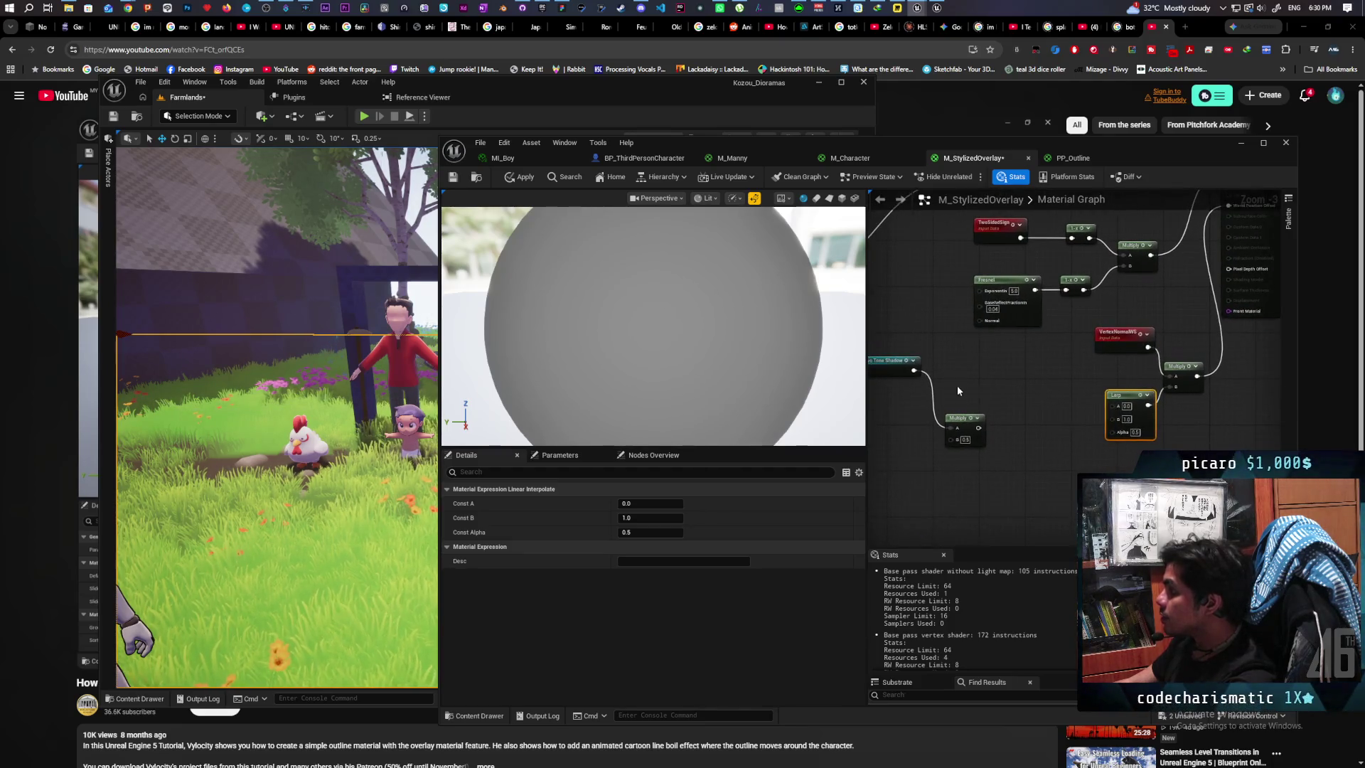
left_click_drag(915, 371, 1137, 433)
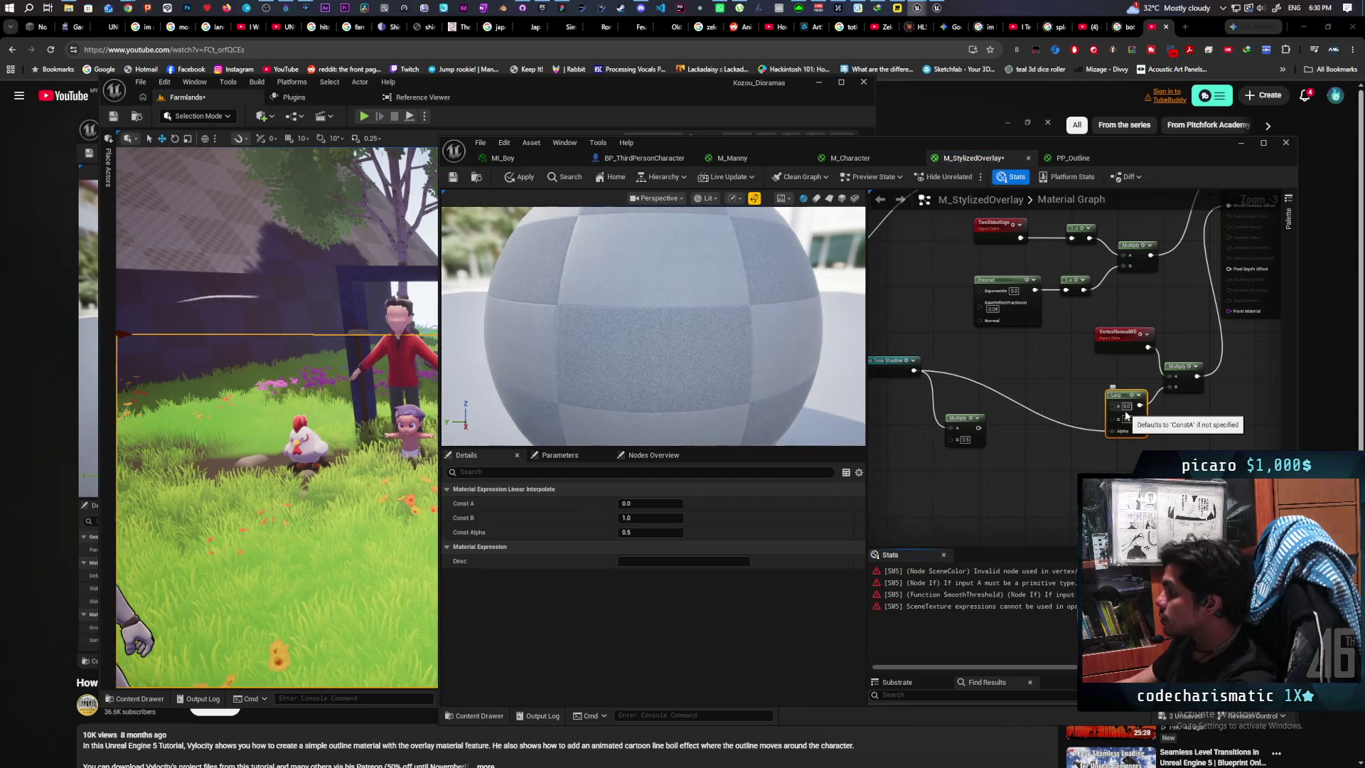
Step: Select the material output node and review its Blend Mode options
left_click_drag(1210, 413, 1183, 431)
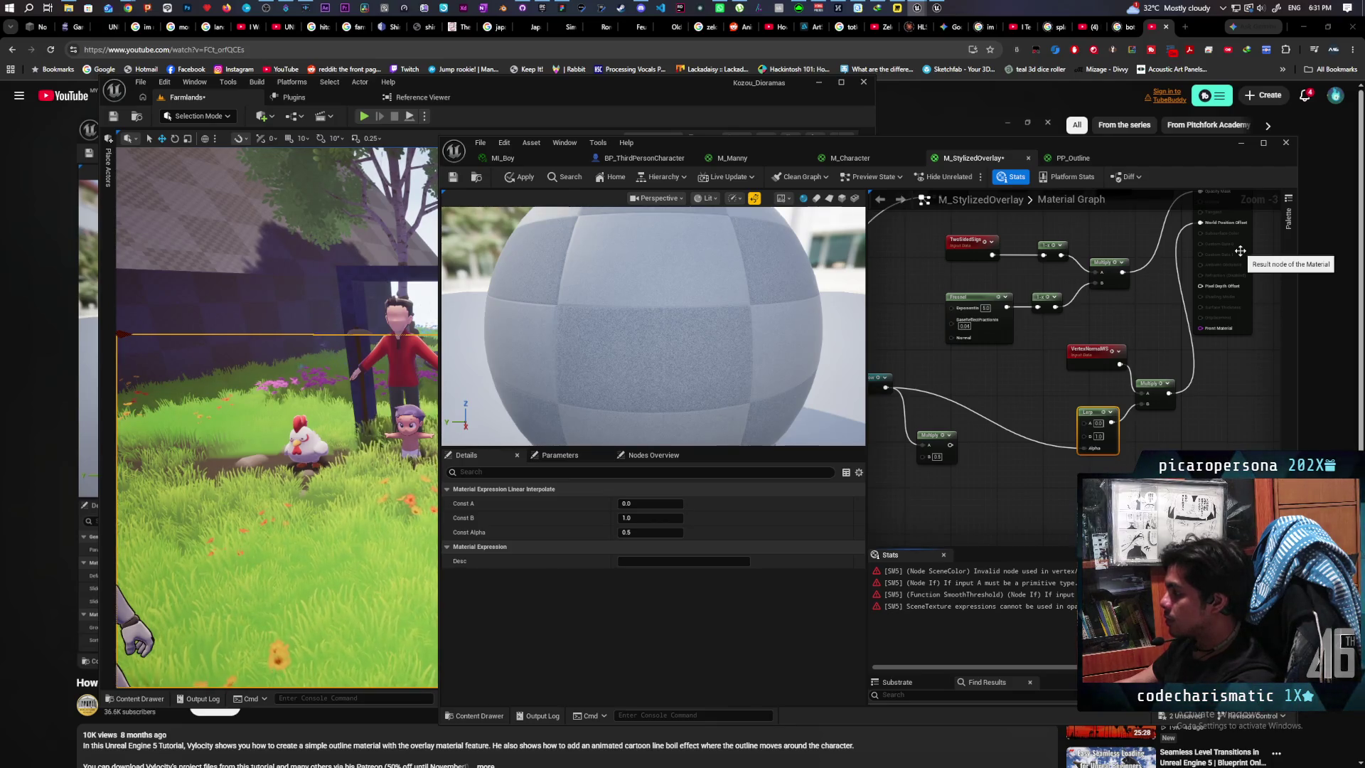
left_click(1239, 251)
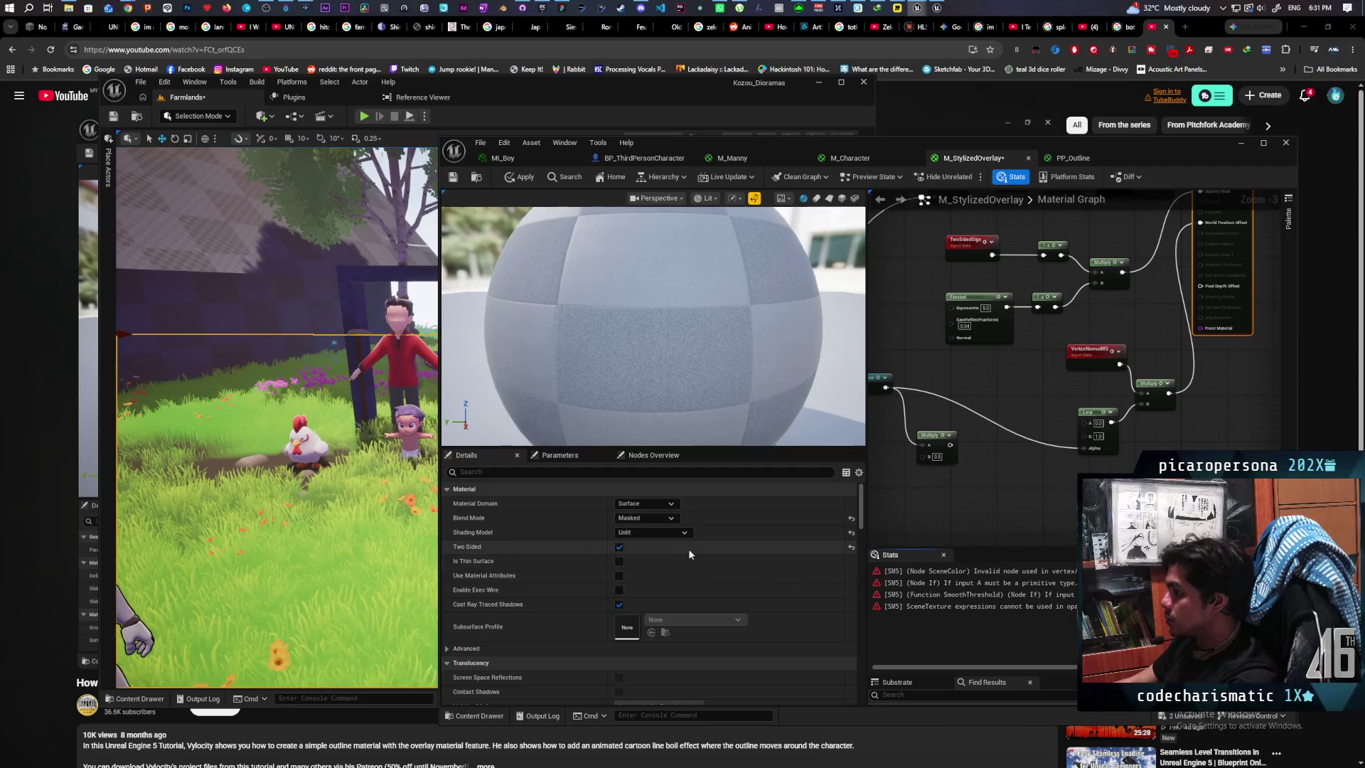
left_click(646, 517)
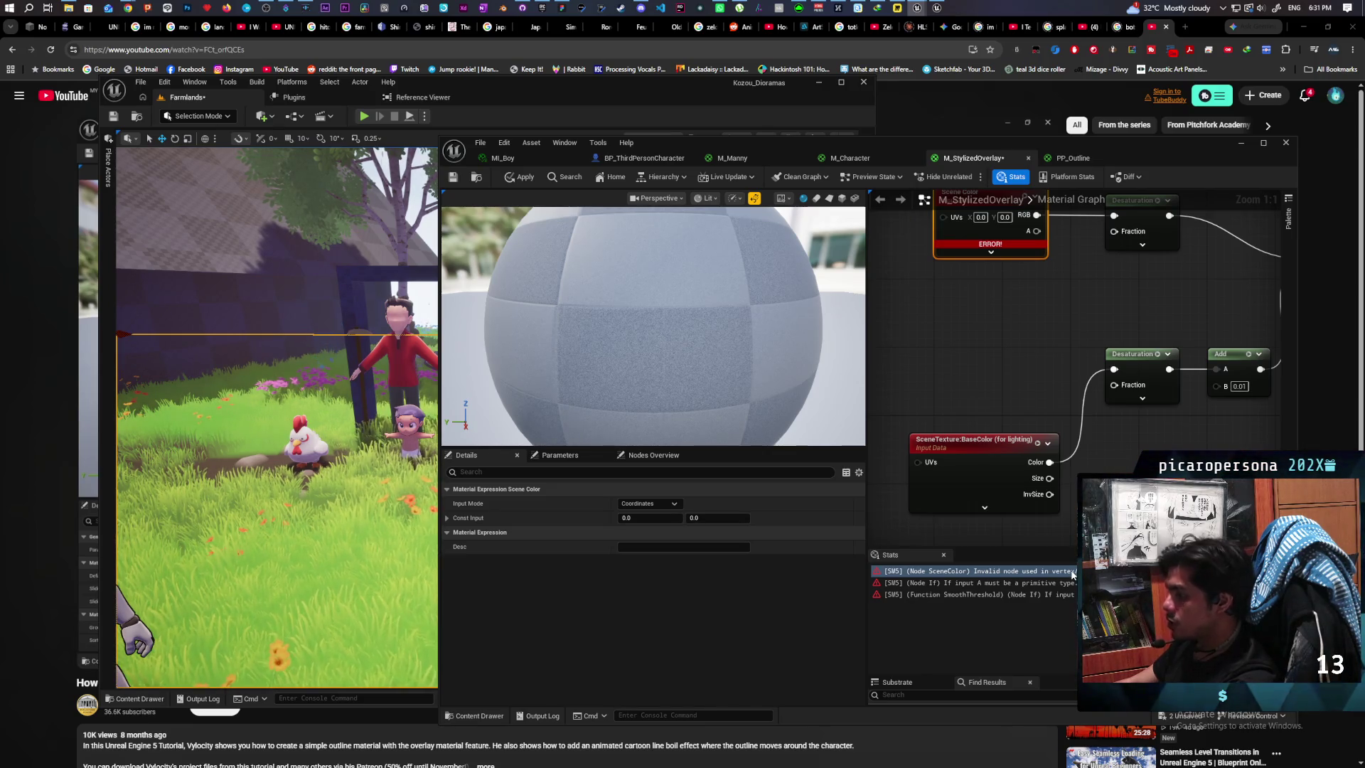
Step: Duplicate the SceneTexture node, set it to PostProcessInput0, and wire it into the top Desaturation
scroll(1207, 424, "down", 4)
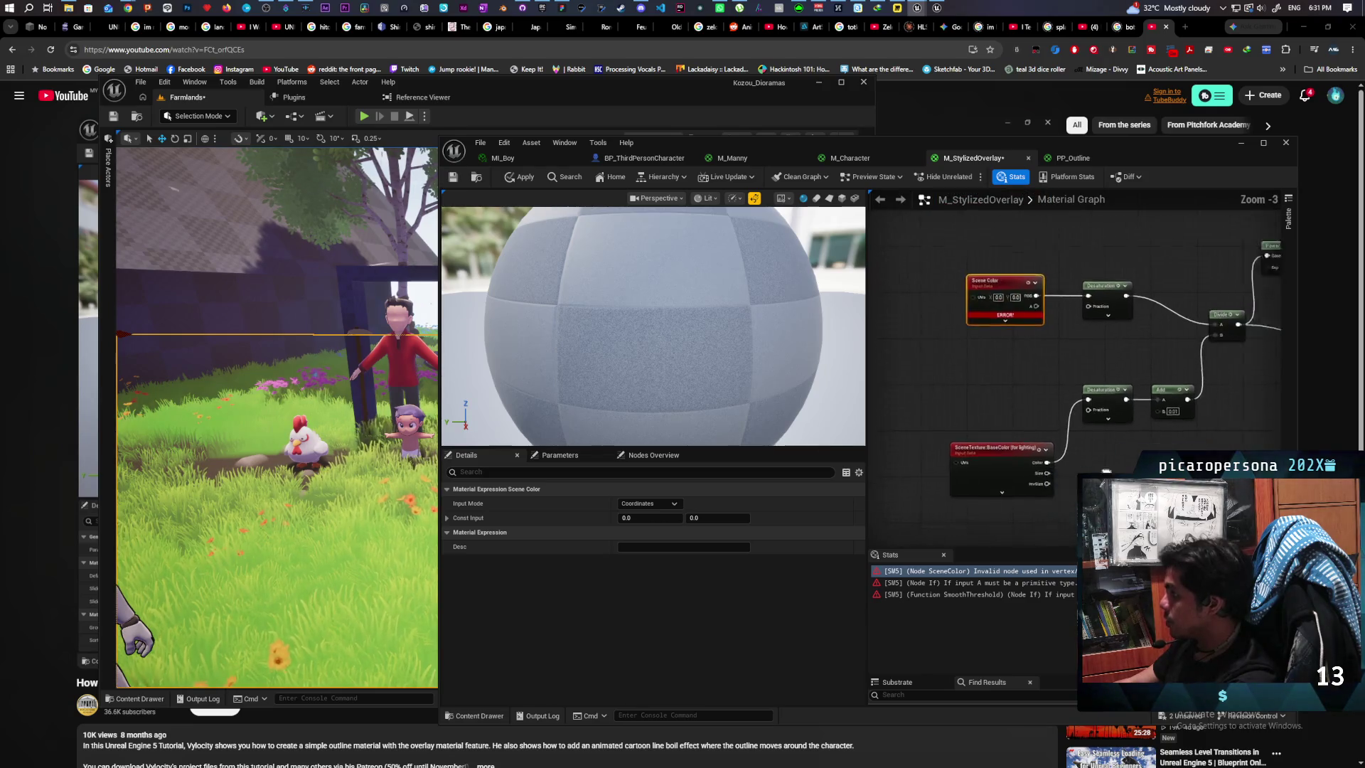
scroll(1207, 424, "up", 1)
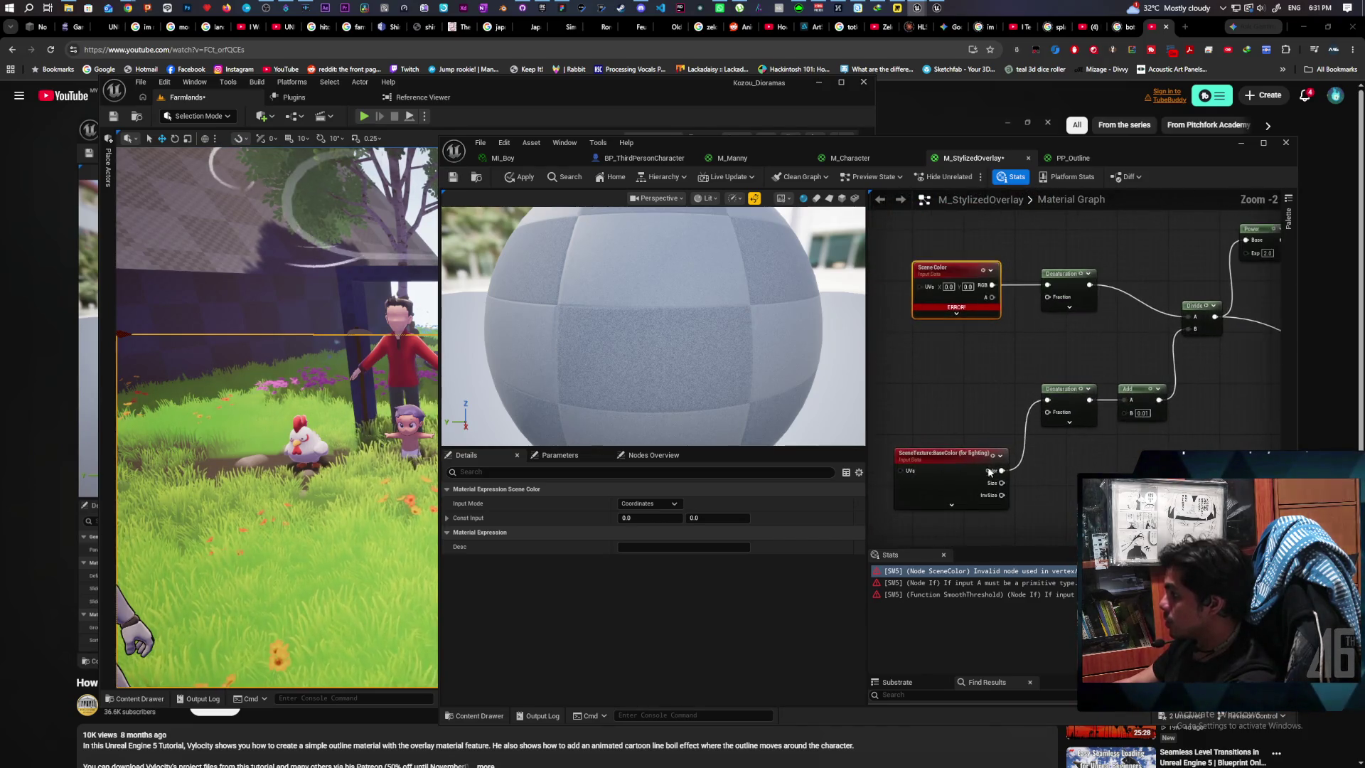
left_click(977, 463)
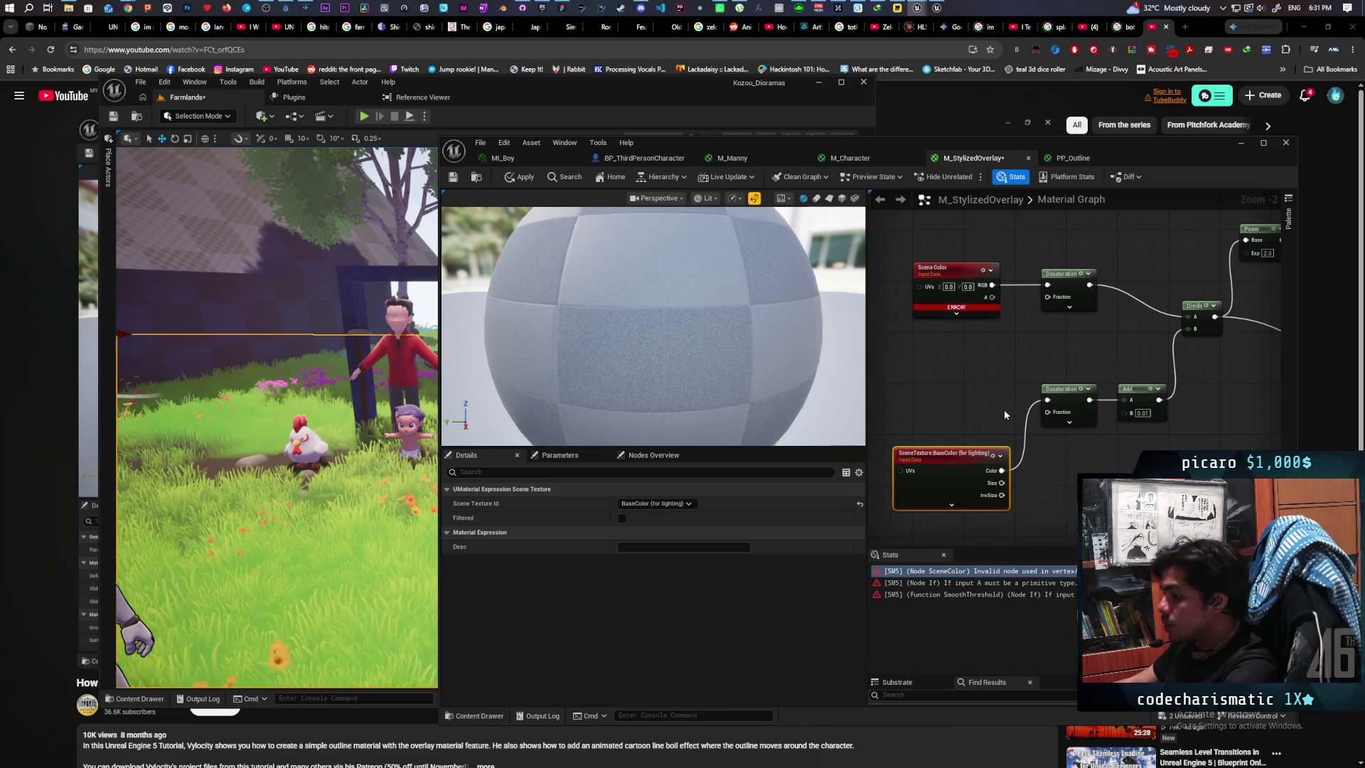
key("ctrl+c")
key("ctrl+v")
left_click_drag(932, 388, 938, 363)
left_click(655, 503)
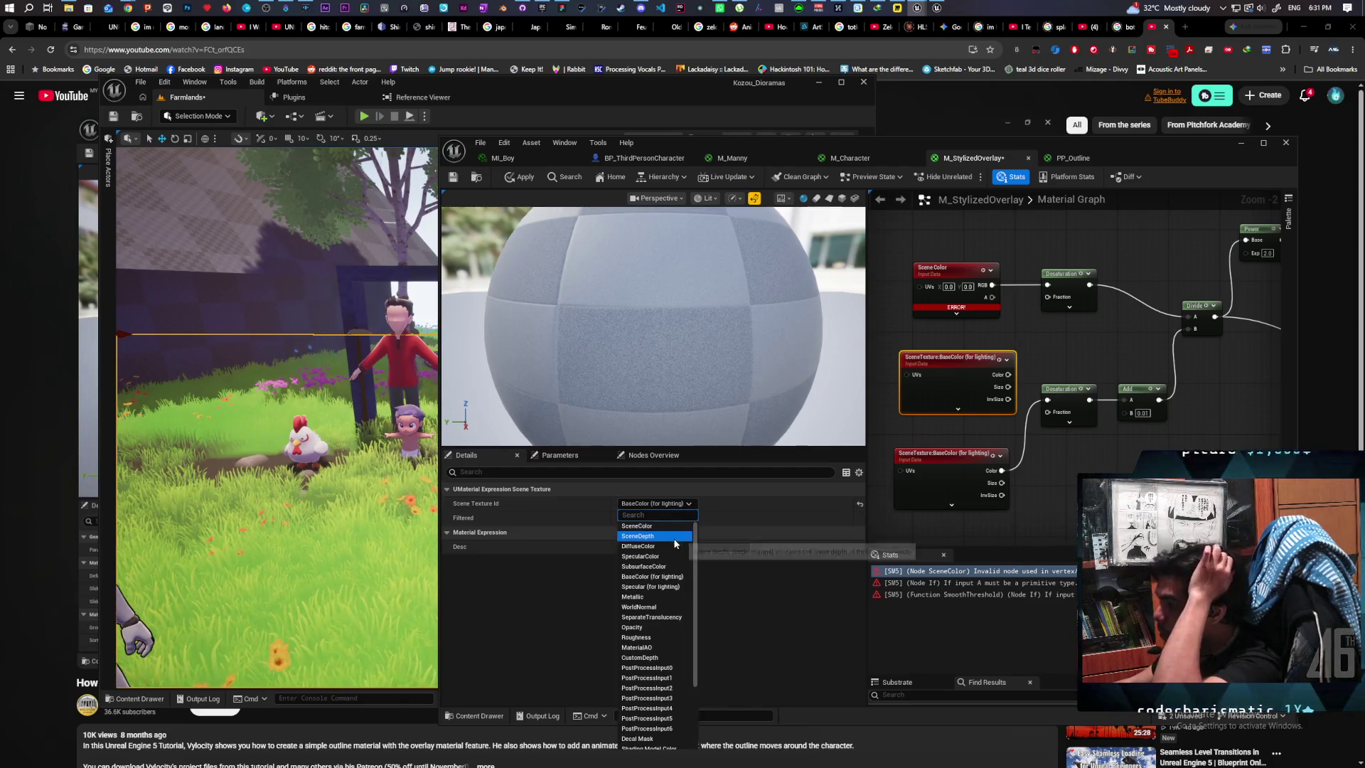
scroll(674, 543, "down", 1)
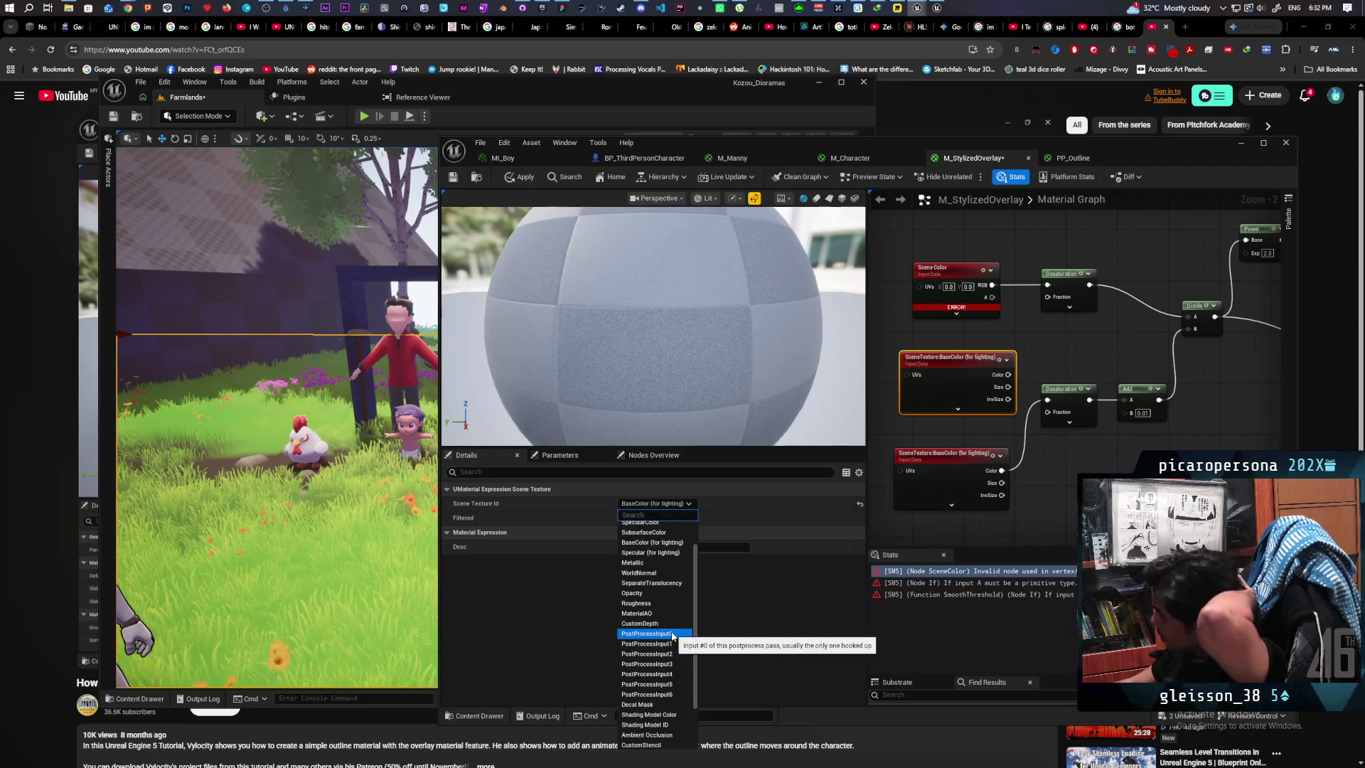
left_click(647, 633)
mouse_move(998, 375)
left_mouse_down()
mouse_move(1052, 398)
mouse_move(1048, 285)
left_mouse_up()
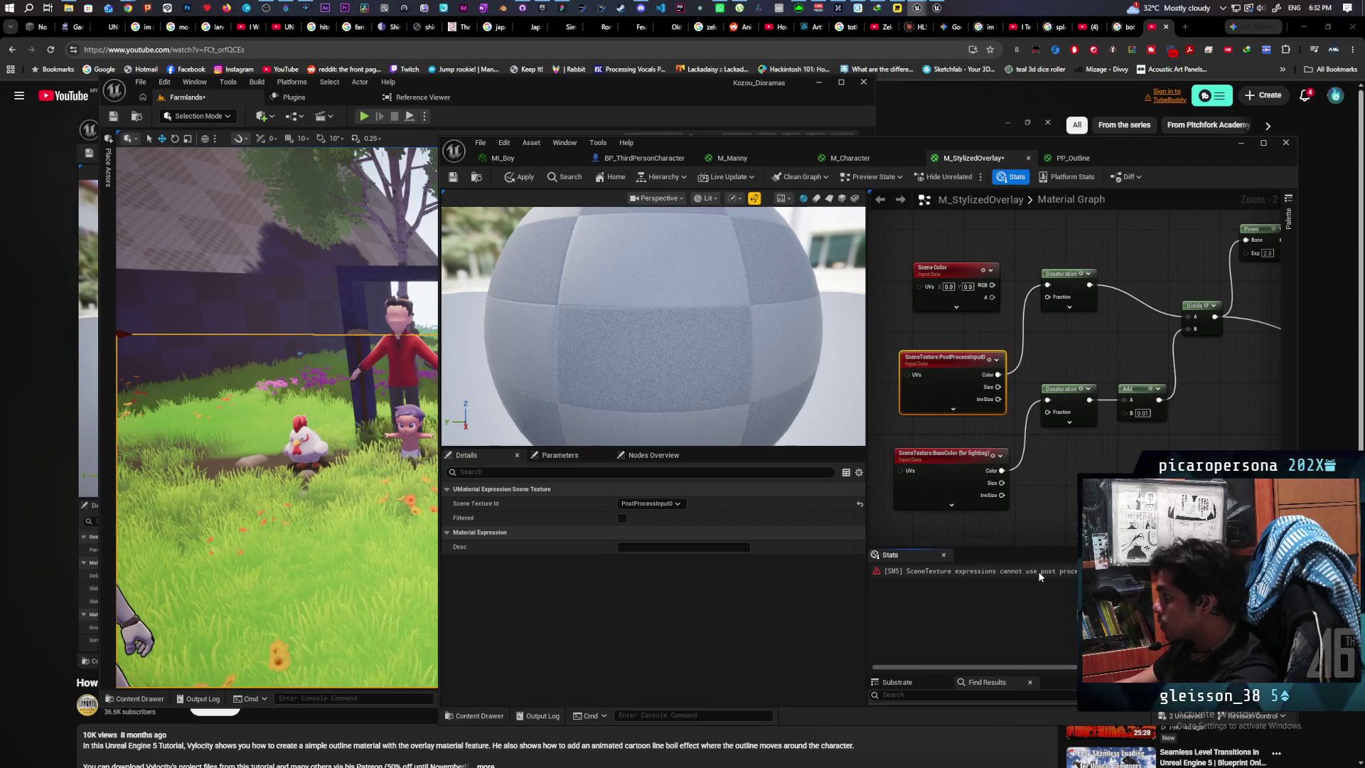
Step: Switch the duplicate SceneTexture to SceneColor, apply, and dismiss the compile error warning
left_click(1039, 573)
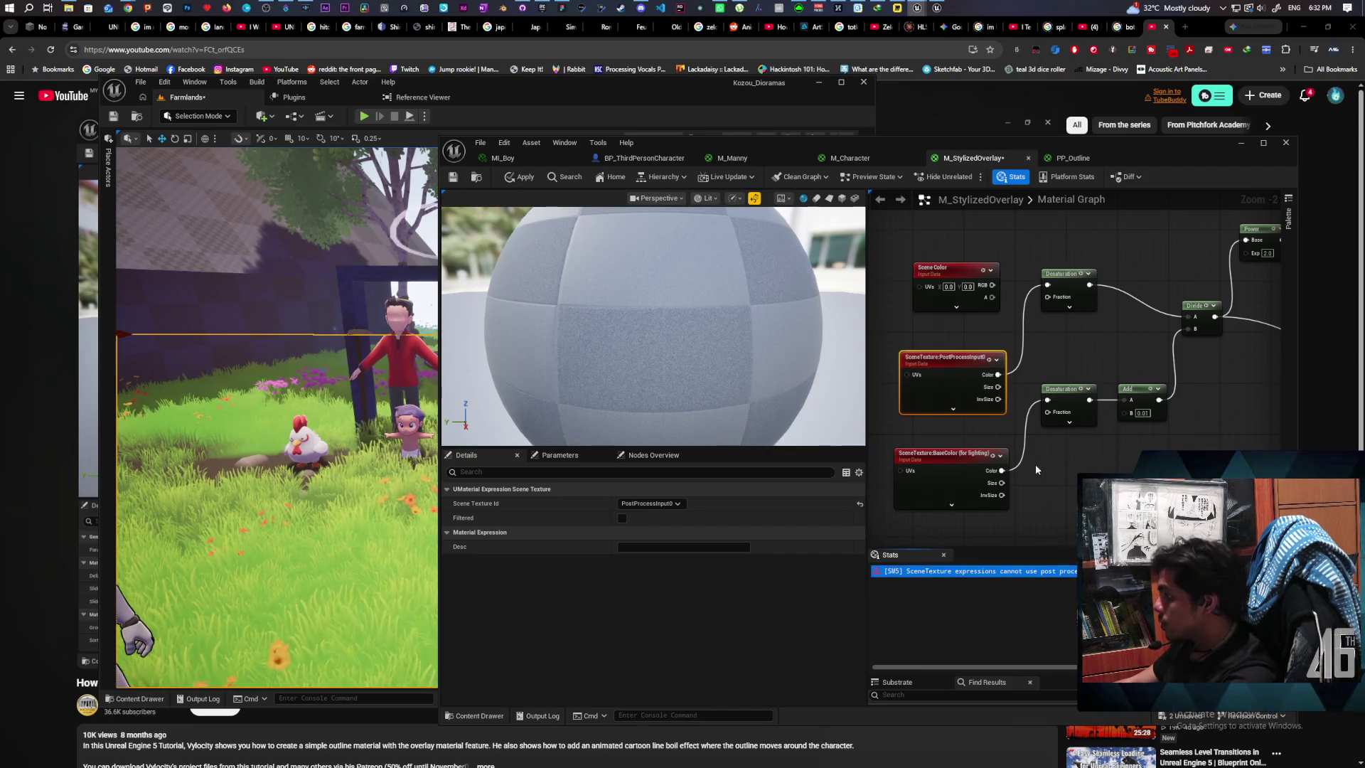
left_click(957, 381)
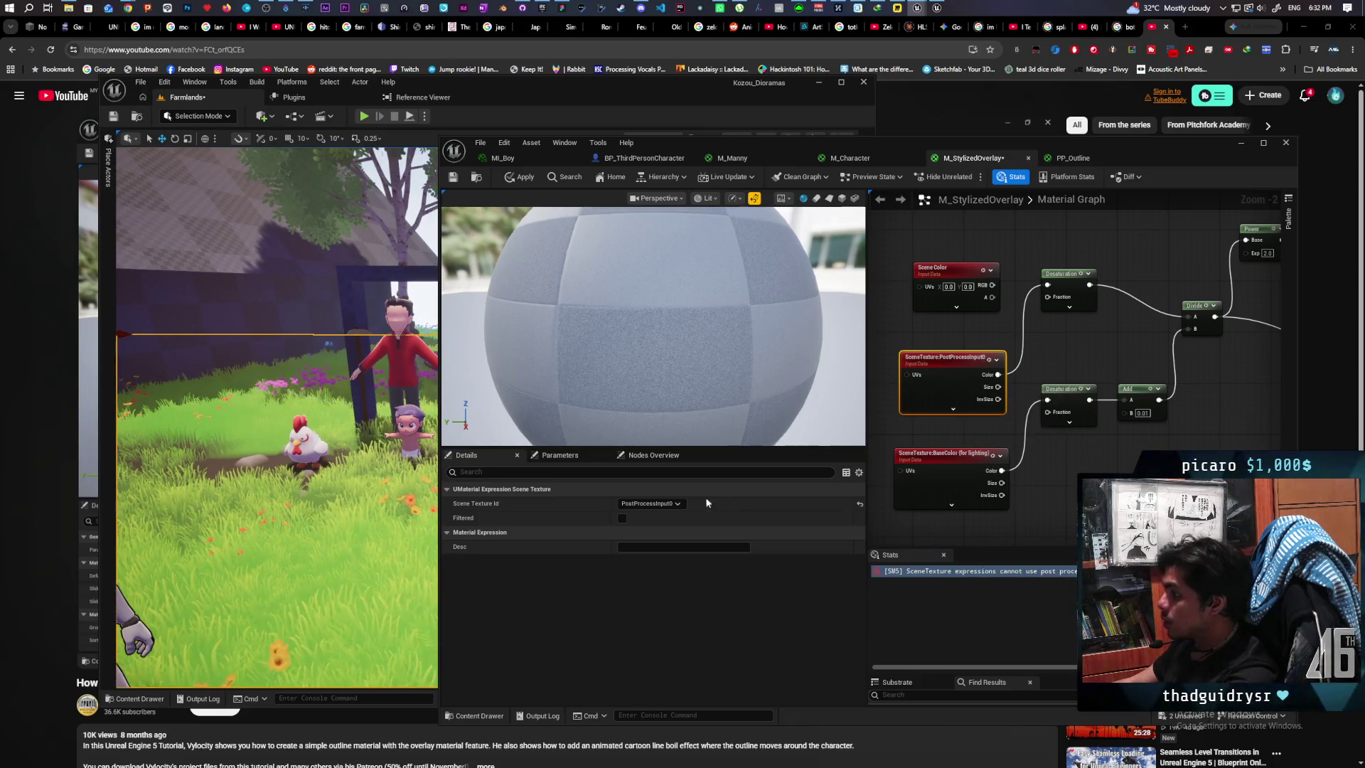
left_click(649, 503)
scroll(666, 553, "down", 5)
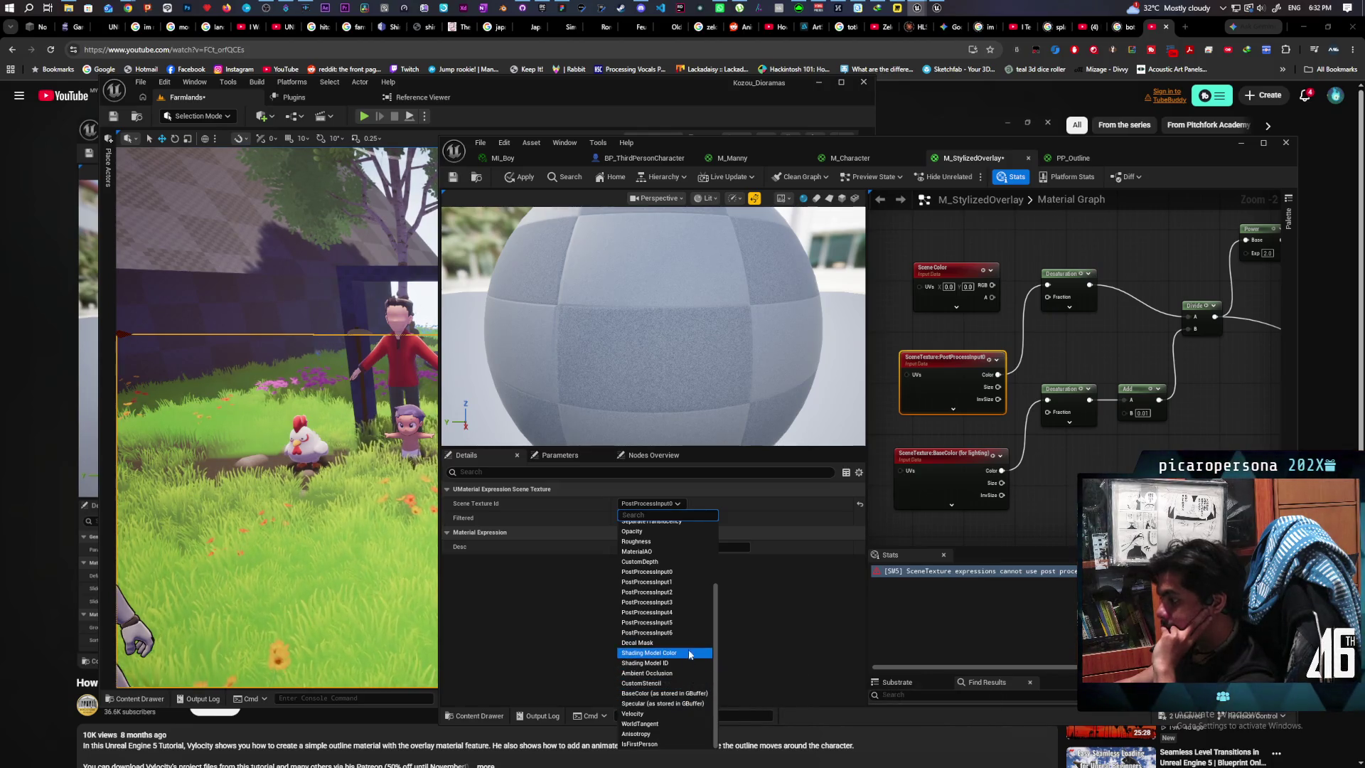
scroll(688, 620, "up", 5)
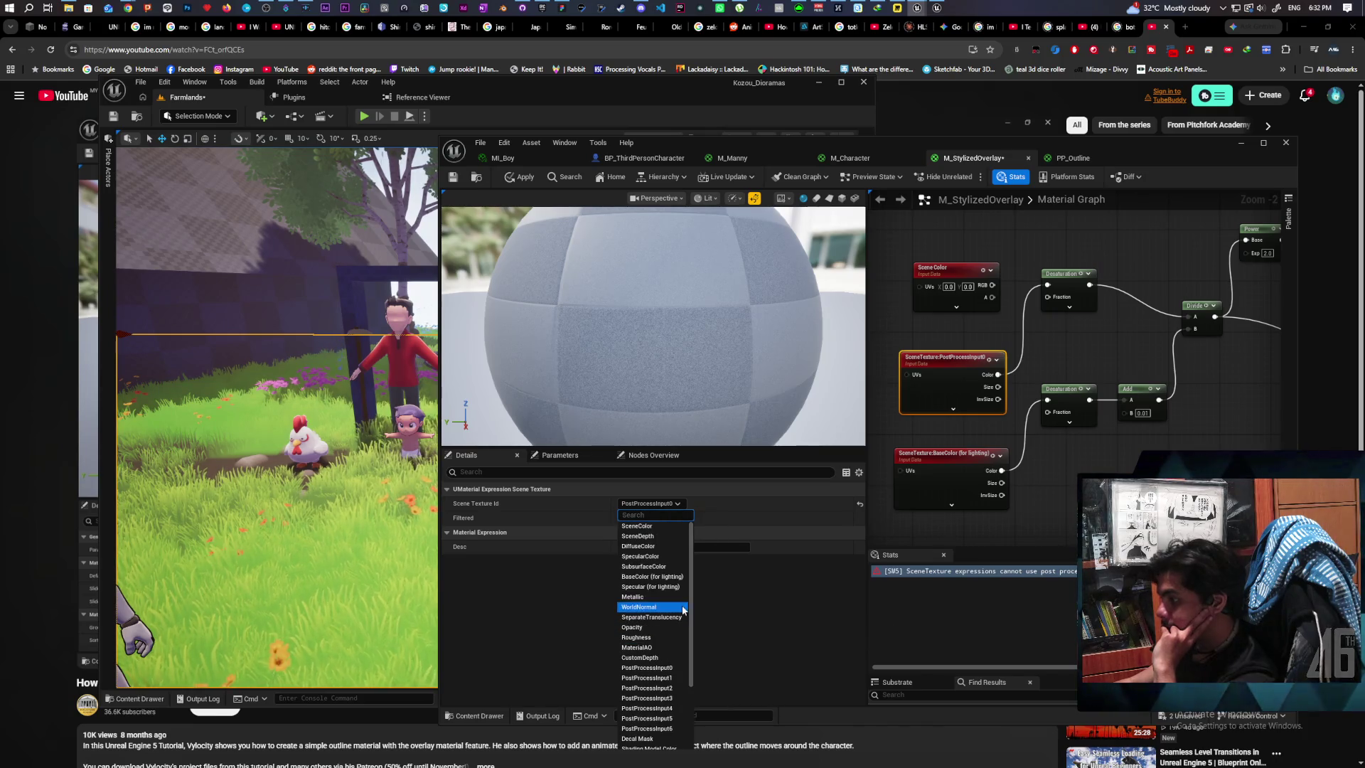
left_click(646, 527)
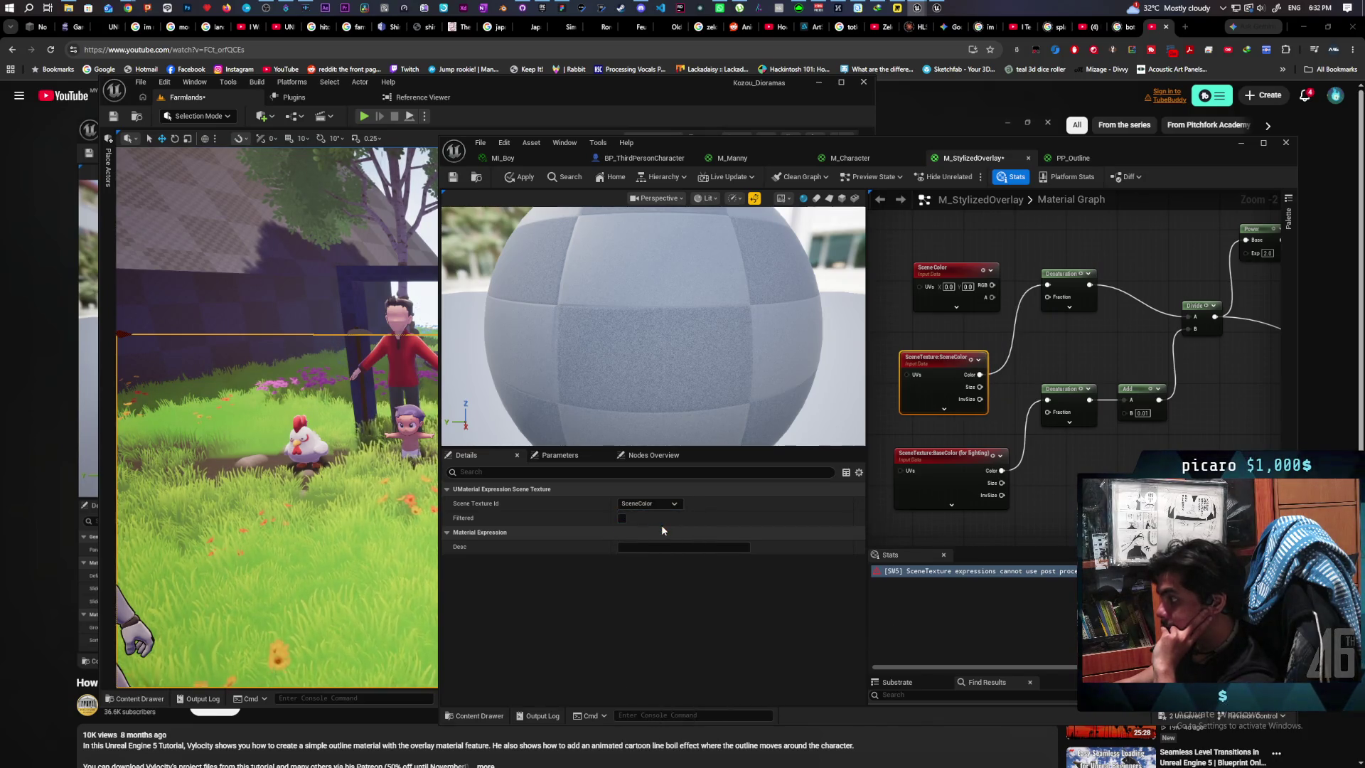
left_click(521, 177)
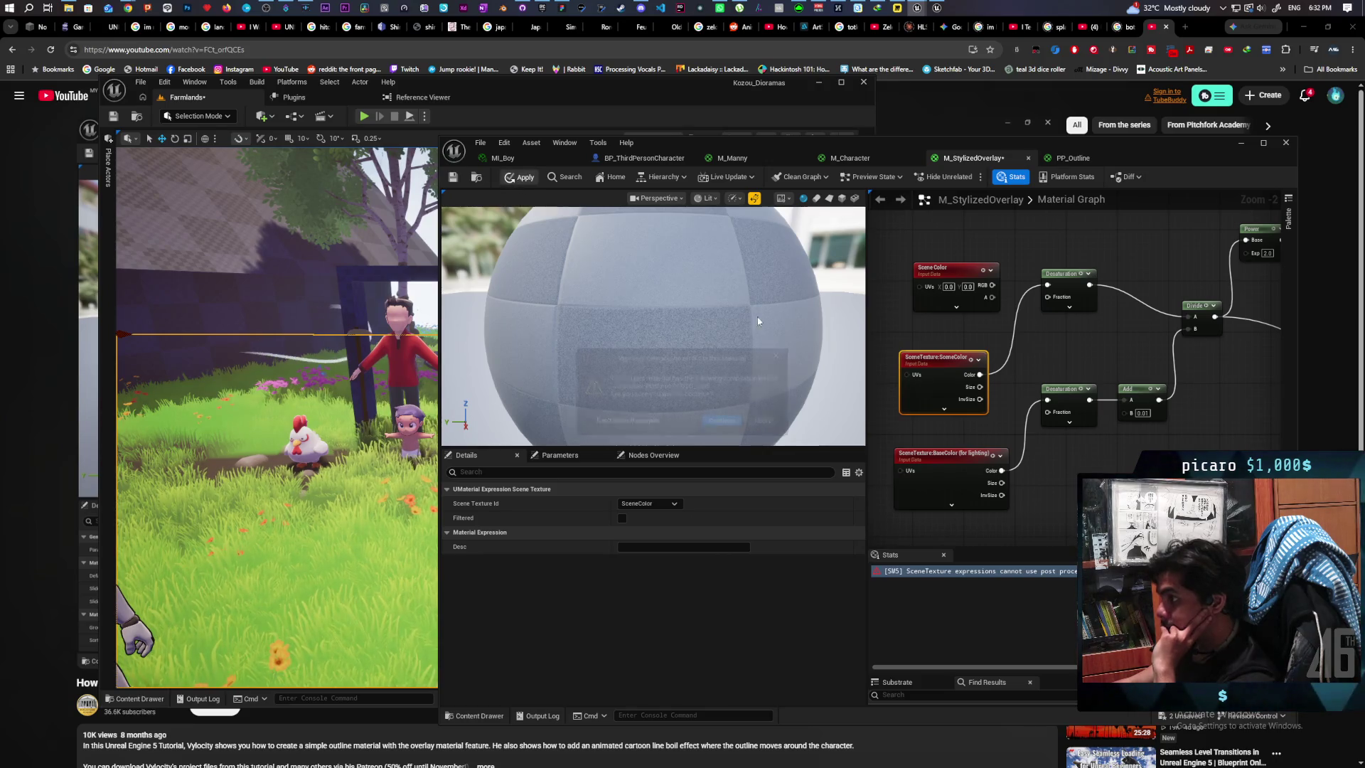
left_click(779, 354)
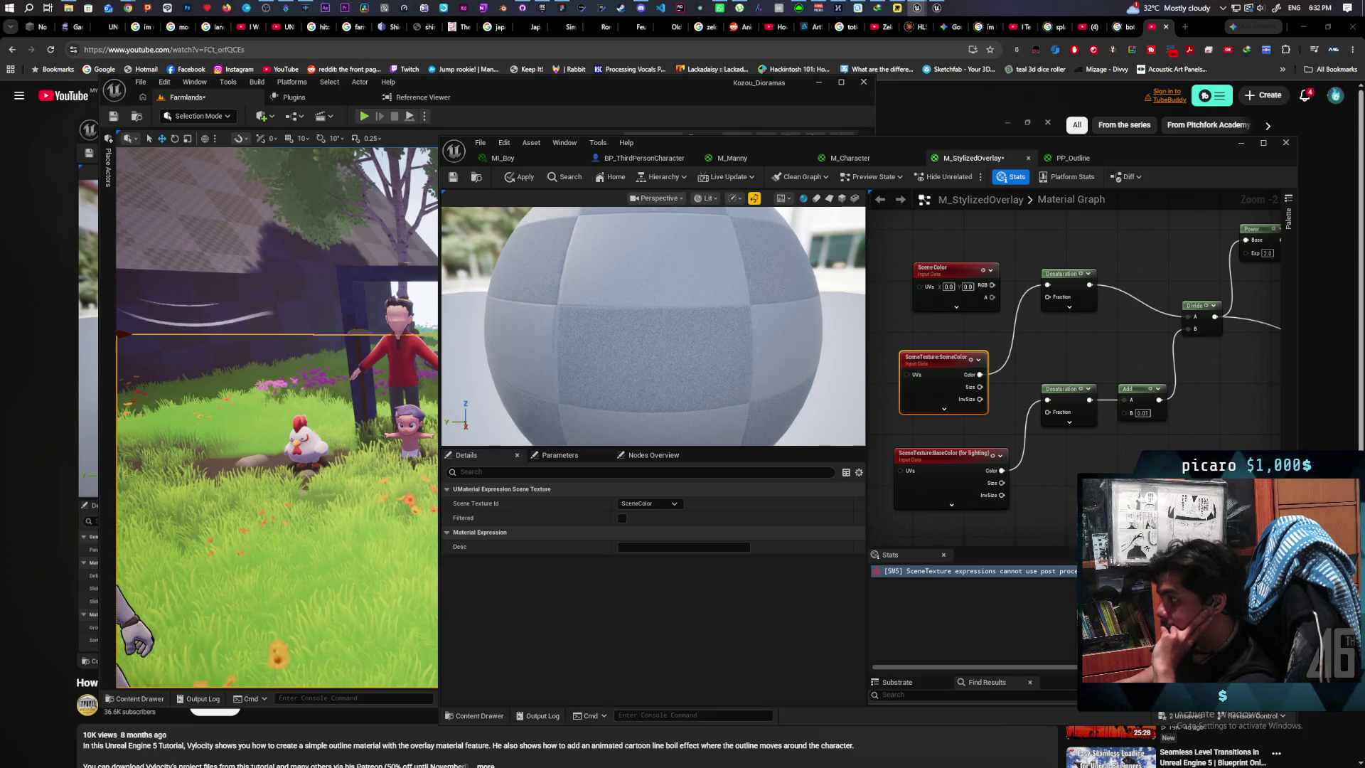
left_click(1065, 489)
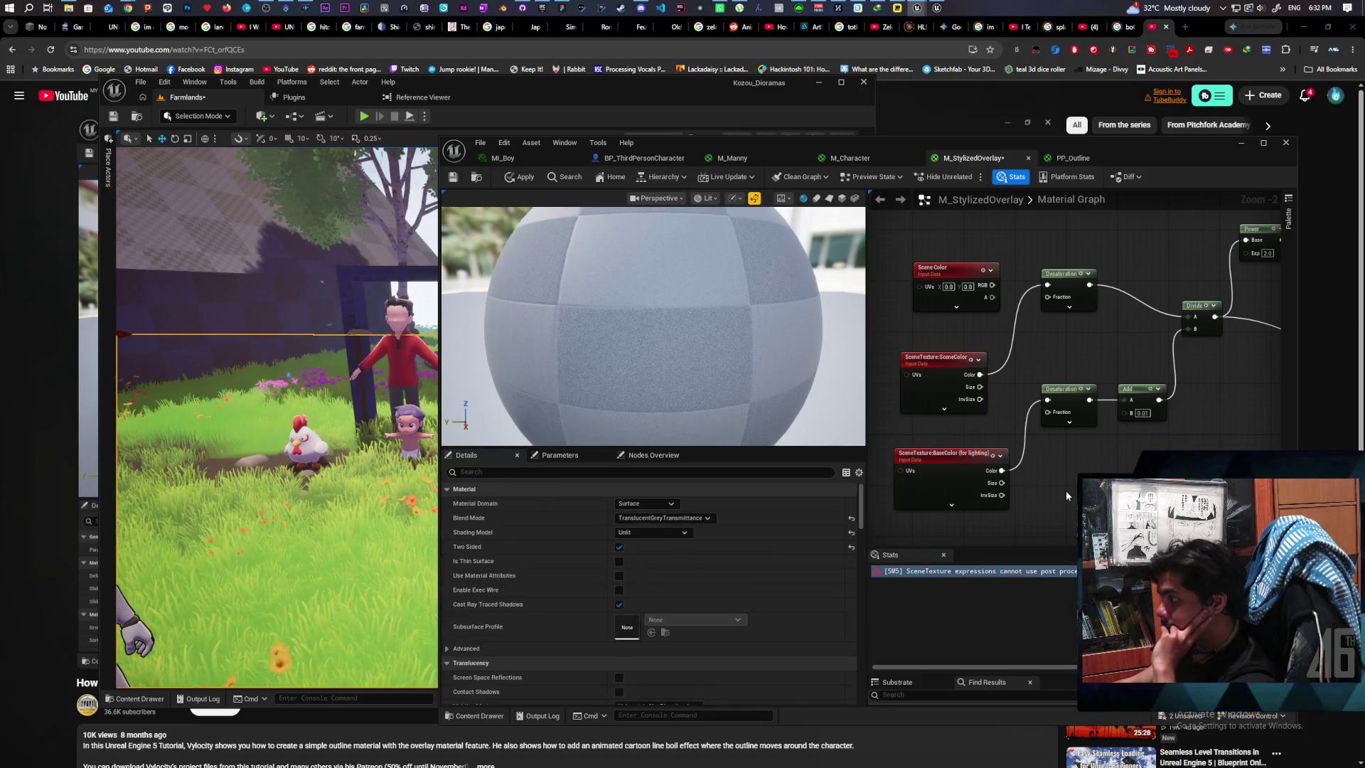
Step: Reconnect the Scene Color output into the top Desaturation input
left_click(1040, 572)
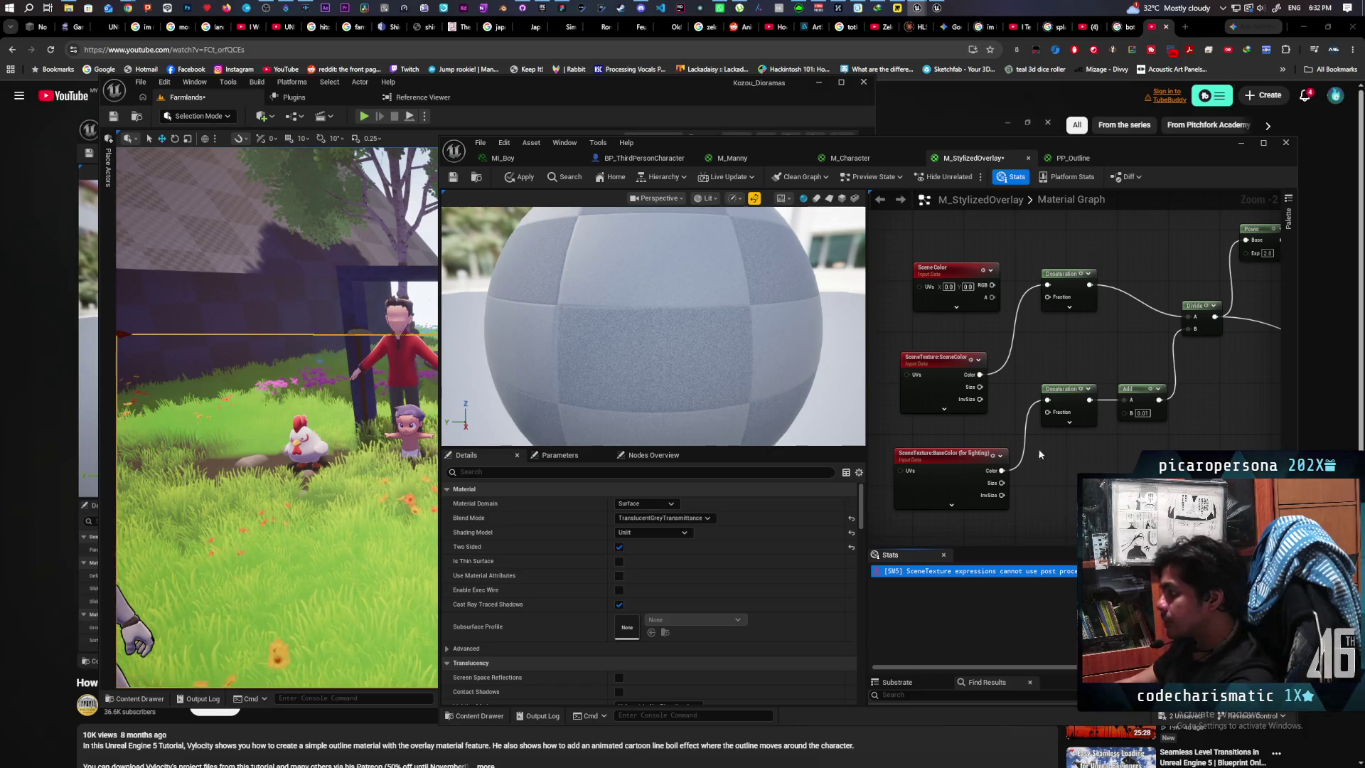
mouse_move(980, 374)
left_mouse_down()
mouse_move(1004, 385)
mouse_move(988, 372)
mouse_move(1007, 336)
left_mouse_up()
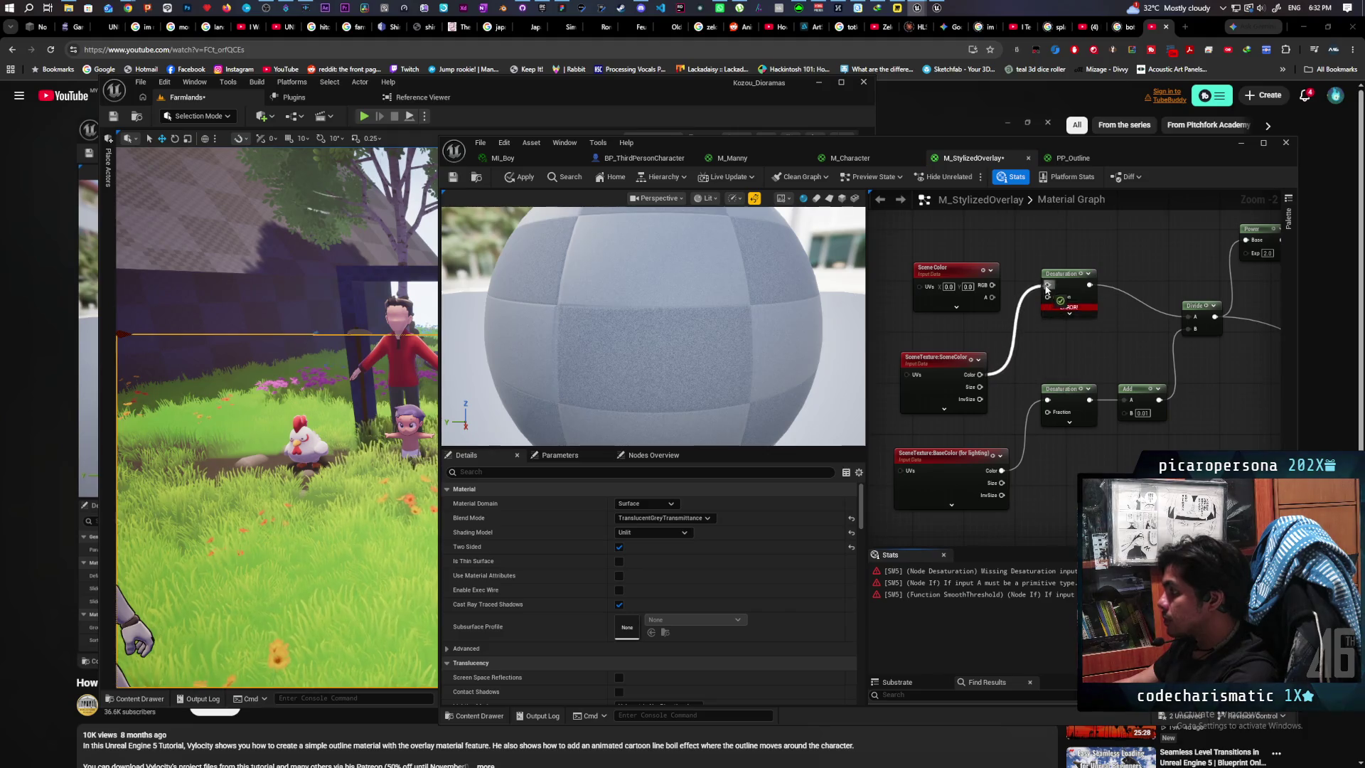
left_click_drag(1046, 290, 1047, 286)
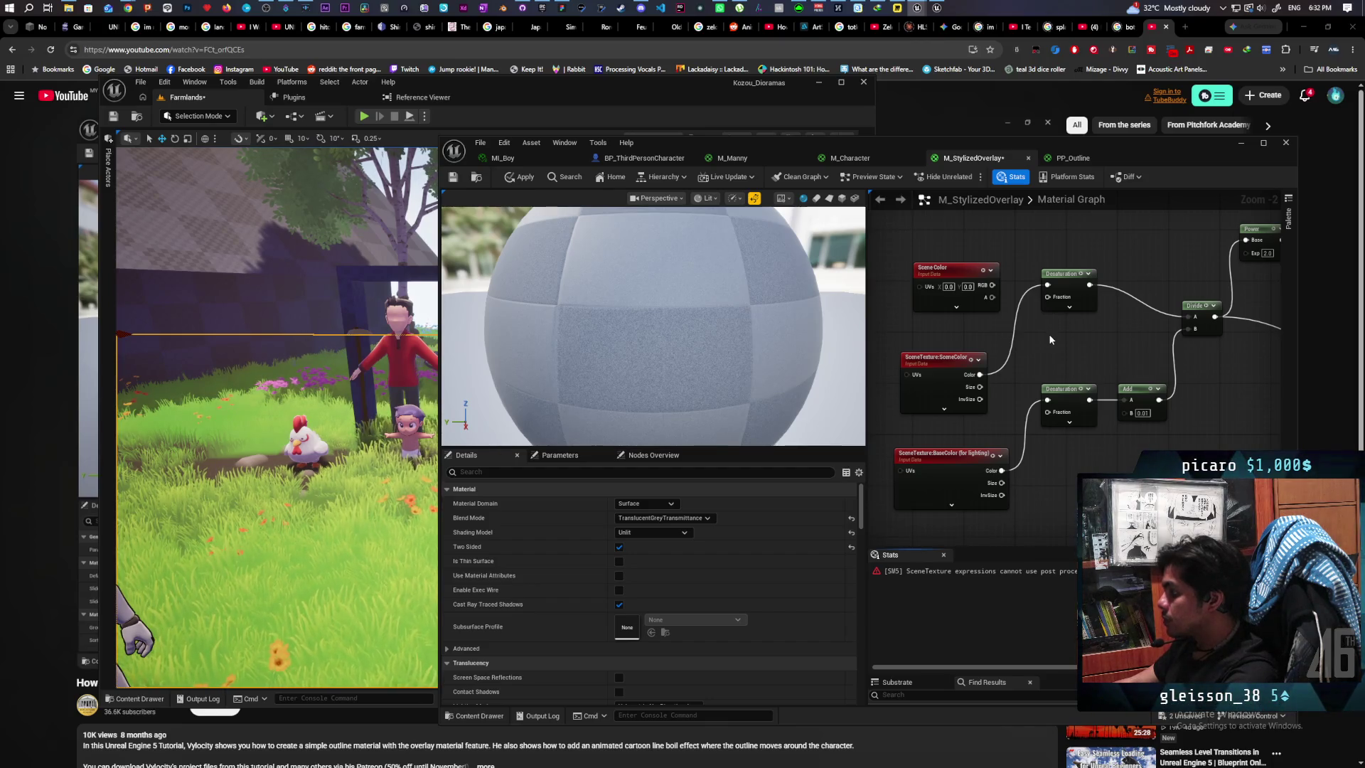
left_click(1022, 571)
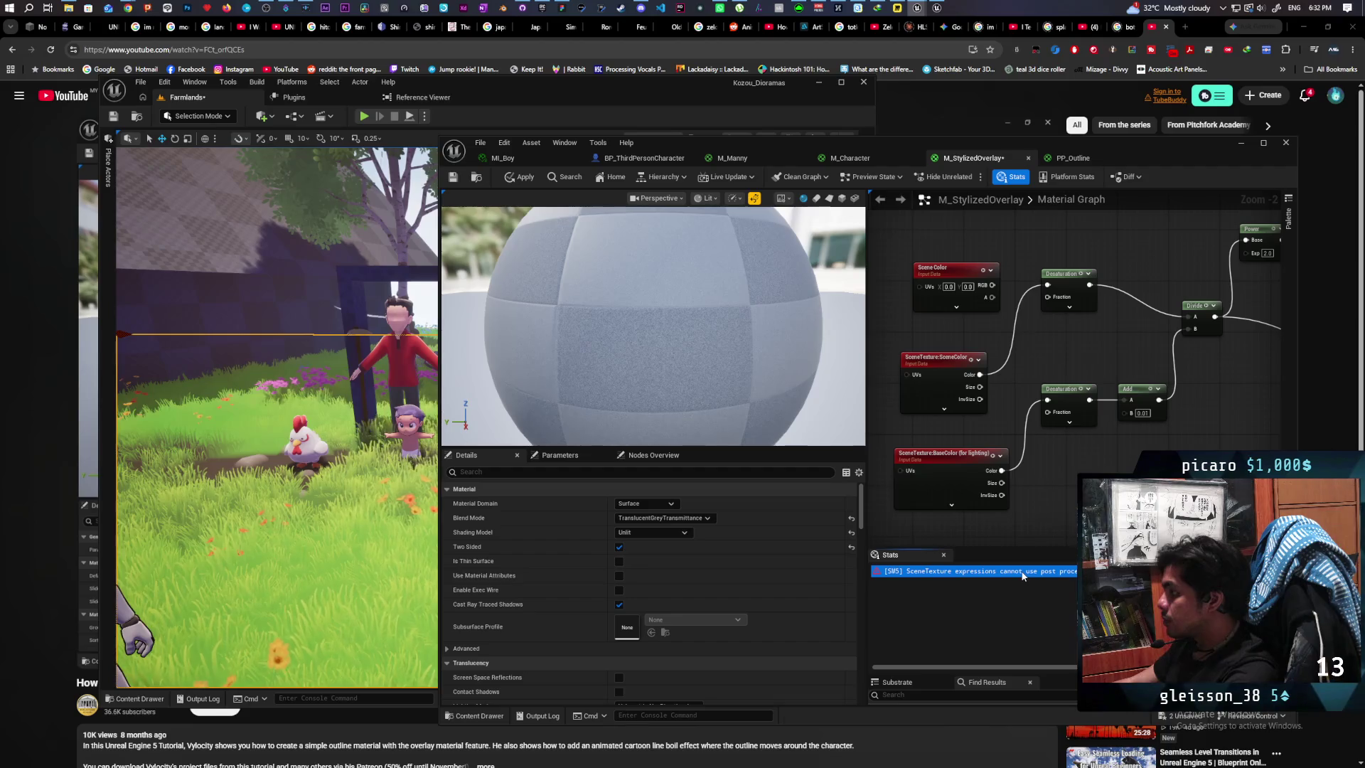
scroll(964, 538, "down", 4)
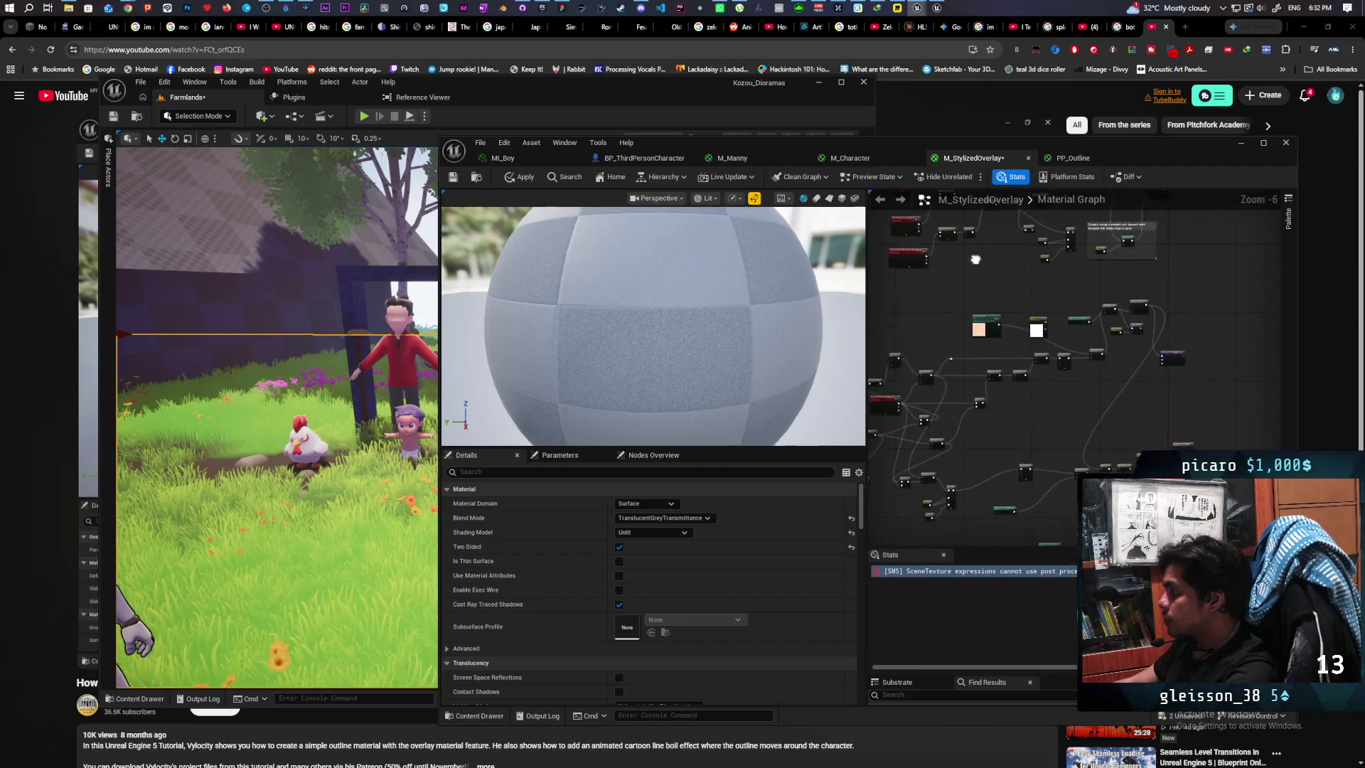
mouse_move(1054, 396)
left_mouse_down()
mouse_move(955, 374)
mouse_move(1123, 380)
mouse_move(1025, 495)
mouse_move(1014, 386)
left_mouse_up()
scroll(953, 320, "up", 4)
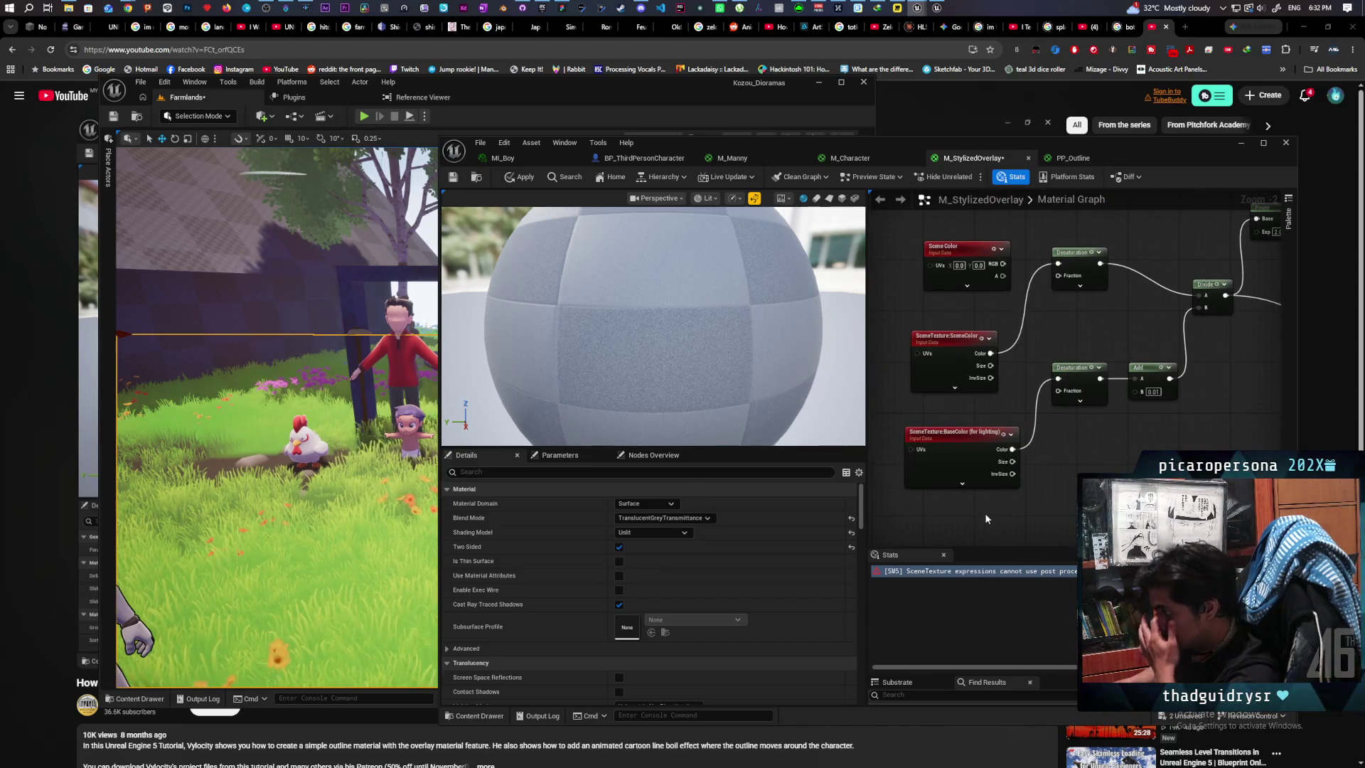
left_click_drag(1003, 264, 1058, 263)
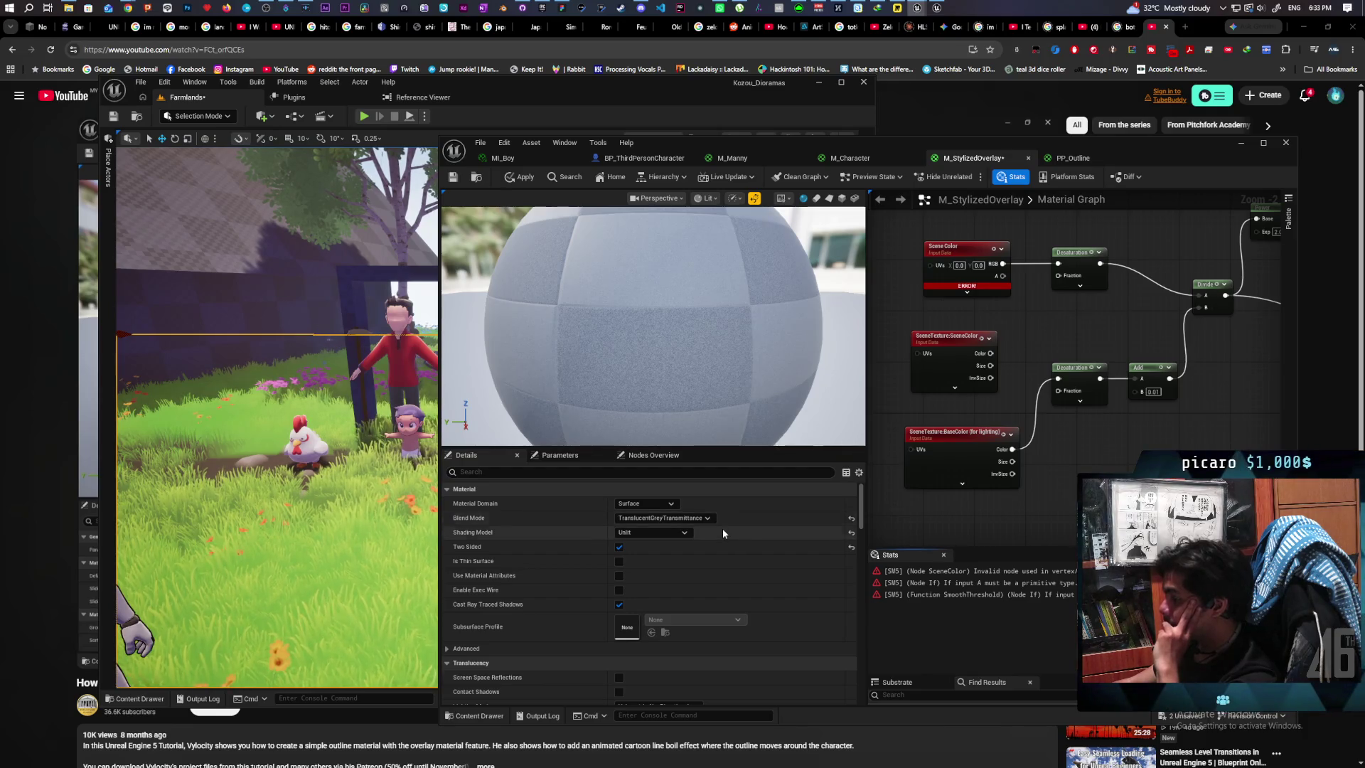
Step: Set M_StylizedOverlay's blend mode to Additive
left_click(707, 518)
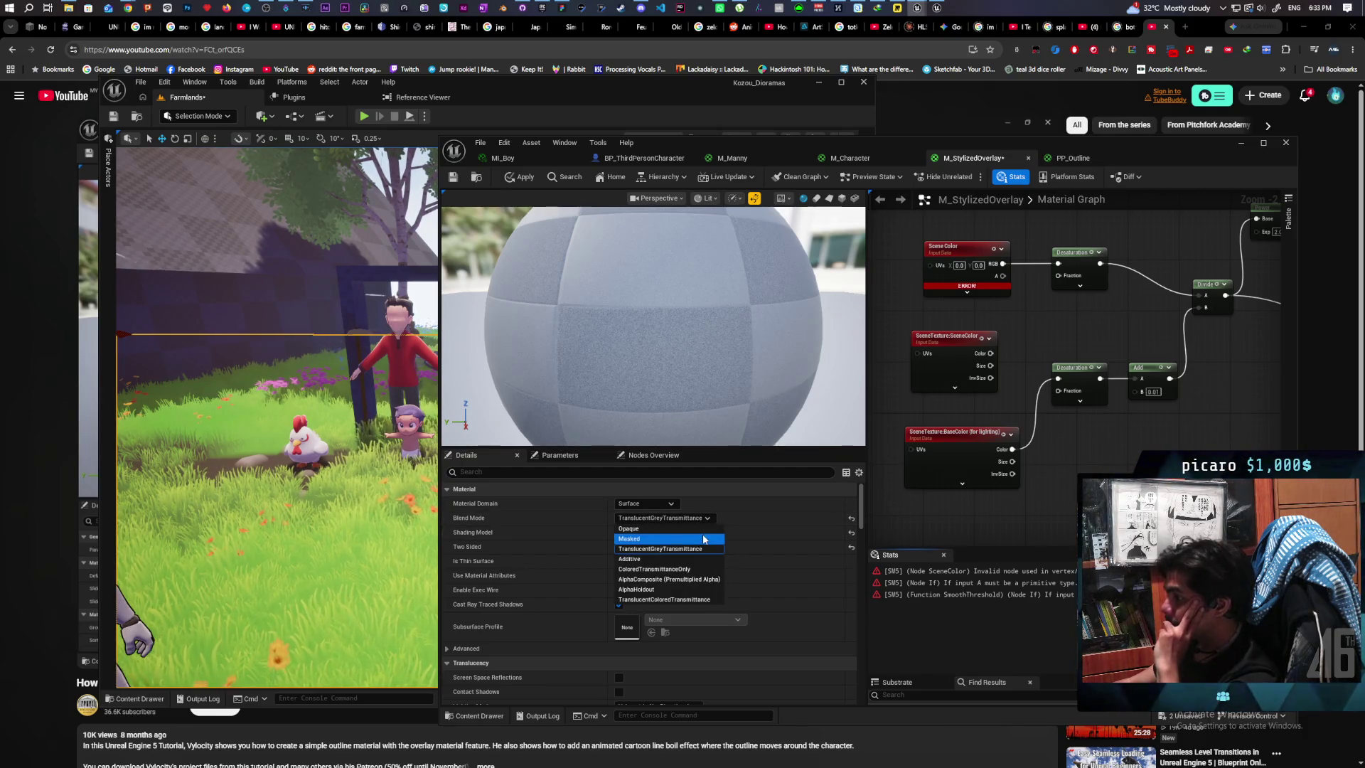
left_click(689, 559)
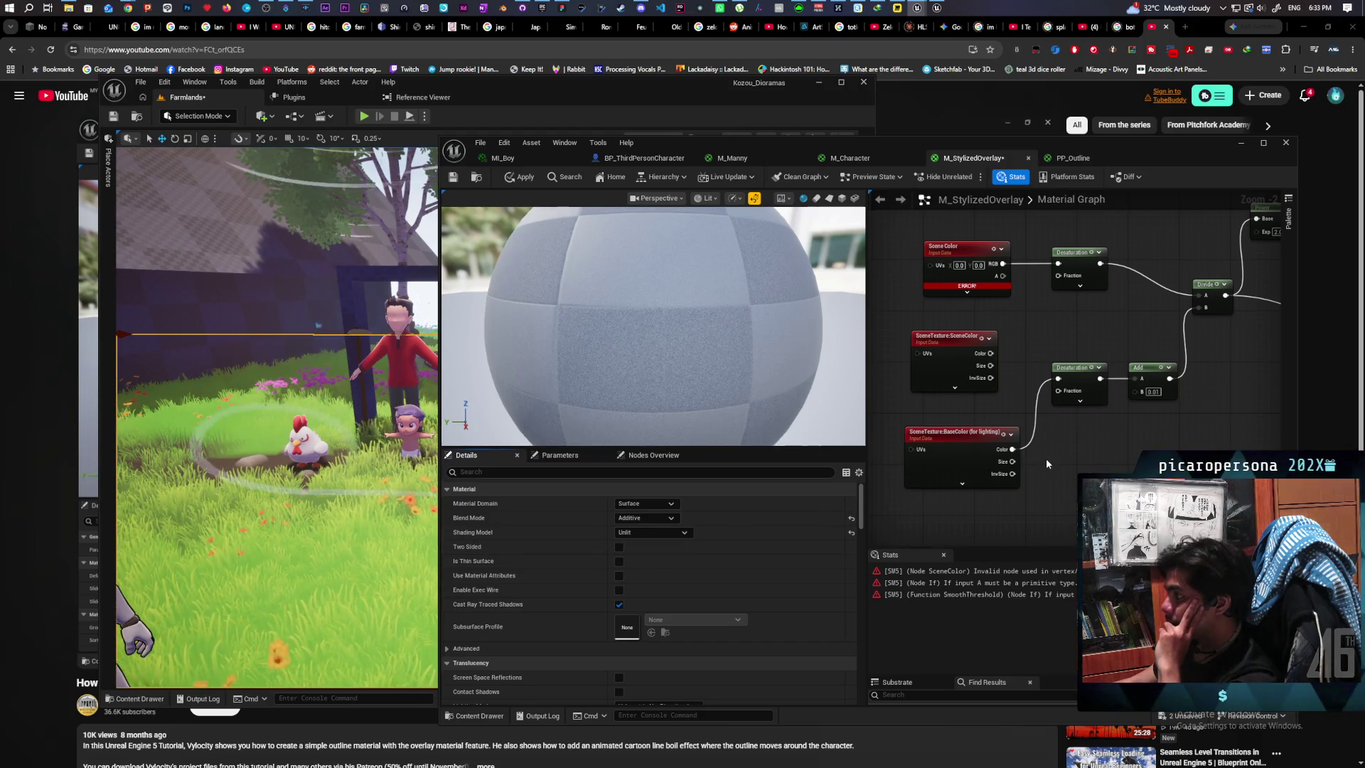
scroll(1072, 470, "down", 3)
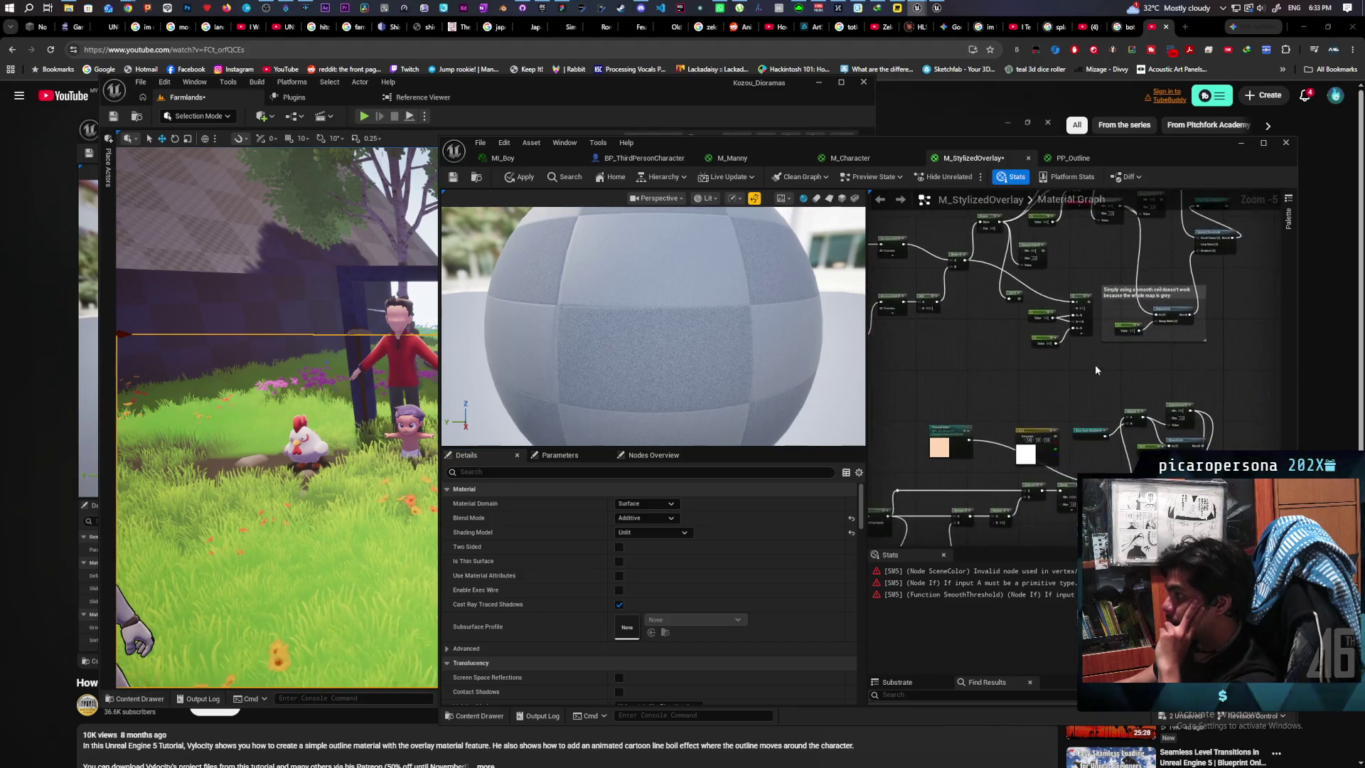
Step: Break the old wire and connect Two Tone Shadow's output to the Lerp Alpha input
scroll(1127, 338, "up", 3)
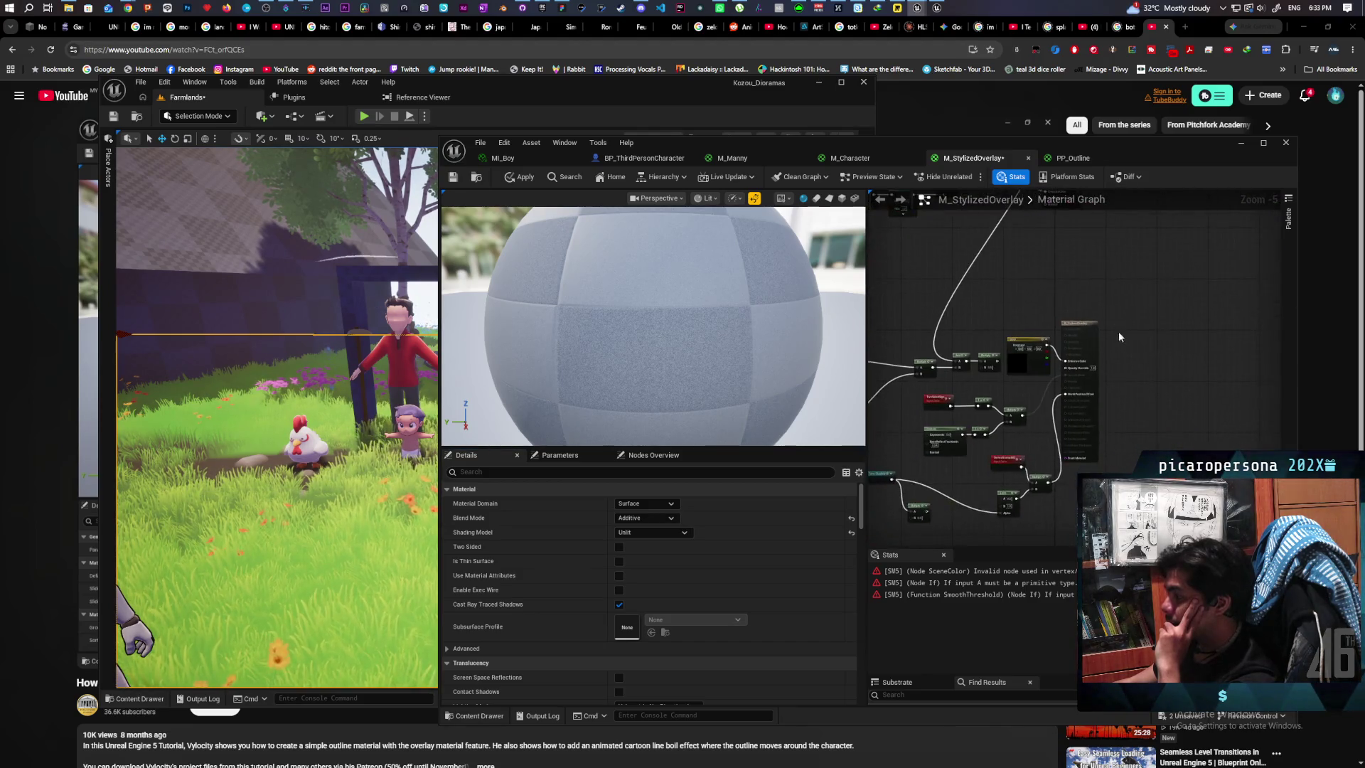
mouse_move(1127, 338)
left_mouse_down()
mouse_move(1230, 268)
mouse_move(1137, 313)
left_mouse_up()
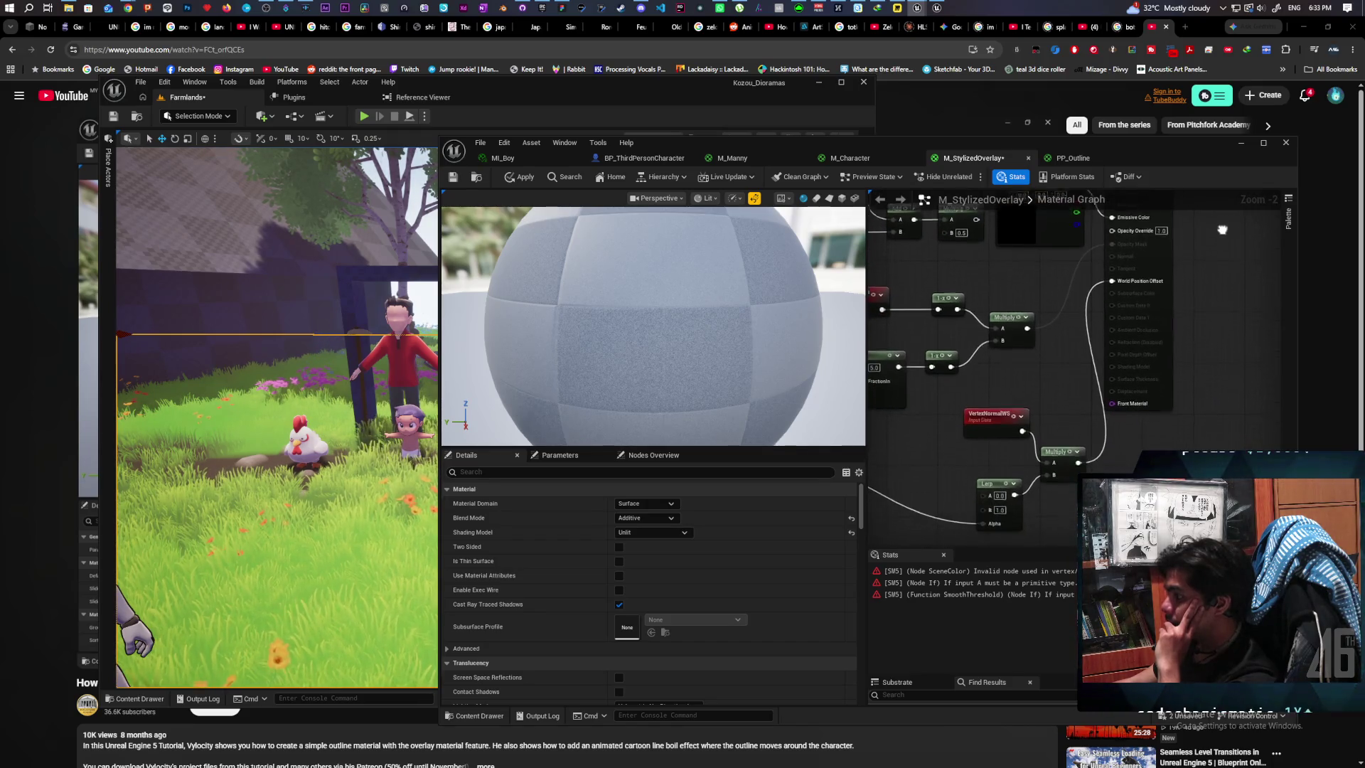
mouse_move(1034, 373)
left_mouse_down()
mouse_move(1109, 299)
mouse_move(1089, 369)
mouse_move(993, 373)
mouse_move(1008, 405)
mouse_move(1067, 395)
left_mouse_up()
left_click(1086, 421, "alt")
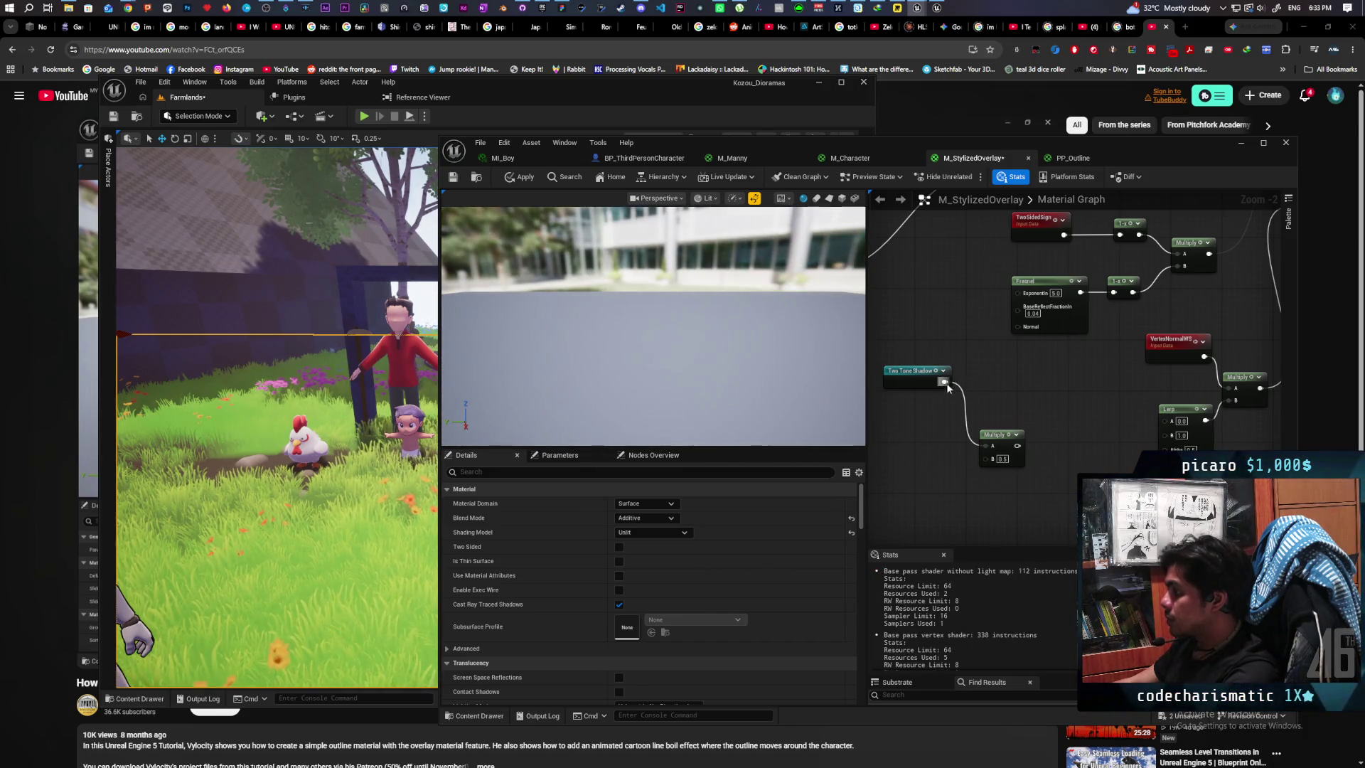
left_click_drag(947, 388, 1020, 397)
left_click_drag(1160, 447, 1163, 449)
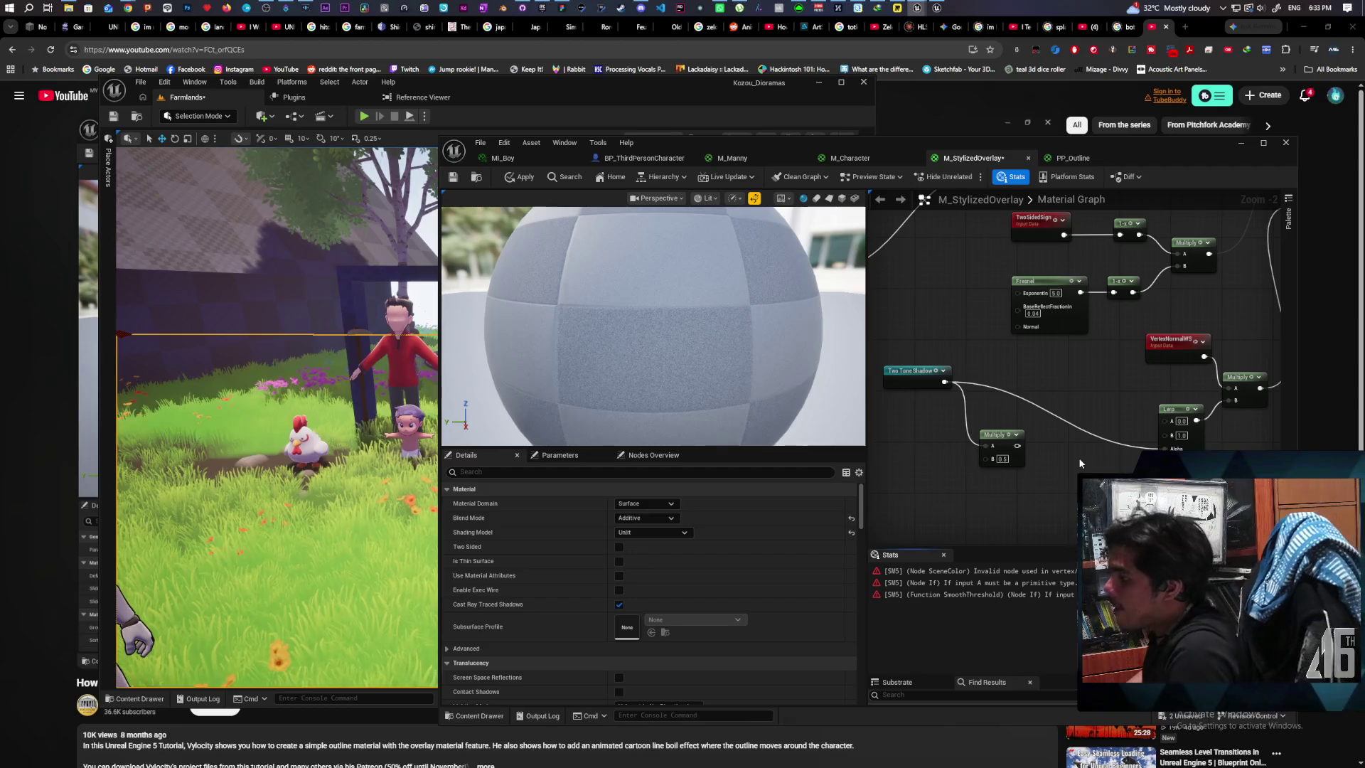
Step: Recentre the graph on the shadow nodes and move Two Tone Shadow down-left
mouse_move(1096, 445)
left_mouse_down()
mouse_move(1010, 544)
mouse_move(1055, 433)
mouse_move(1069, 433)
left_mouse_up()
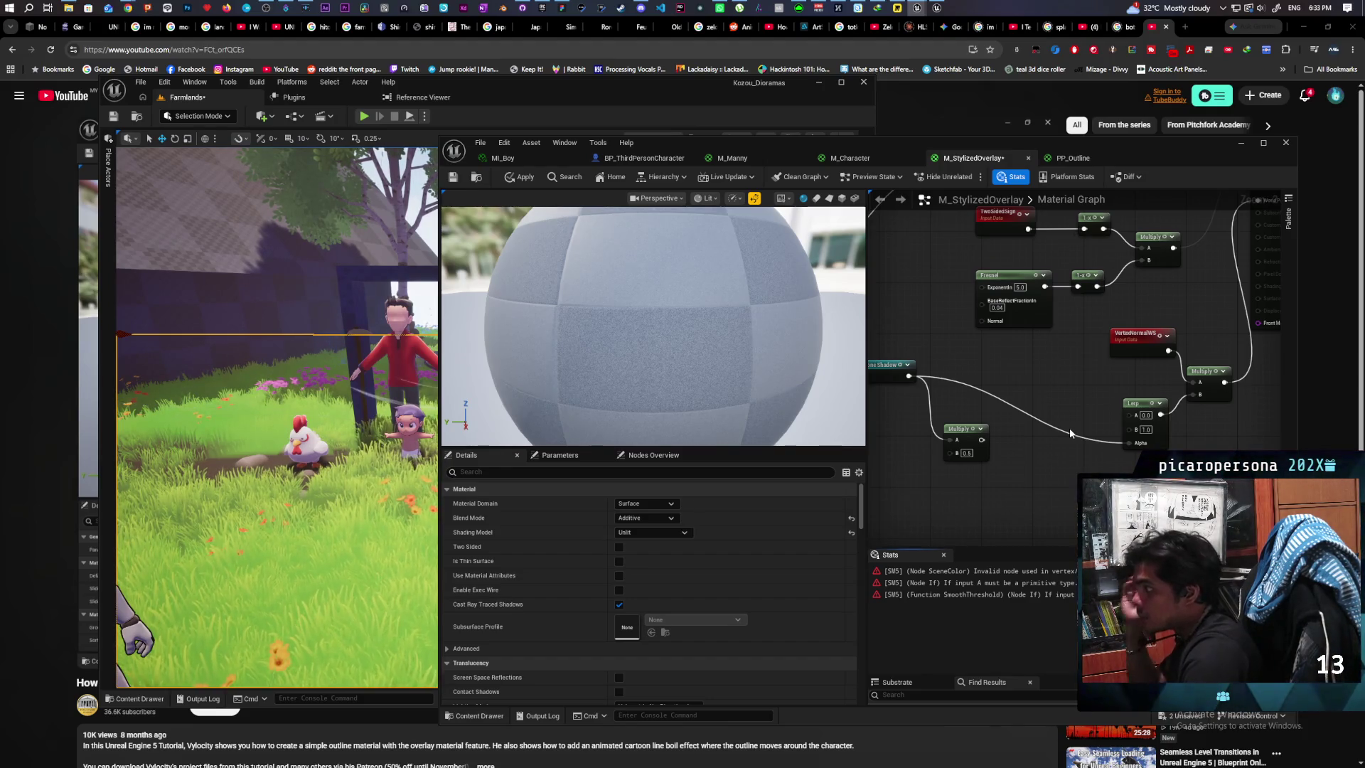
mouse_move(1097, 399)
left_mouse_down()
mouse_move(1056, 391)
mouse_move(1136, 336)
mouse_move(853, 239)
left_mouse_up()
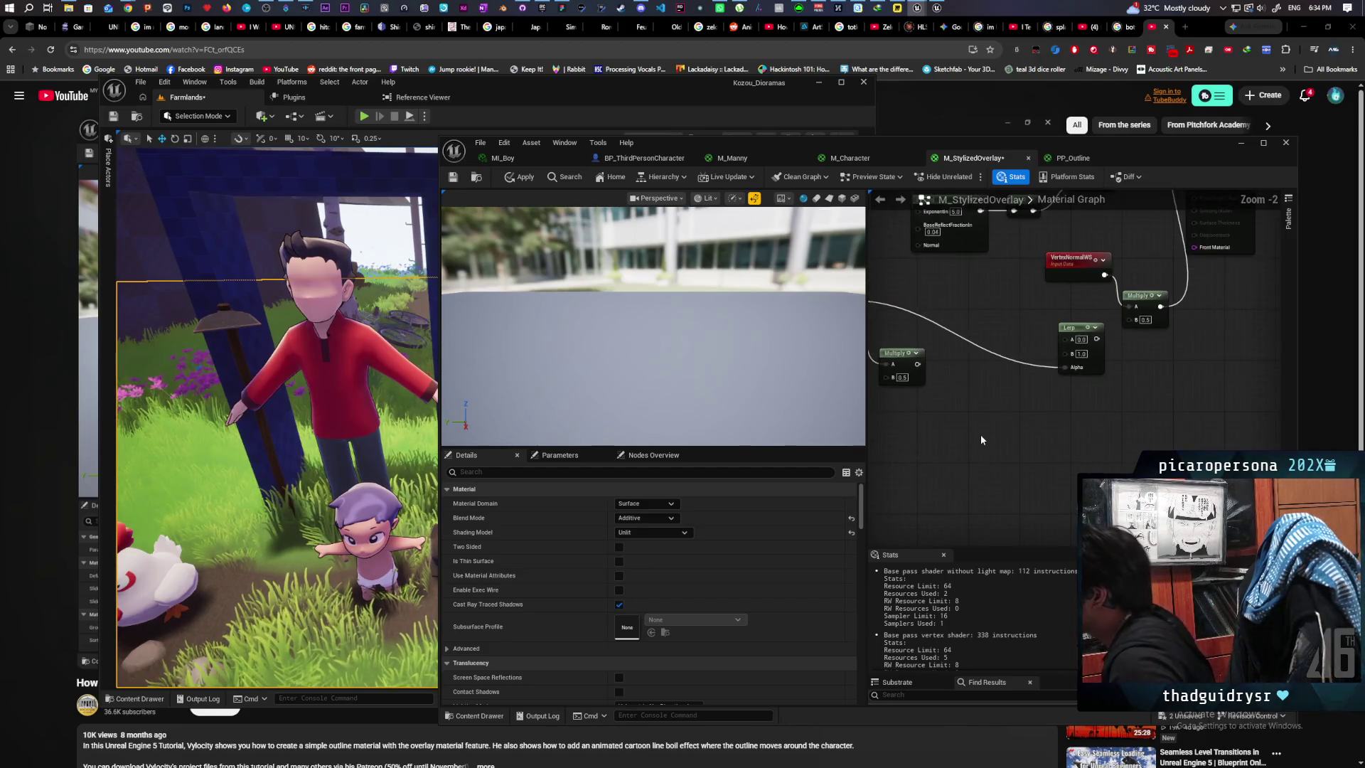
left_click_drag(931, 299, 920, 328)
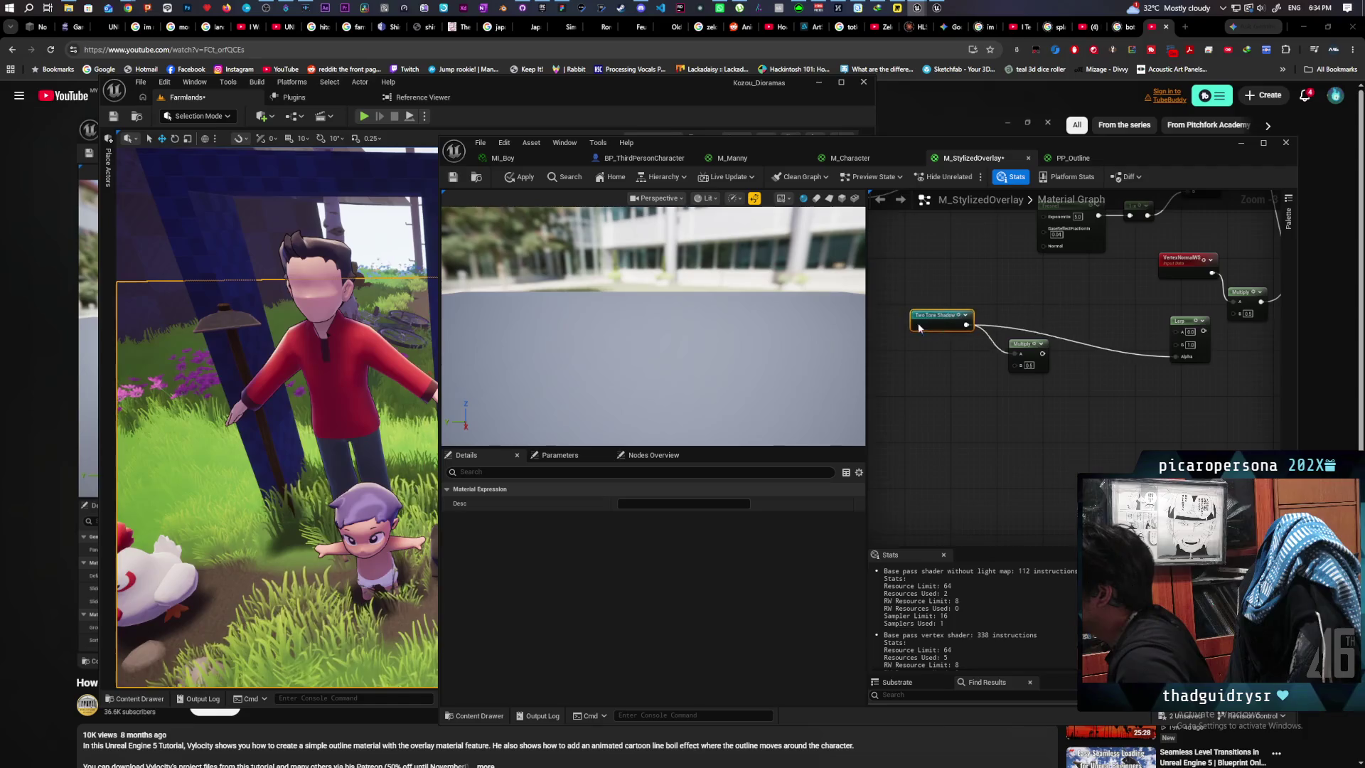
Step: Rearrange the Lerp and Multiply nodes around Two Tone Shadow
left_click_drag(1183, 331, 1009, 290)
left_click_drag(1025, 339, 934, 402)
mouse_move(1028, 305)
left_mouse_down()
mouse_move(1017, 334)
mouse_move(908, 405)
mouse_move(924, 398)
mouse_move(1038, 445)
left_mouse_up()
right_click(1002, 446)
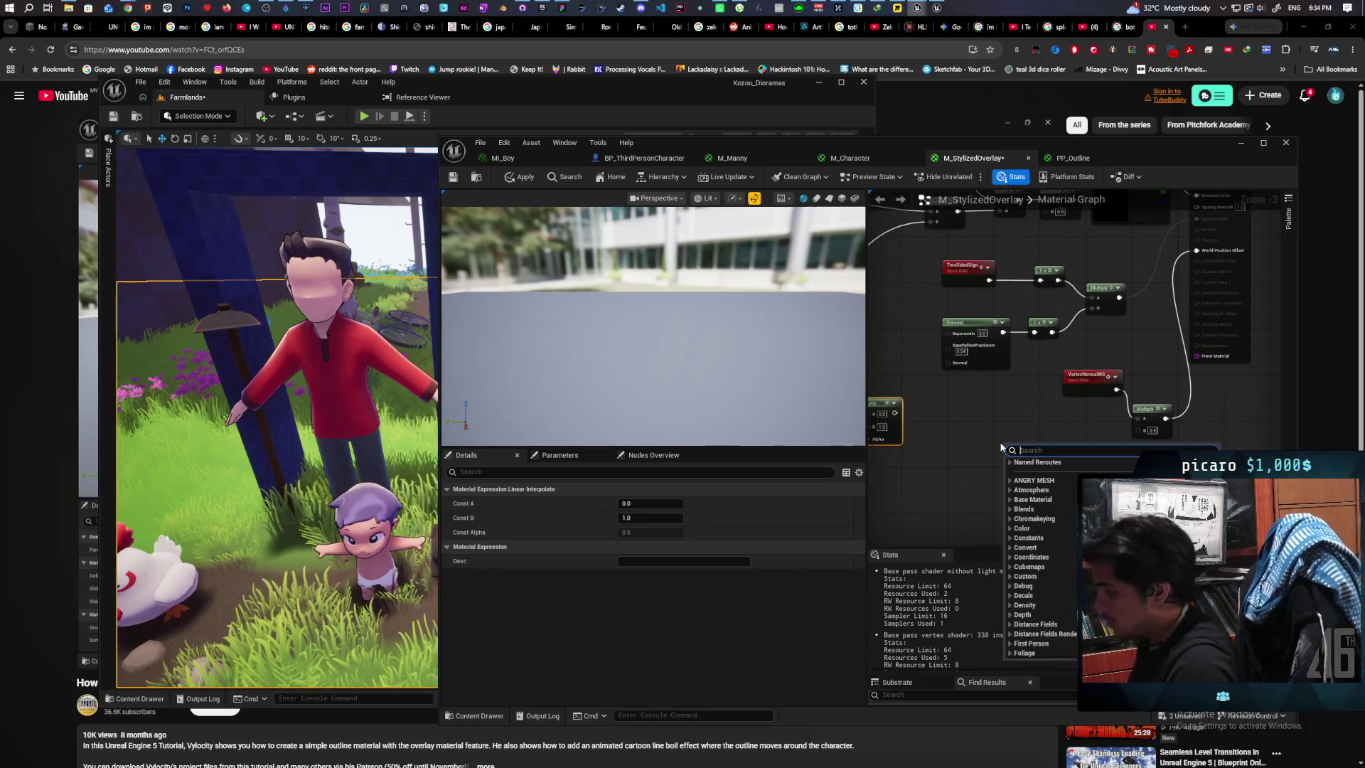
type("di")
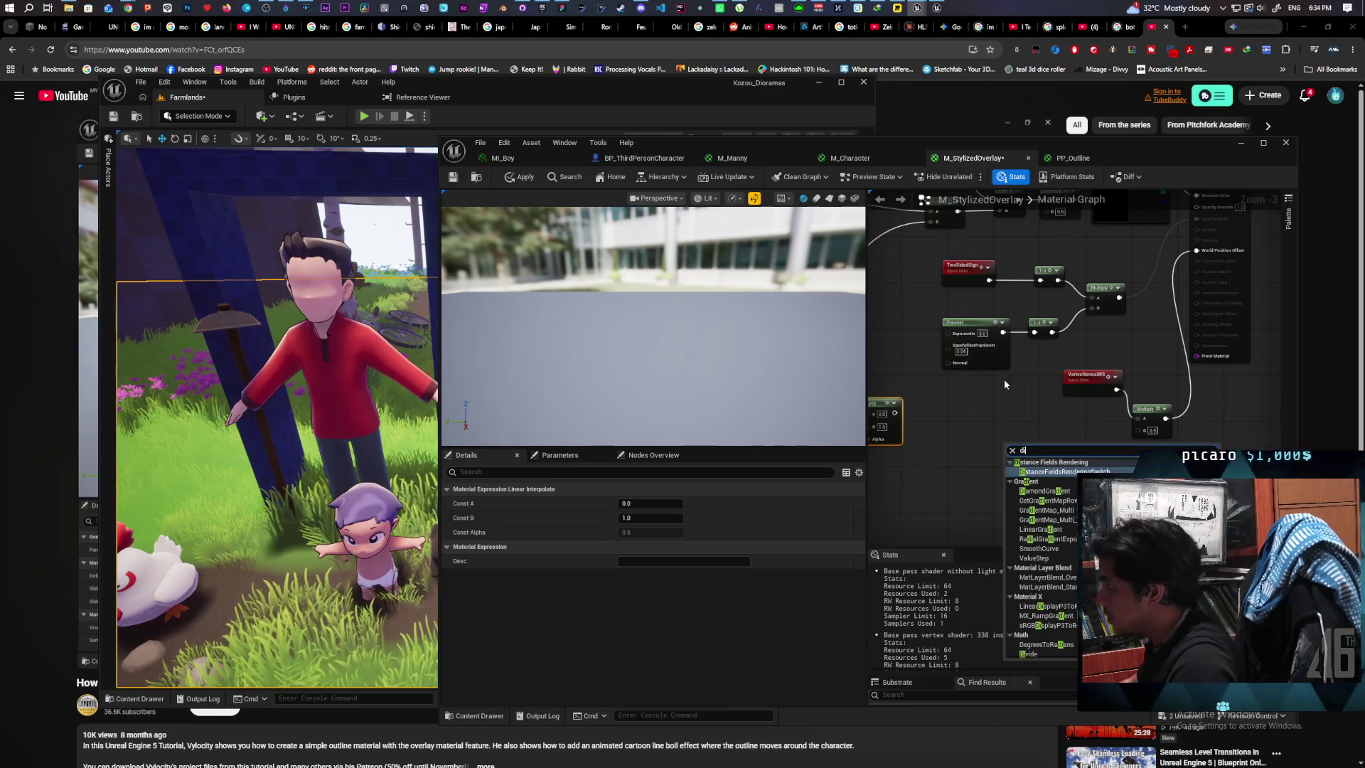
left_click(1228, 338)
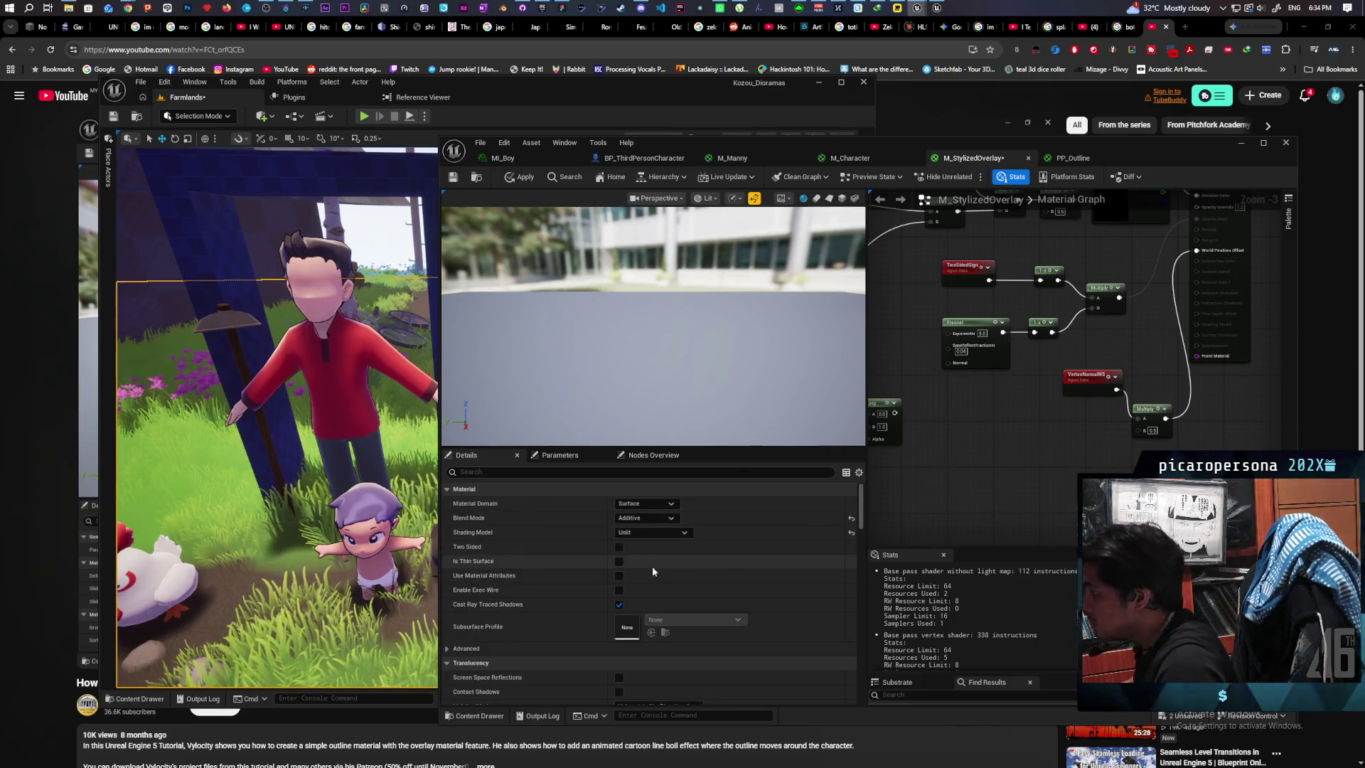
Step: Change the material's Blend Mode from Additive to Masked
left_click(654, 518)
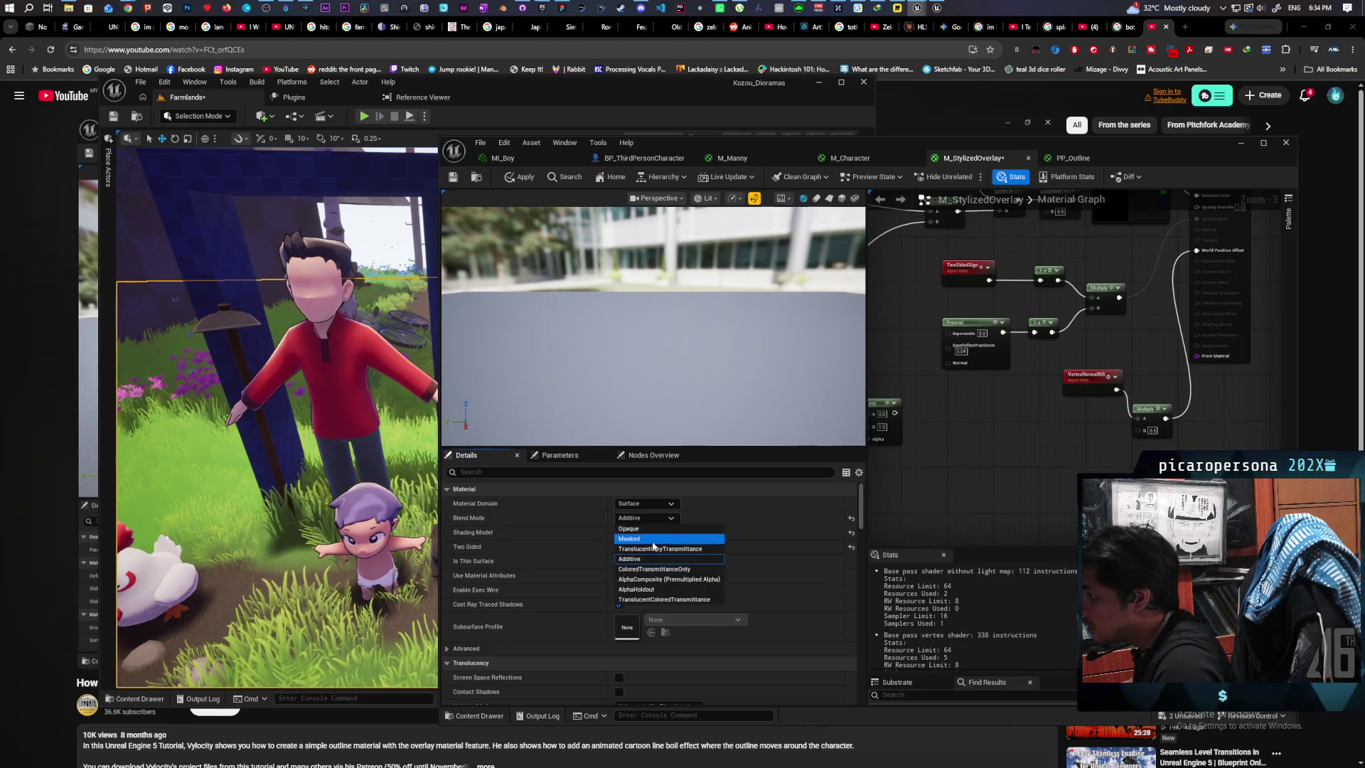
left_click(653, 539)
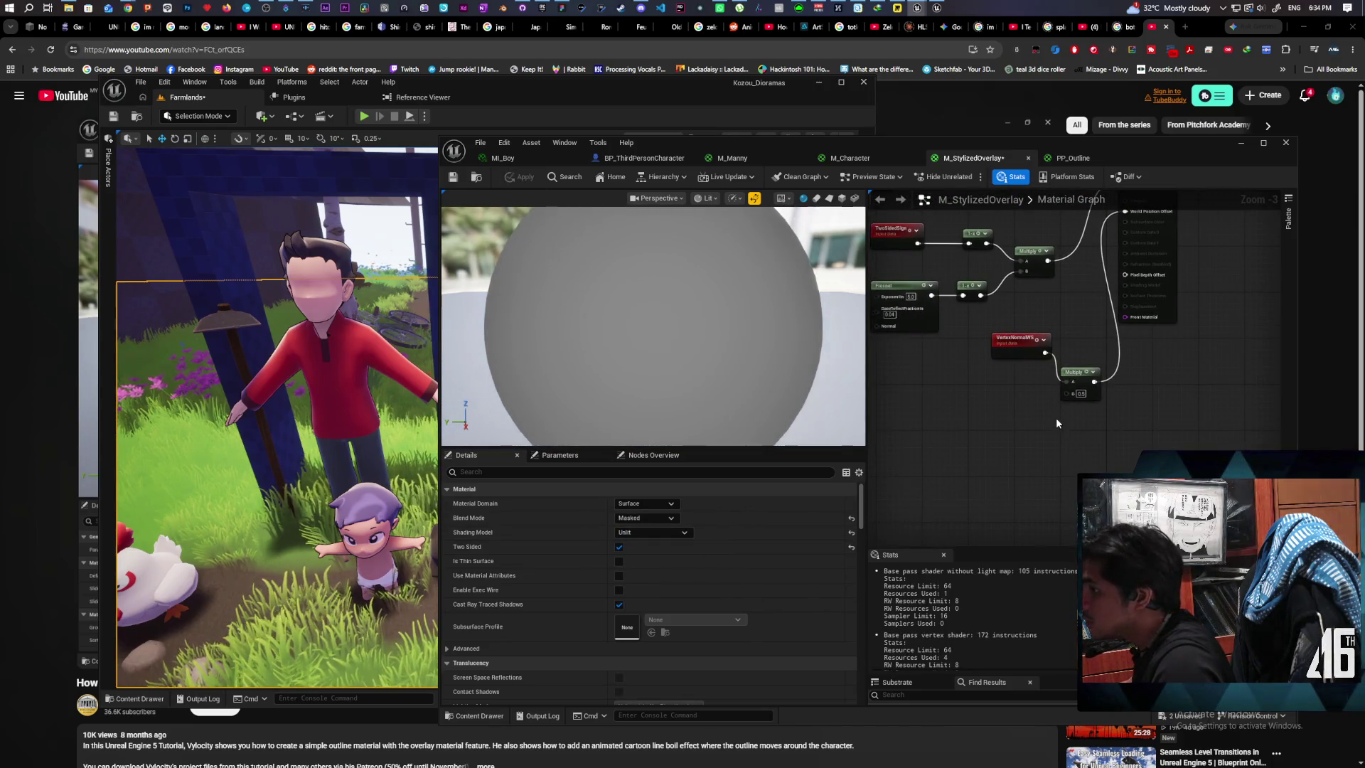
right_click(995, 424)
Step: Add a SkyAtmosphereLightDirection node and a DotProduct node fed by VertexNormalWS
type("direction")
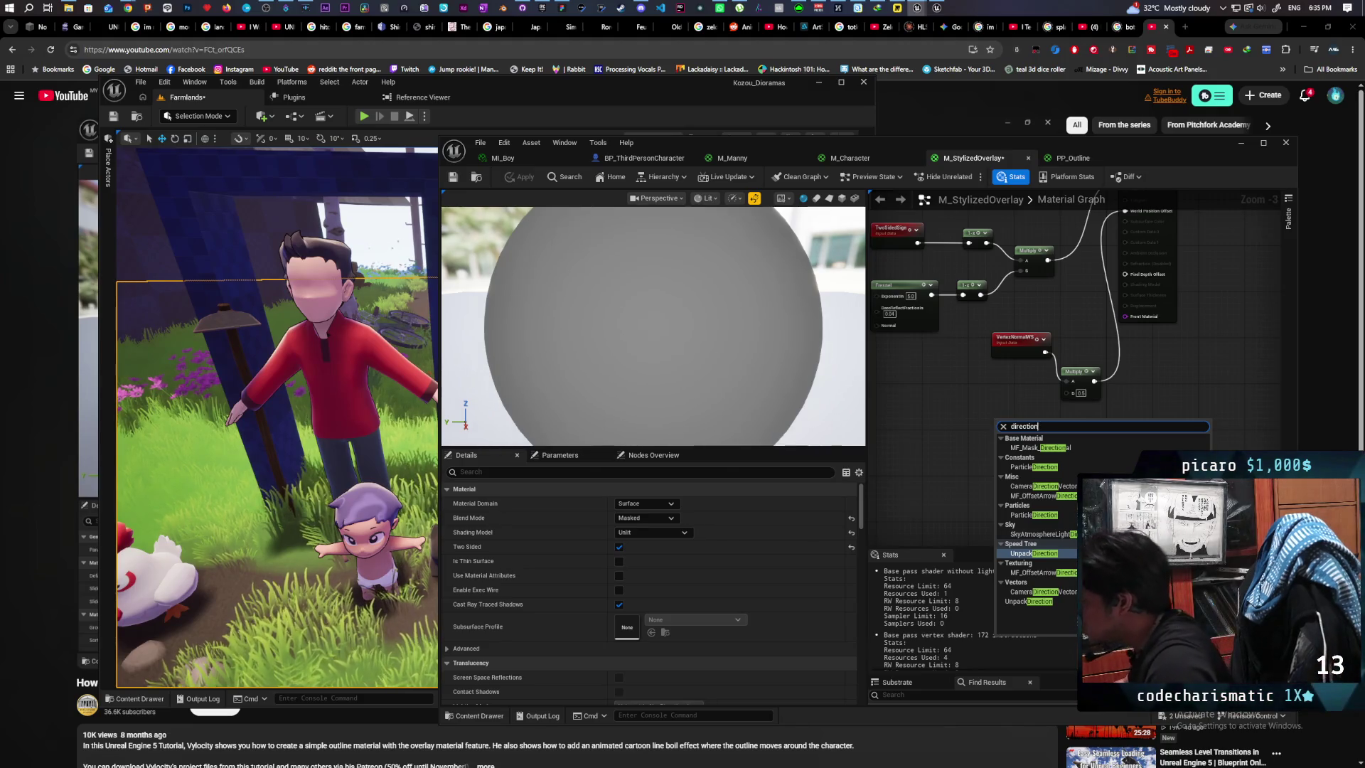
left_click(1041, 534)
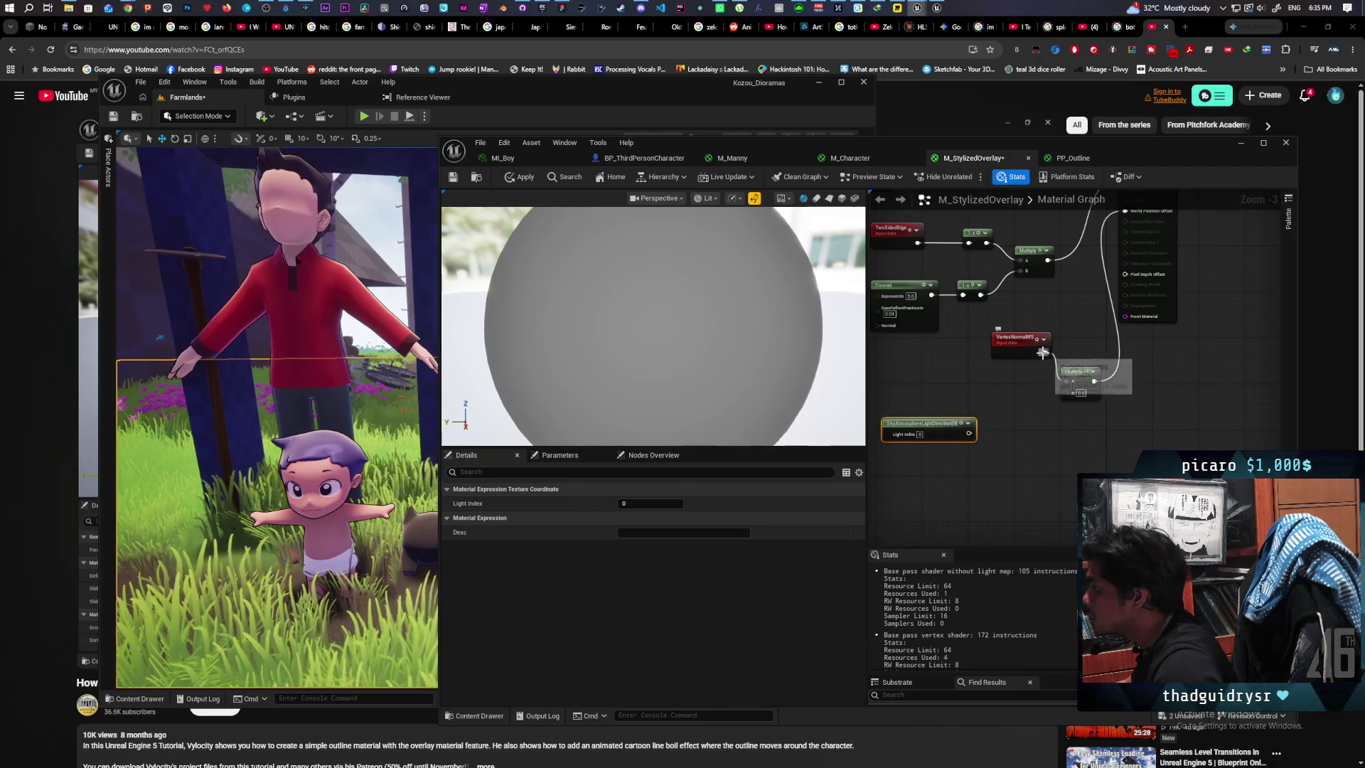
left_click_drag(1042, 352, 1029, 412)
type("dot p")
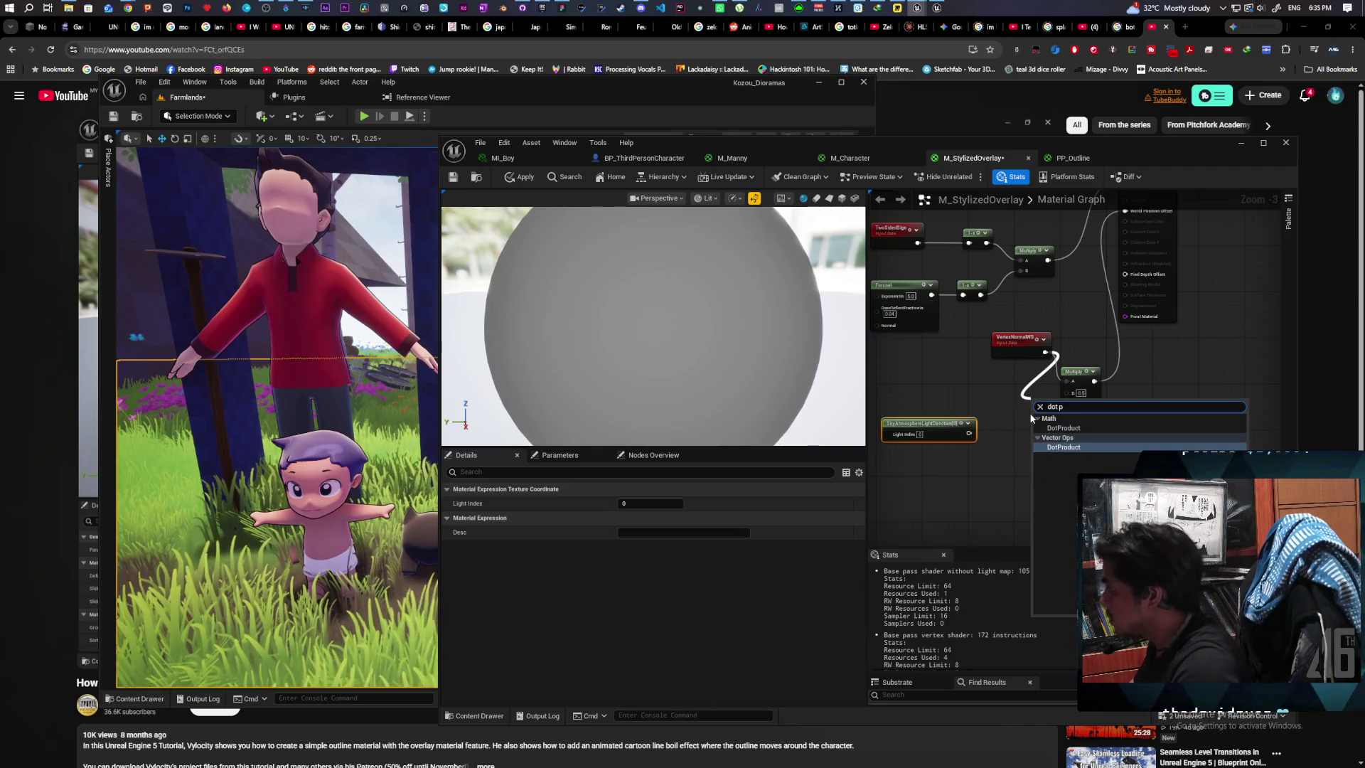
key("Escape")
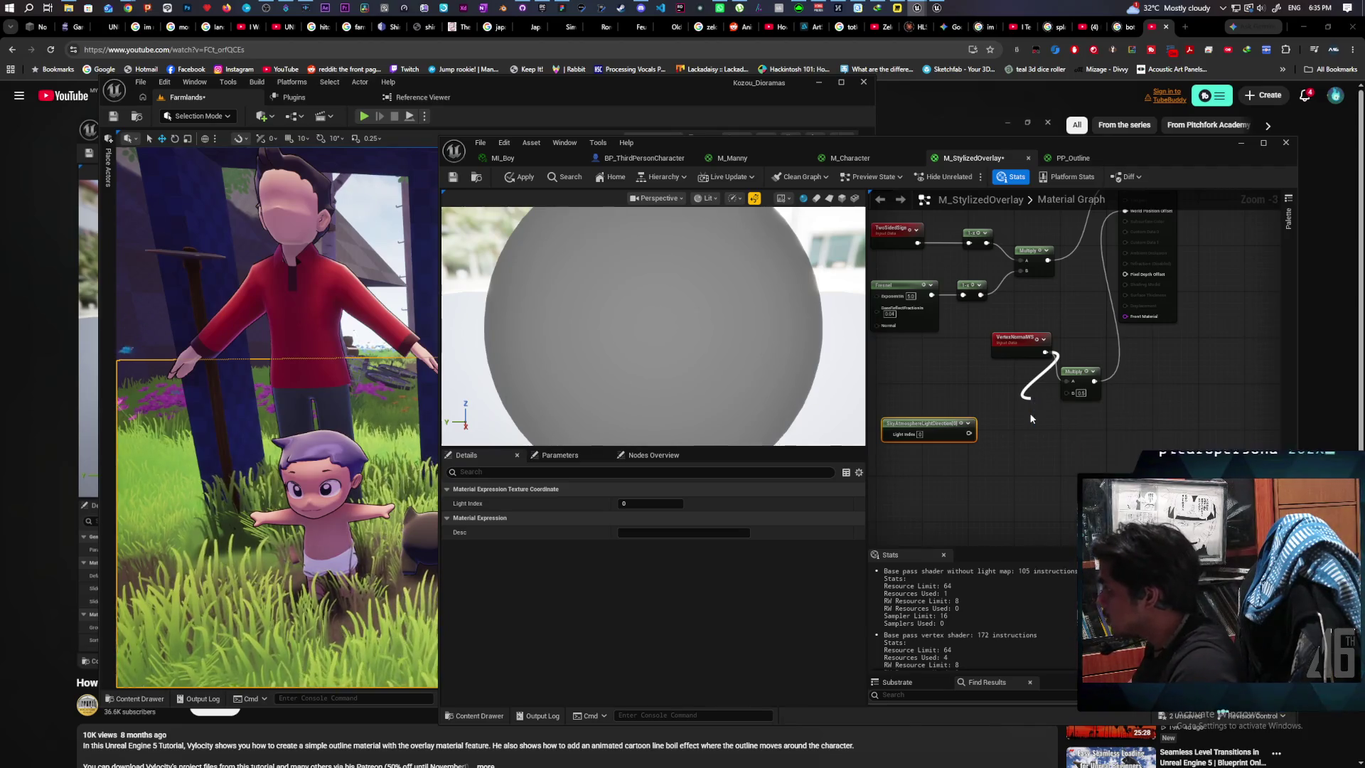
left_click_drag(1039, 425, 968, 384)
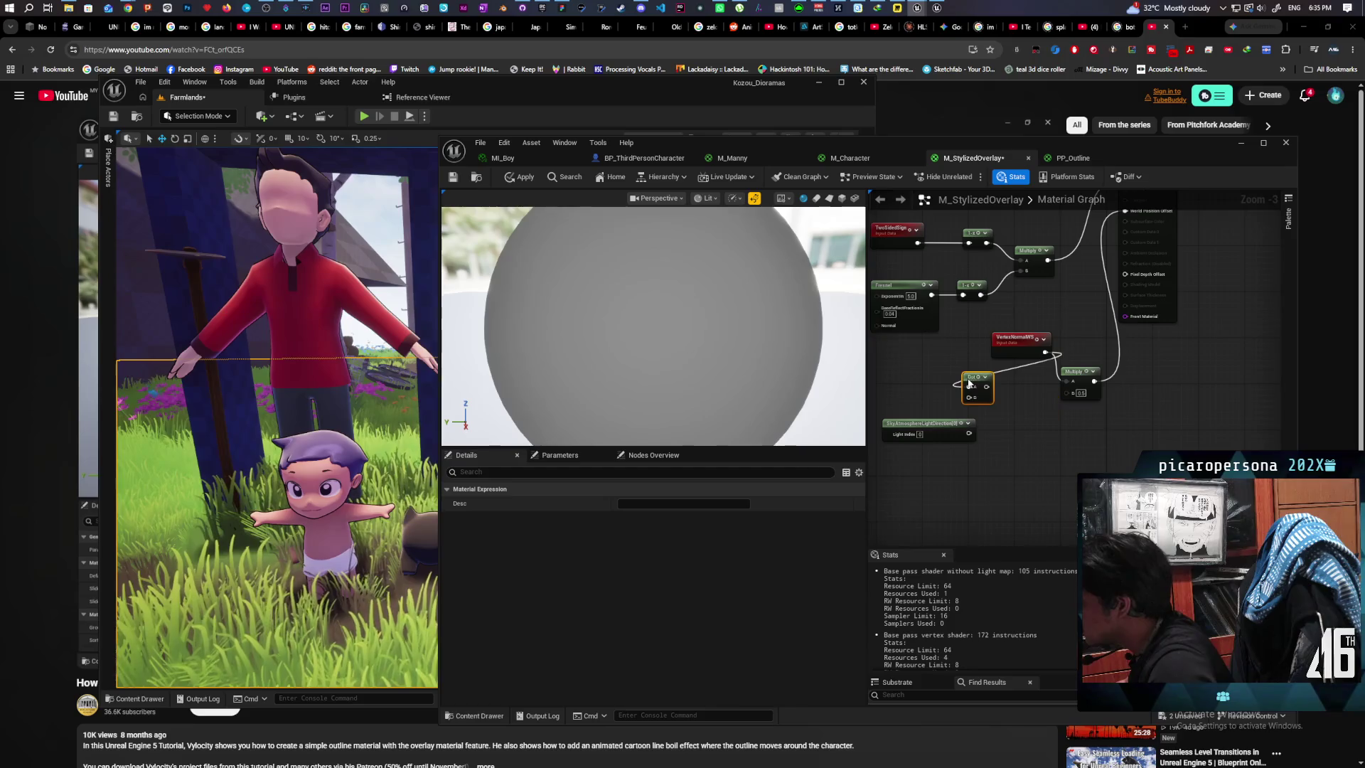
scroll(1003, 421, "up", 1)
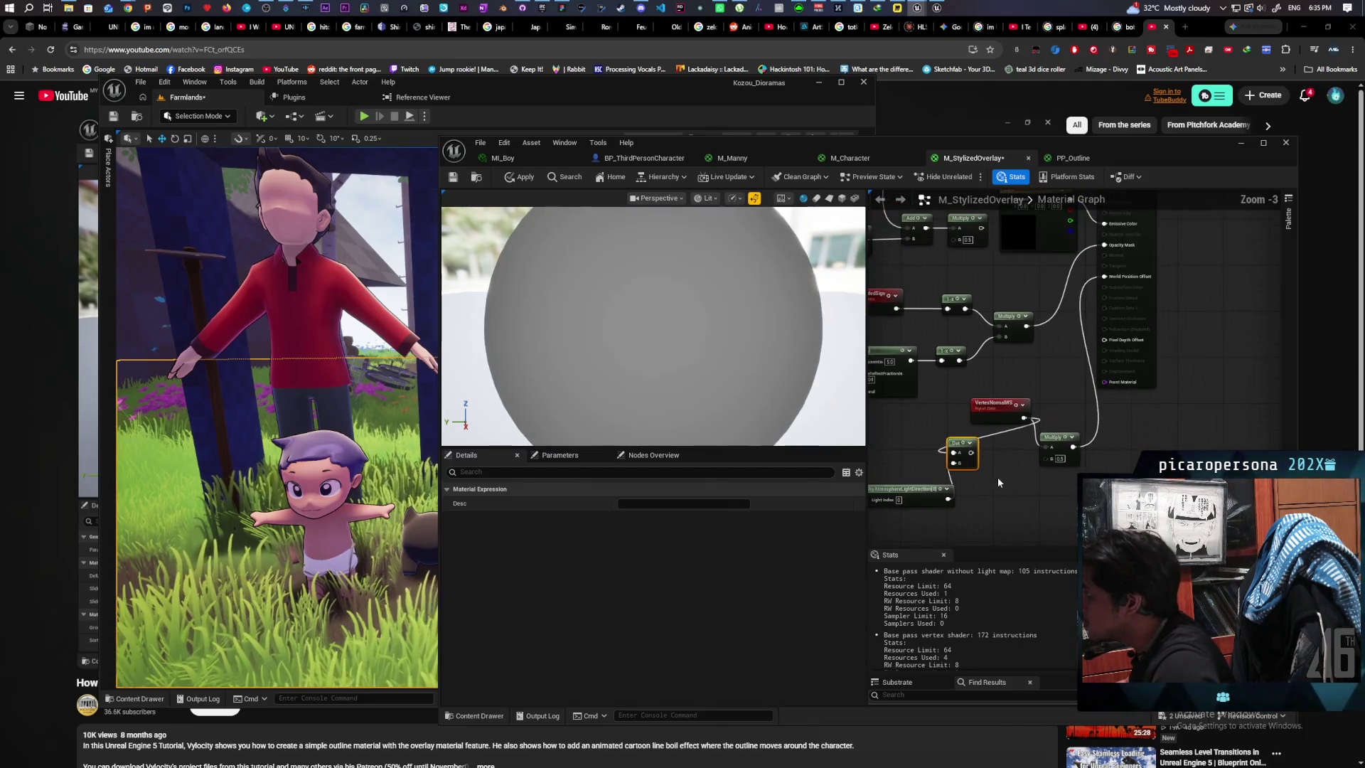
scroll(996, 477, "down", 1)
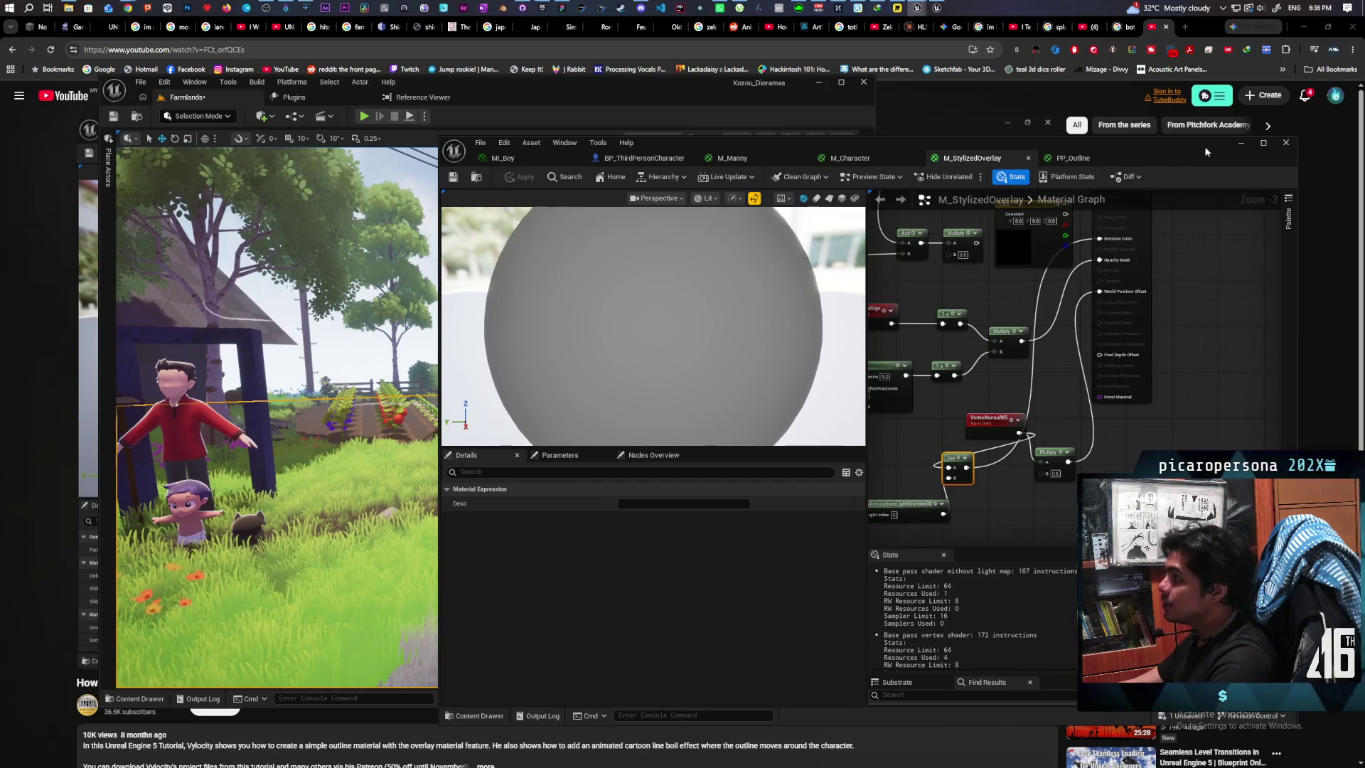
Step: Minimize the material editor and play the Farmlands level to test the outline
left_click(1239, 145)
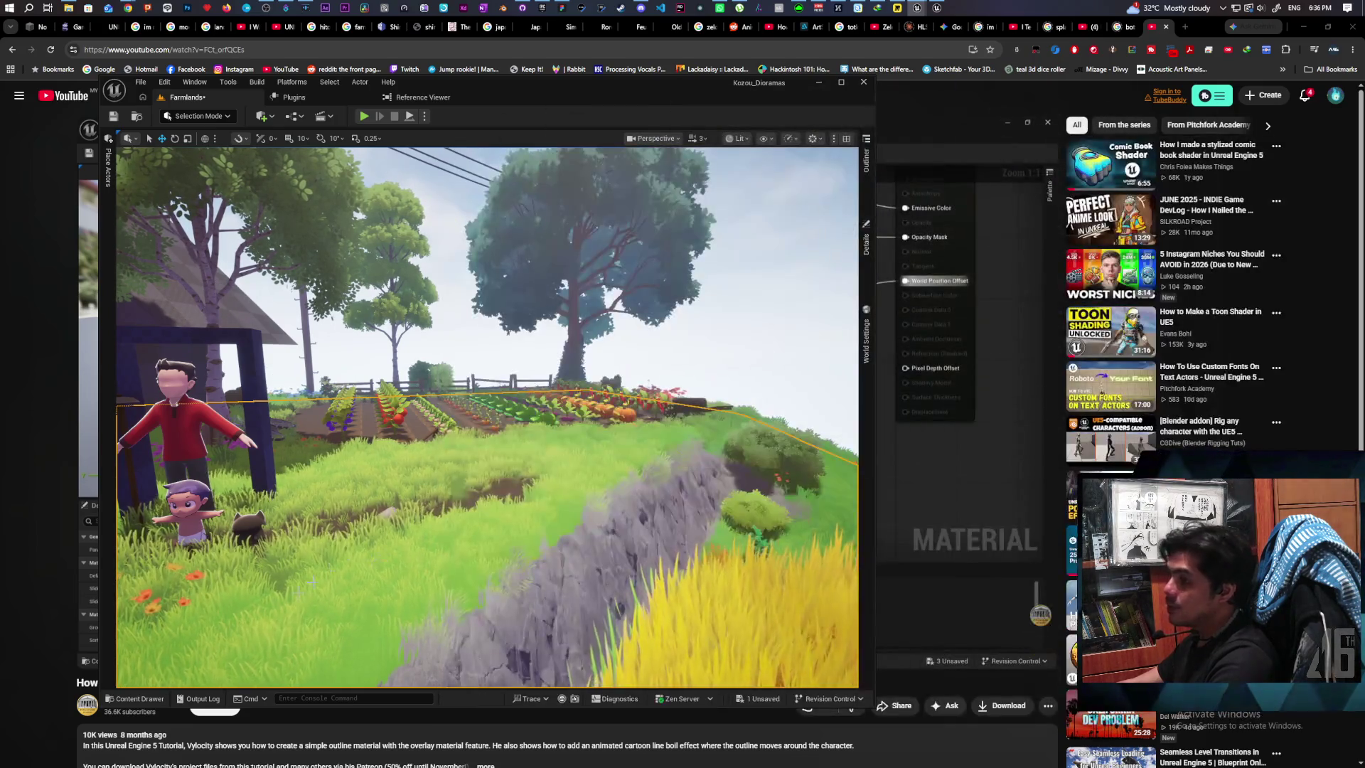
right_click(267, 606)
left_click(315, 595)
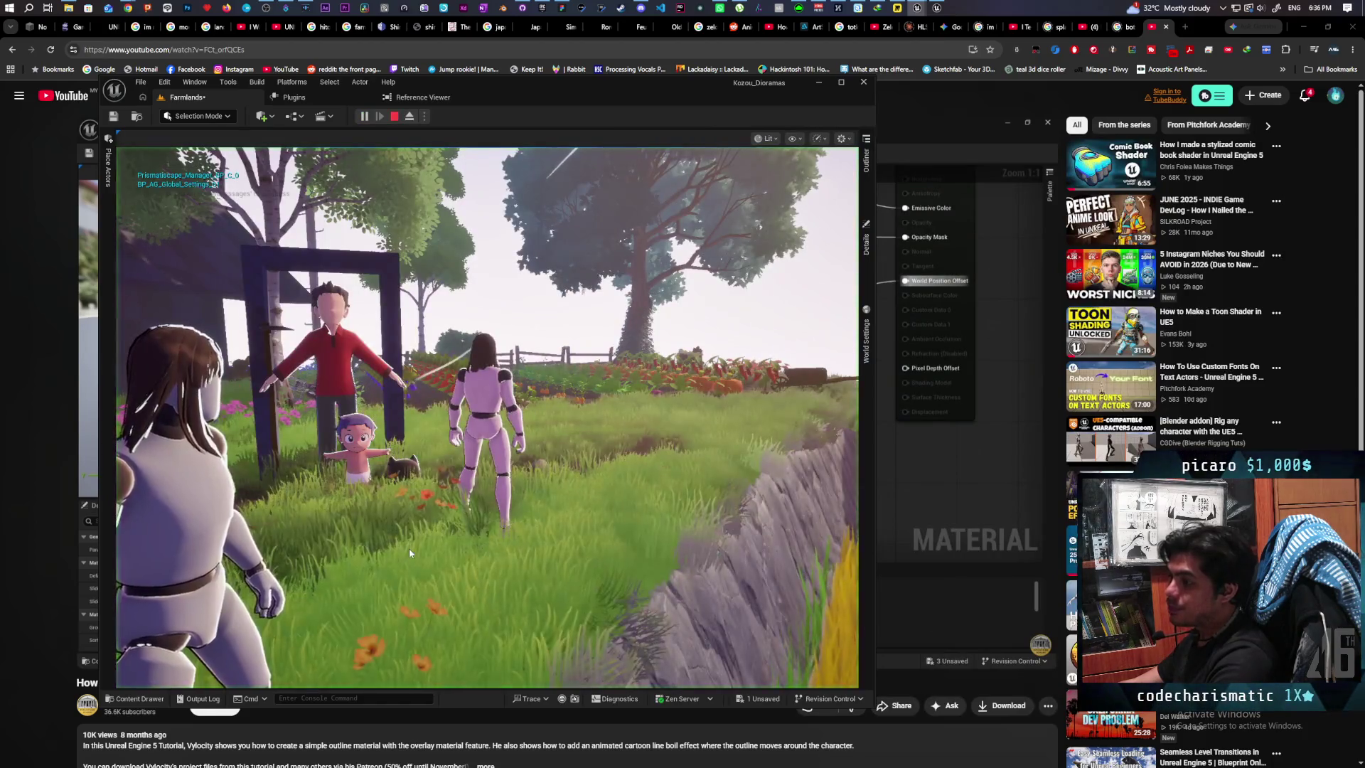
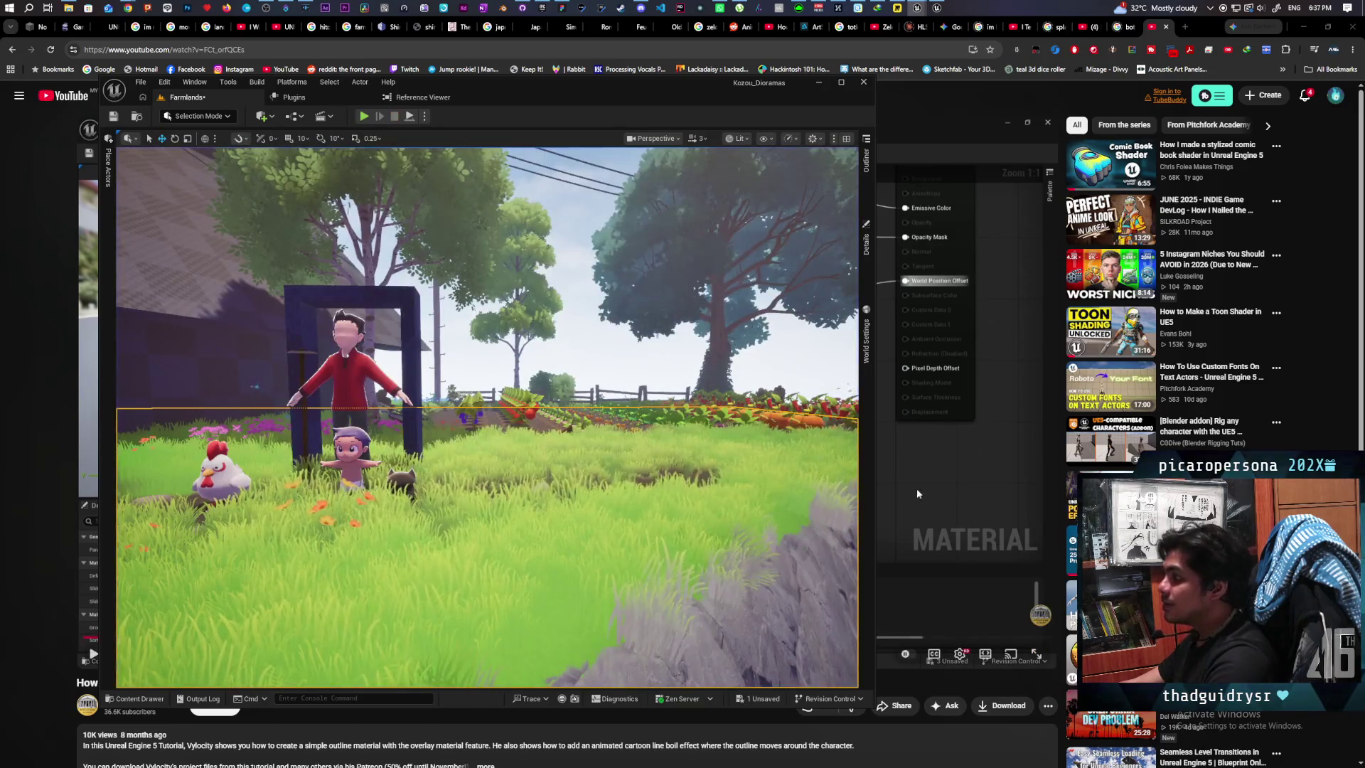
Step: Pause the cartoon-outline tutorial video on YouTube and minimize Chrome
right_click(936, 478)
left_click(817, 462)
left_click(753, 467)
right_click(761, 496)
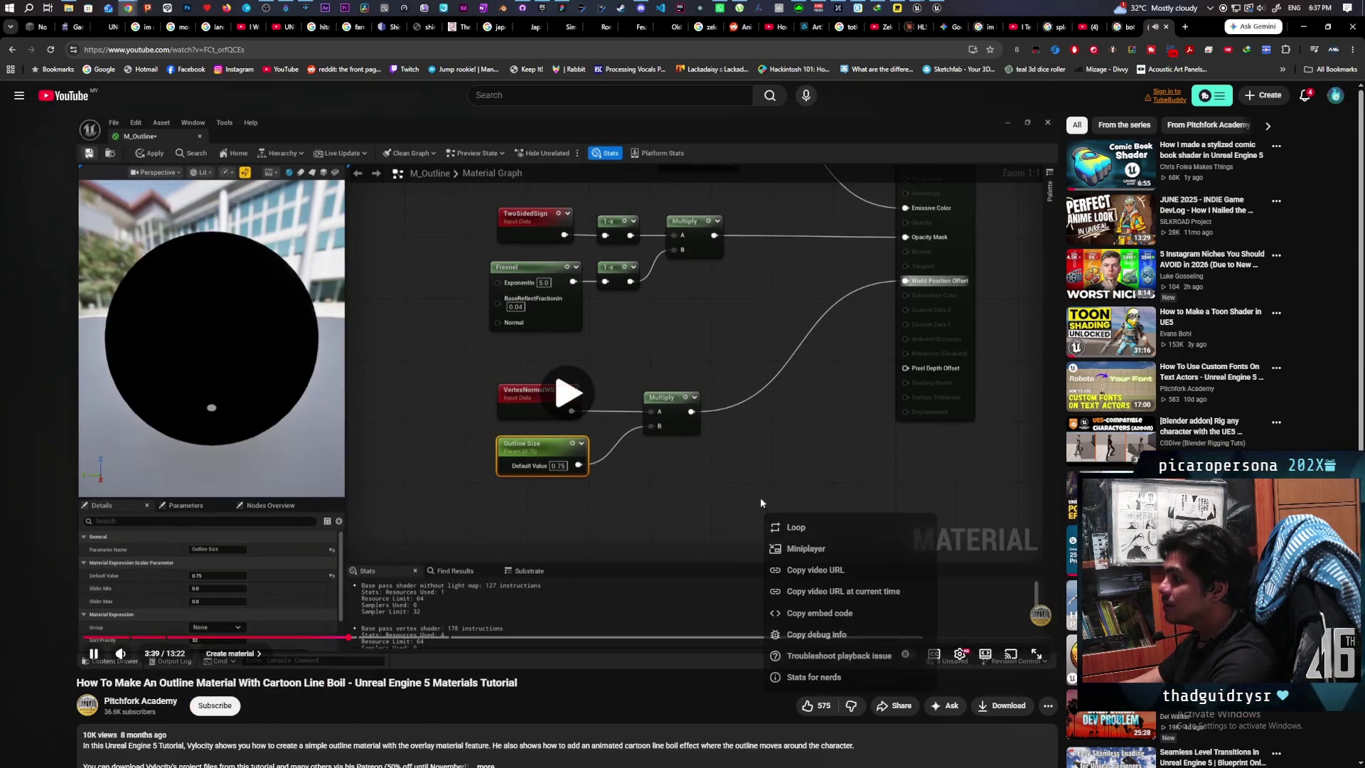
left_click(762, 436)
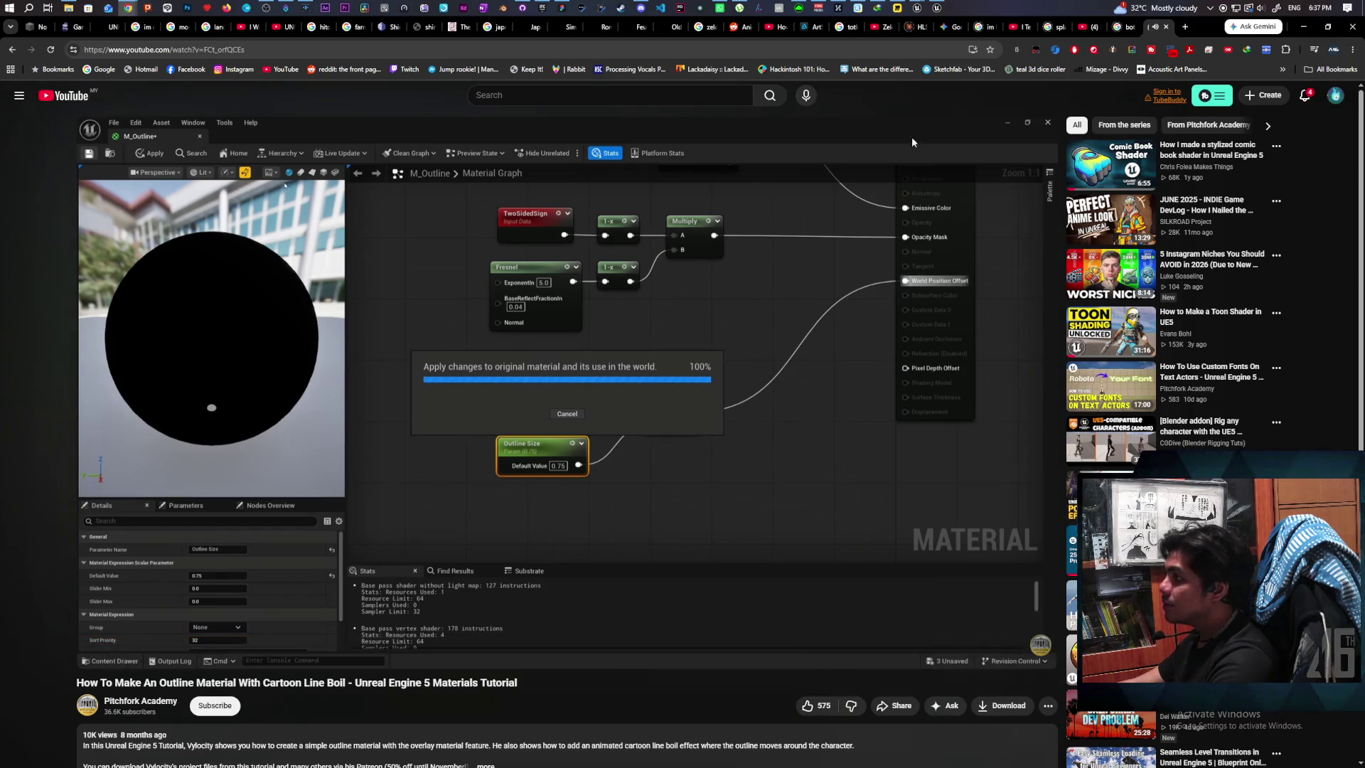
left_click(680, 312)
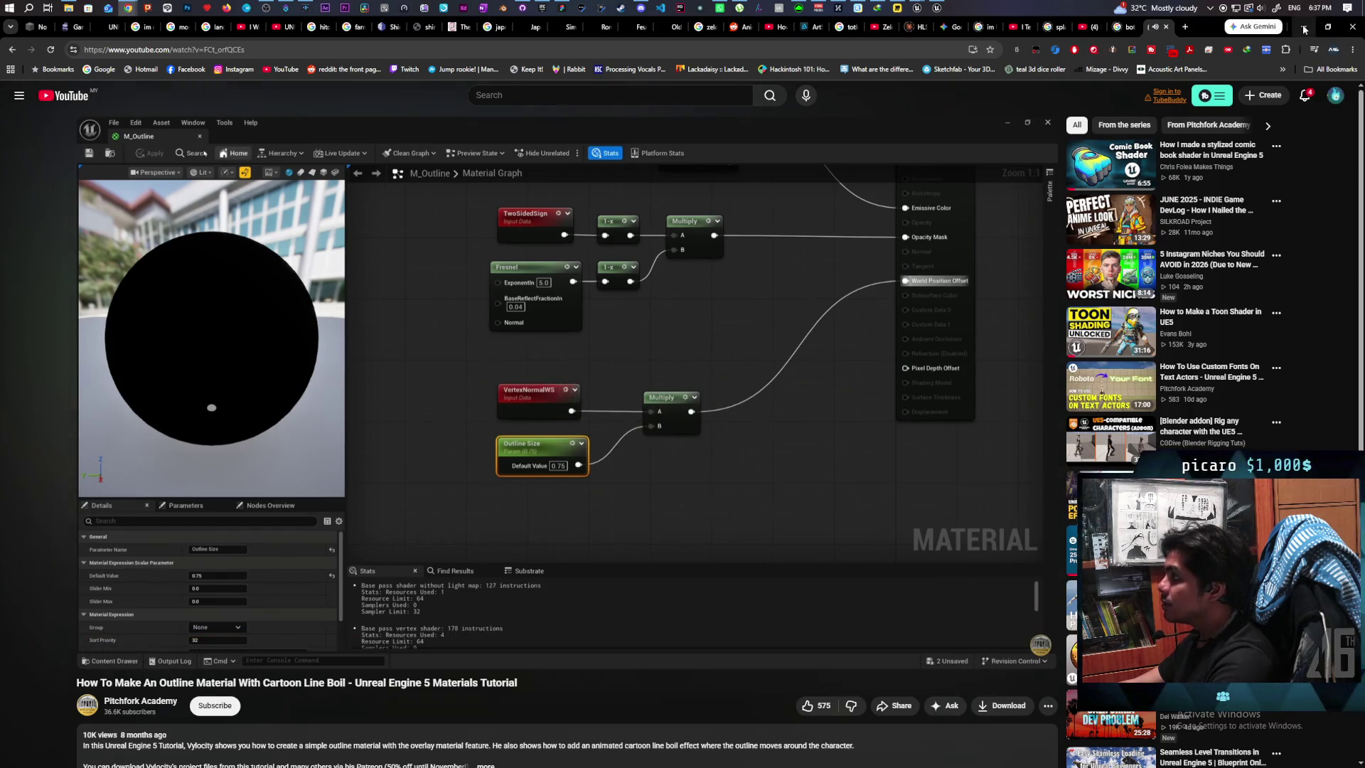
left_click(1303, 27)
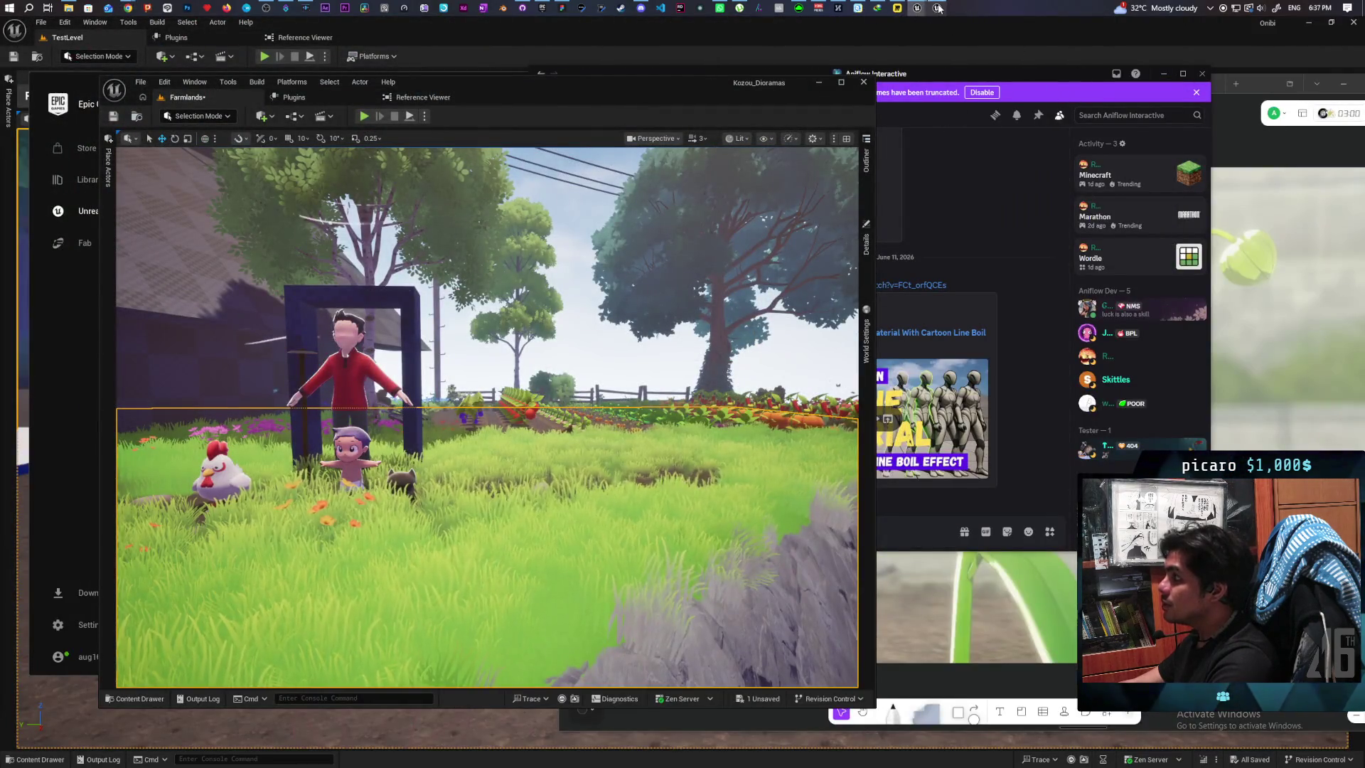
Step: Bring the M_StylizedOverlay material editor to the front and pan its graph
mouse_move(938, 9)
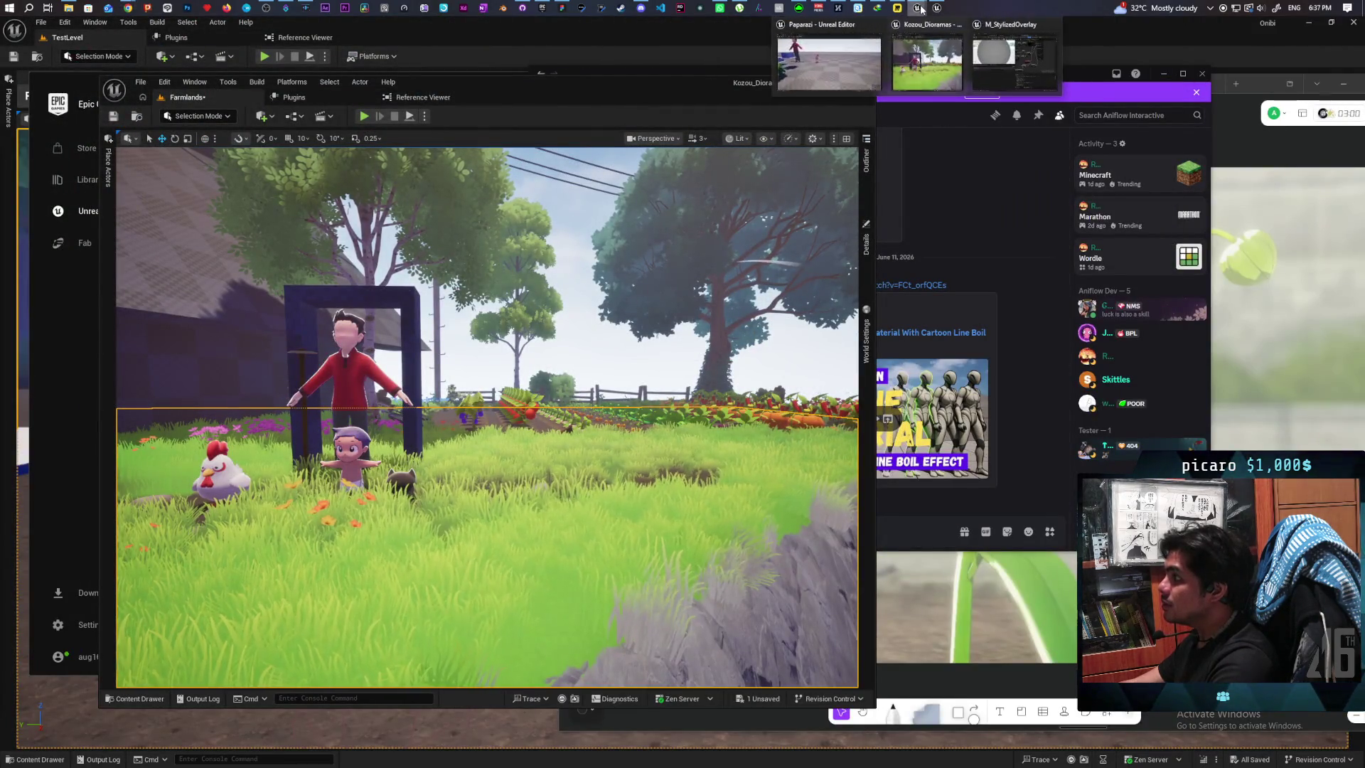
left_click(999, 54)
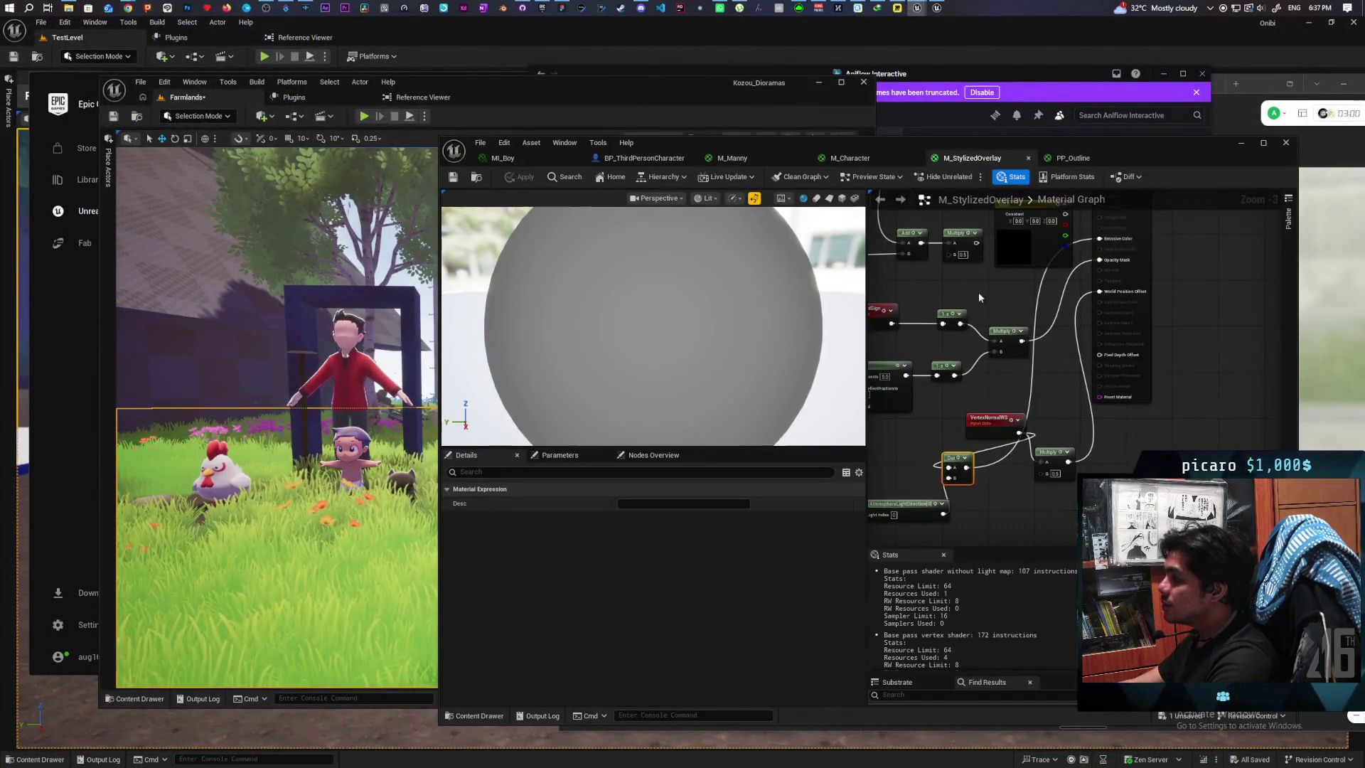
left_click_drag(979, 297, 994, 300)
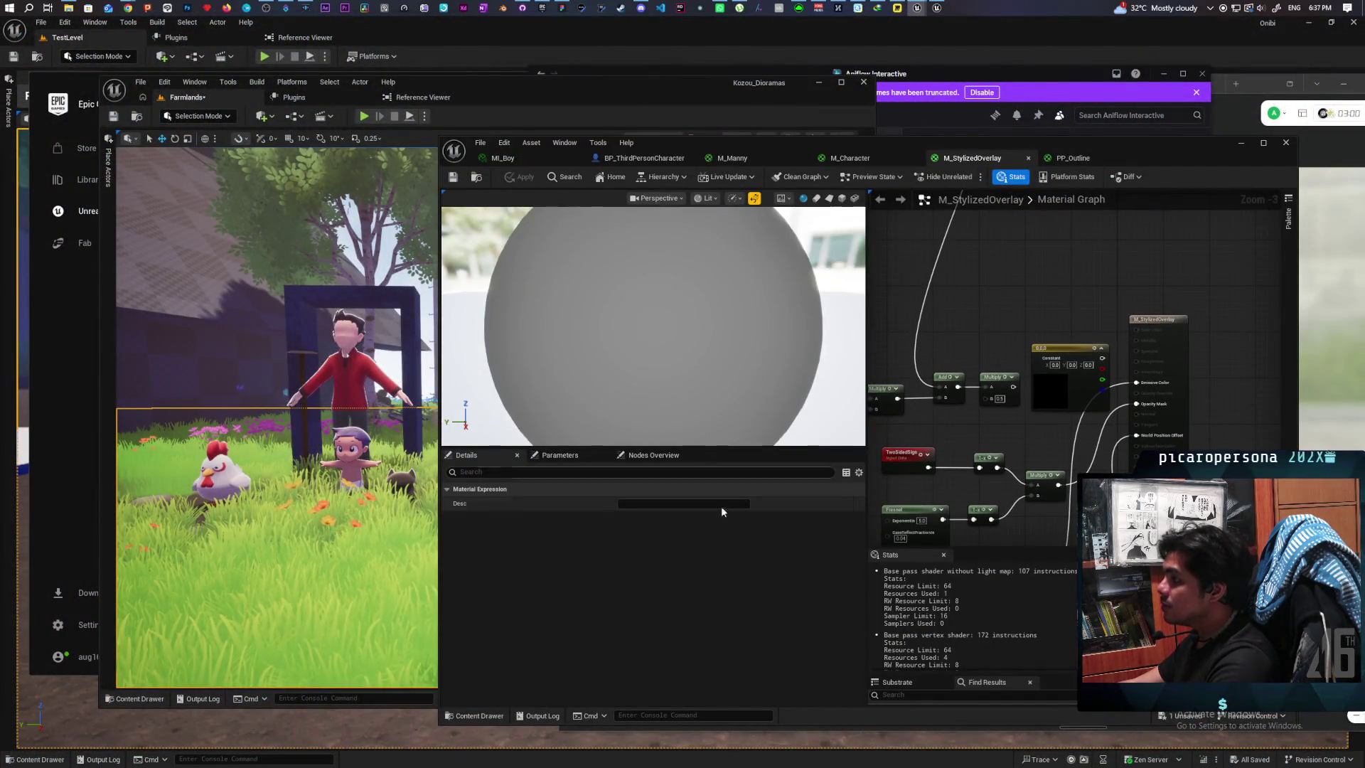
Step: Search the top Content folder for 'global' to list the global parameter collections
left_click(478, 716)
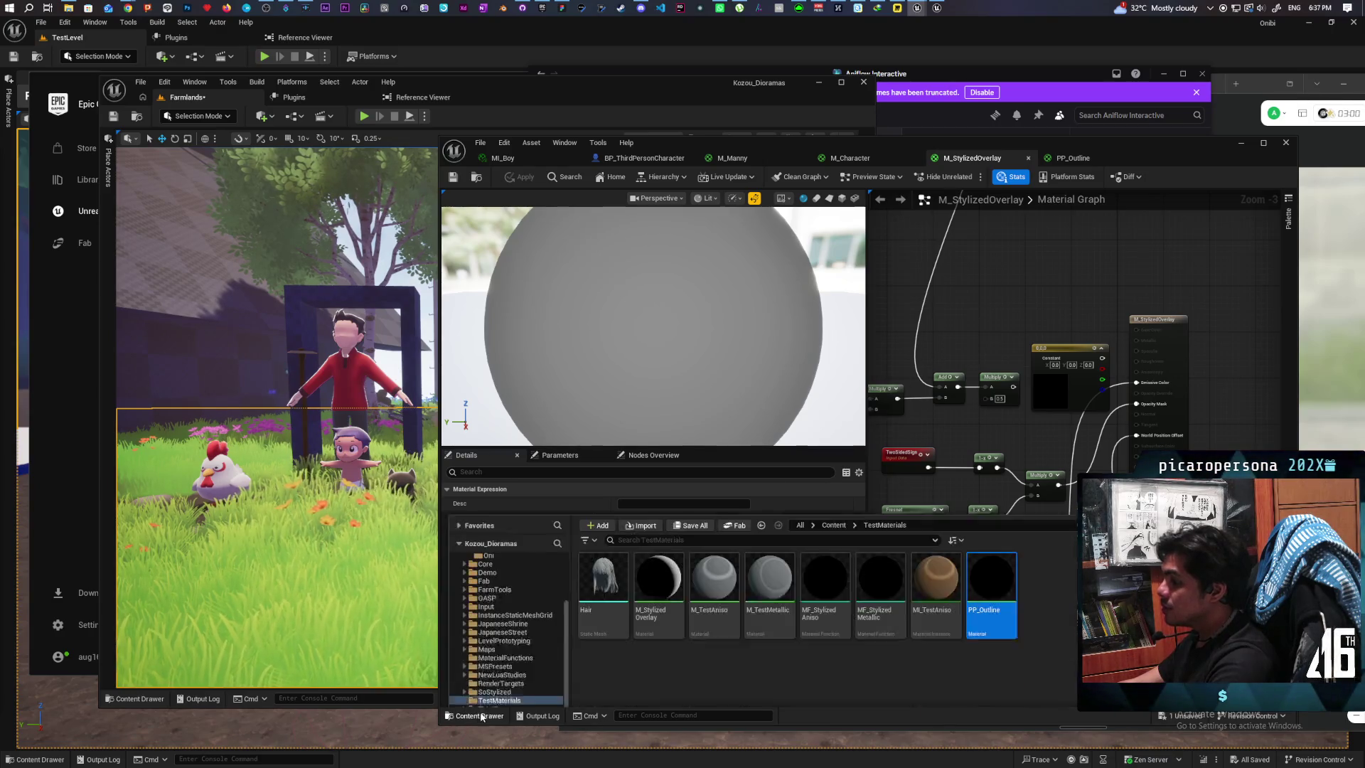
left_click(835, 464)
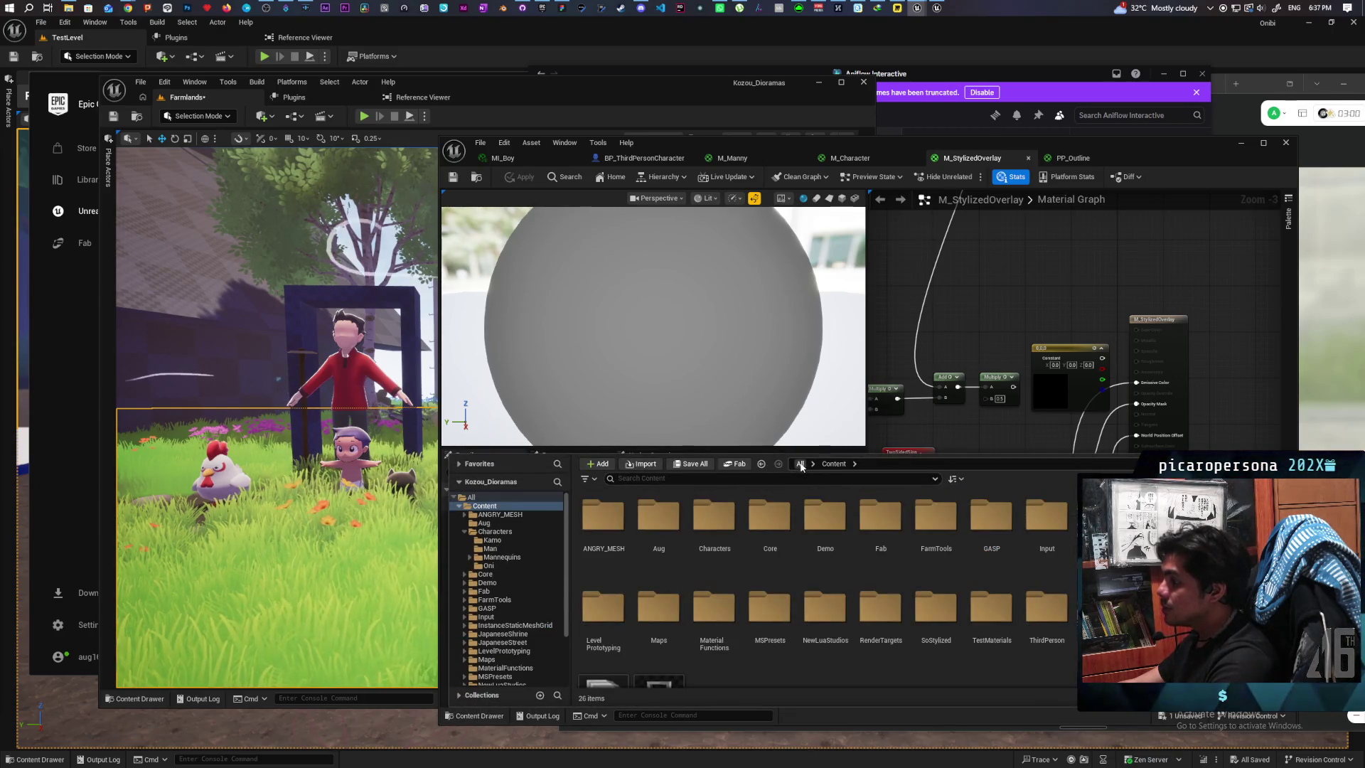
type("global")
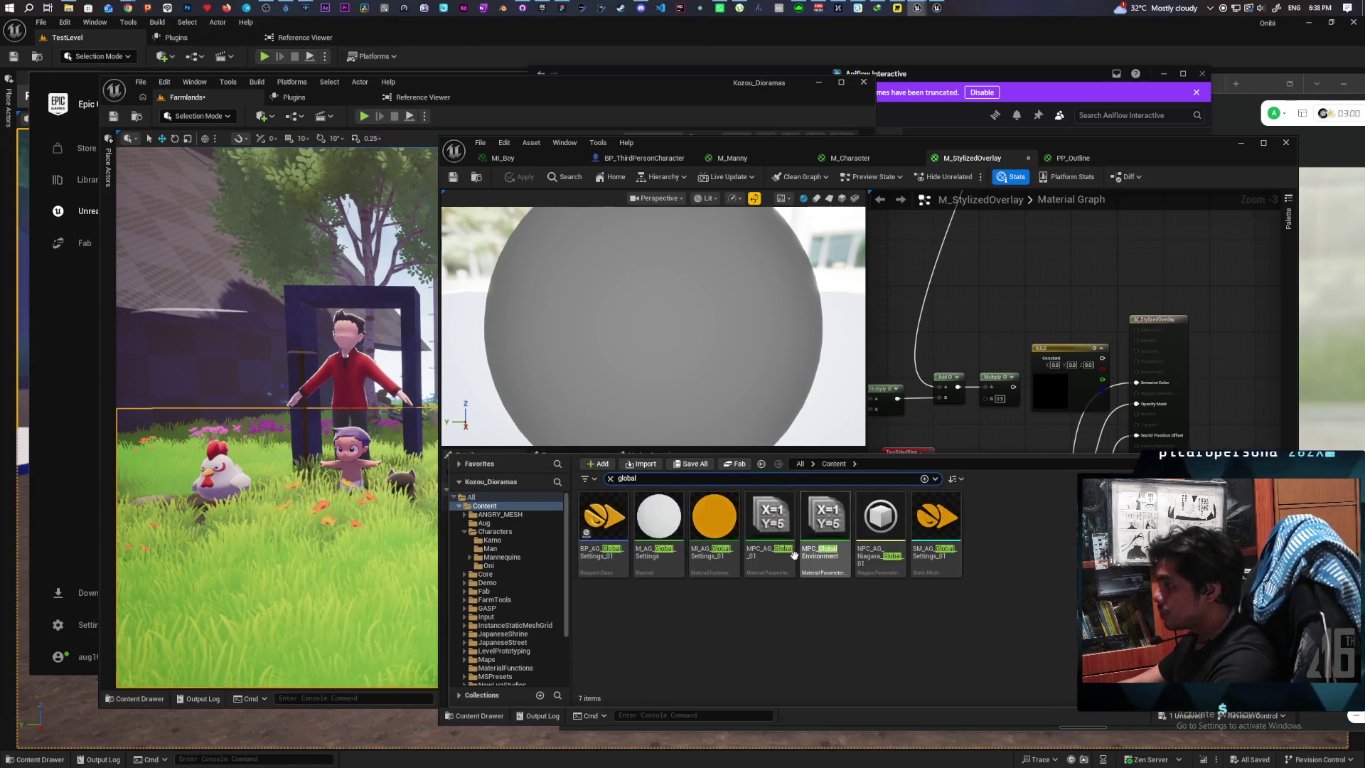
mouse_move(843, 574)
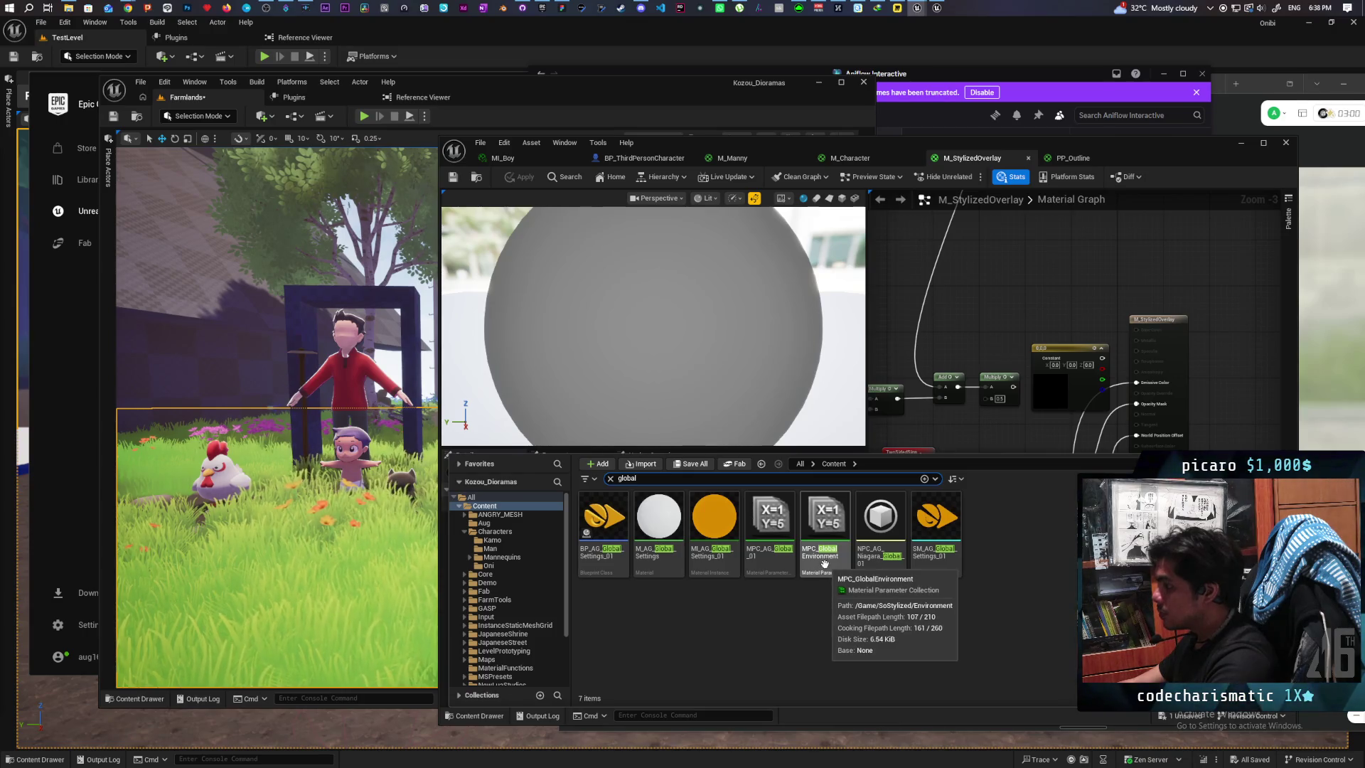
Step: Add MPC_AG_Global_01 as a collection parameter node set to Fresnel Color
mouse_move(779, 558)
mouse_move(775, 557)
left_mouse_down()
mouse_move(1051, 304)
mouse_move(1040, 295)
left_mouse_up()
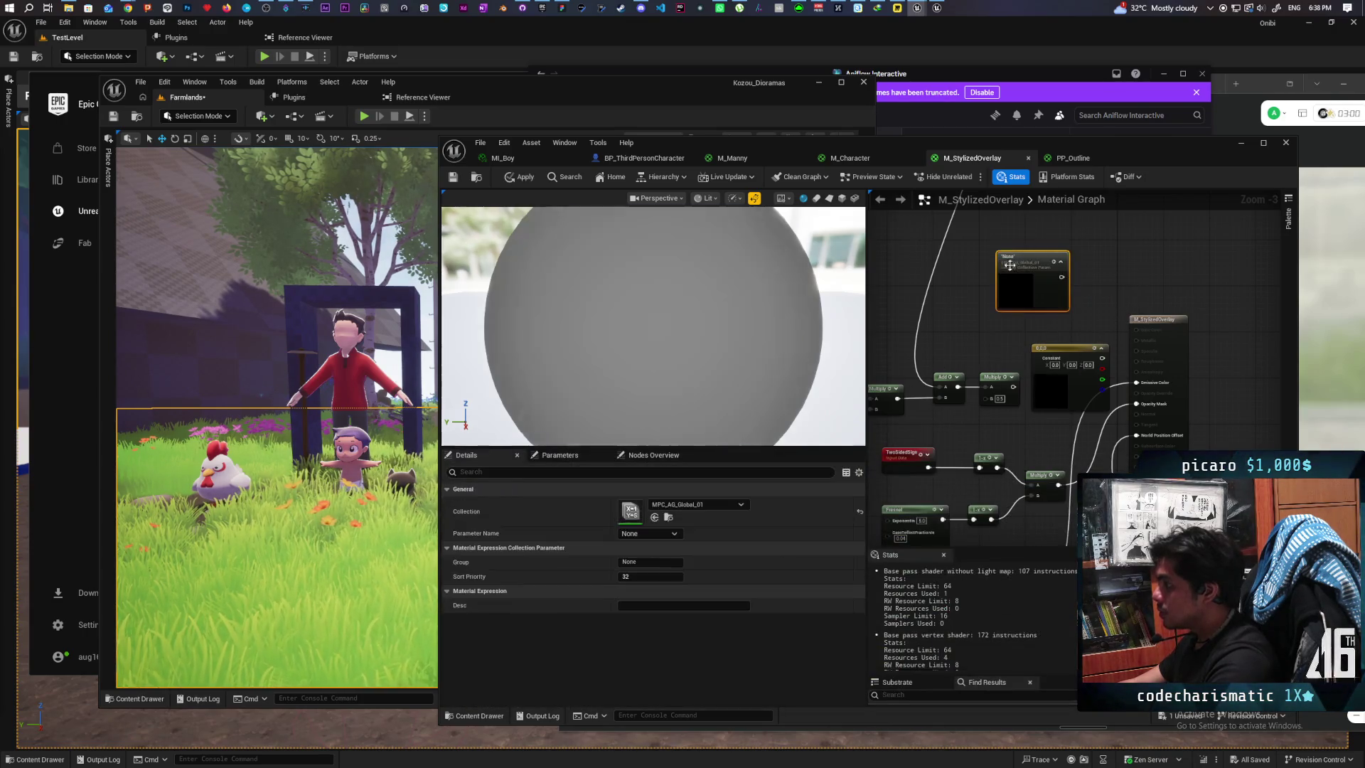
left_click(663, 534)
left_click(660, 327)
Step: Add a Multiply node, wire Fresnel Color into its A input, and apply the material
mouse_move(956, 372)
left_mouse_down()
mouse_move(951, 296)
mouse_move(964, 337)
mouse_move(1116, 287)
mouse_move(1194, 231)
left_mouse_up()
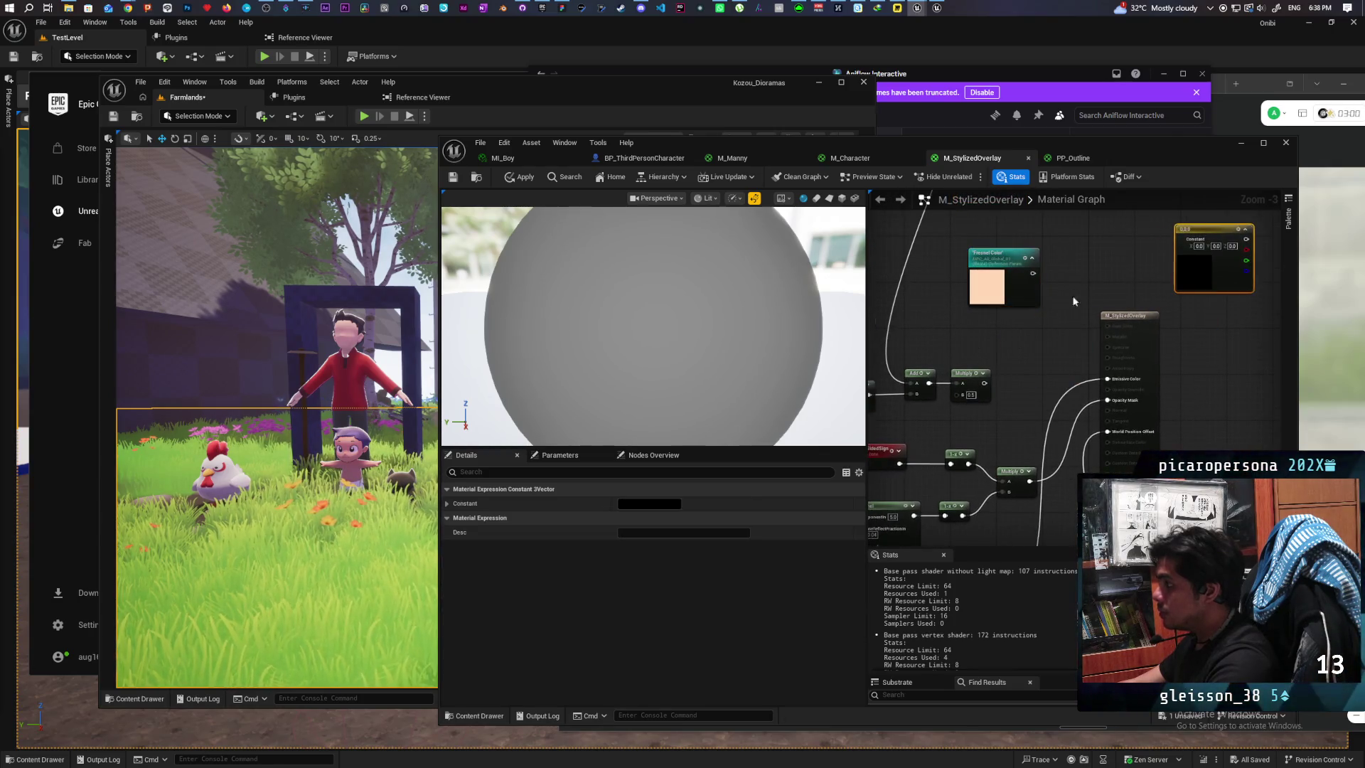
left_click(1020, 341)
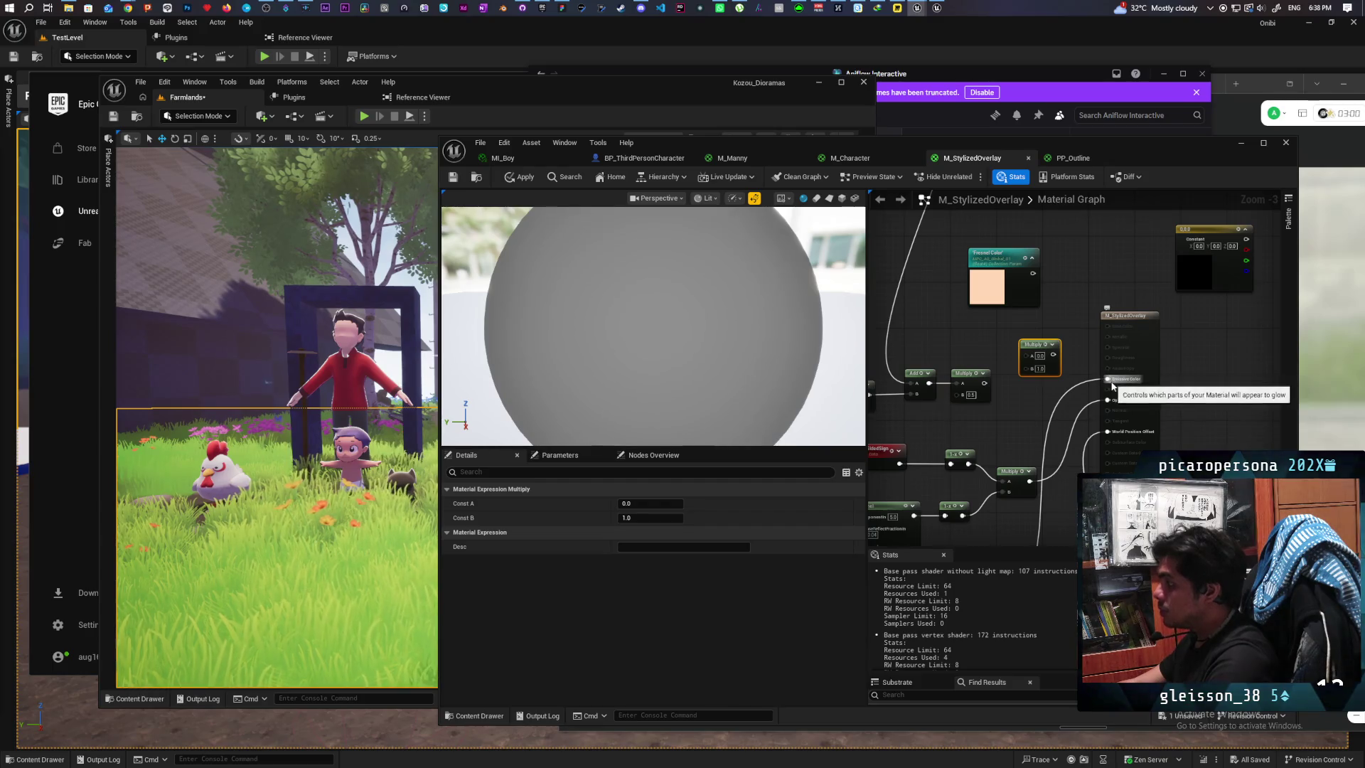
left_click_drag(1106, 379, 1107, 402)
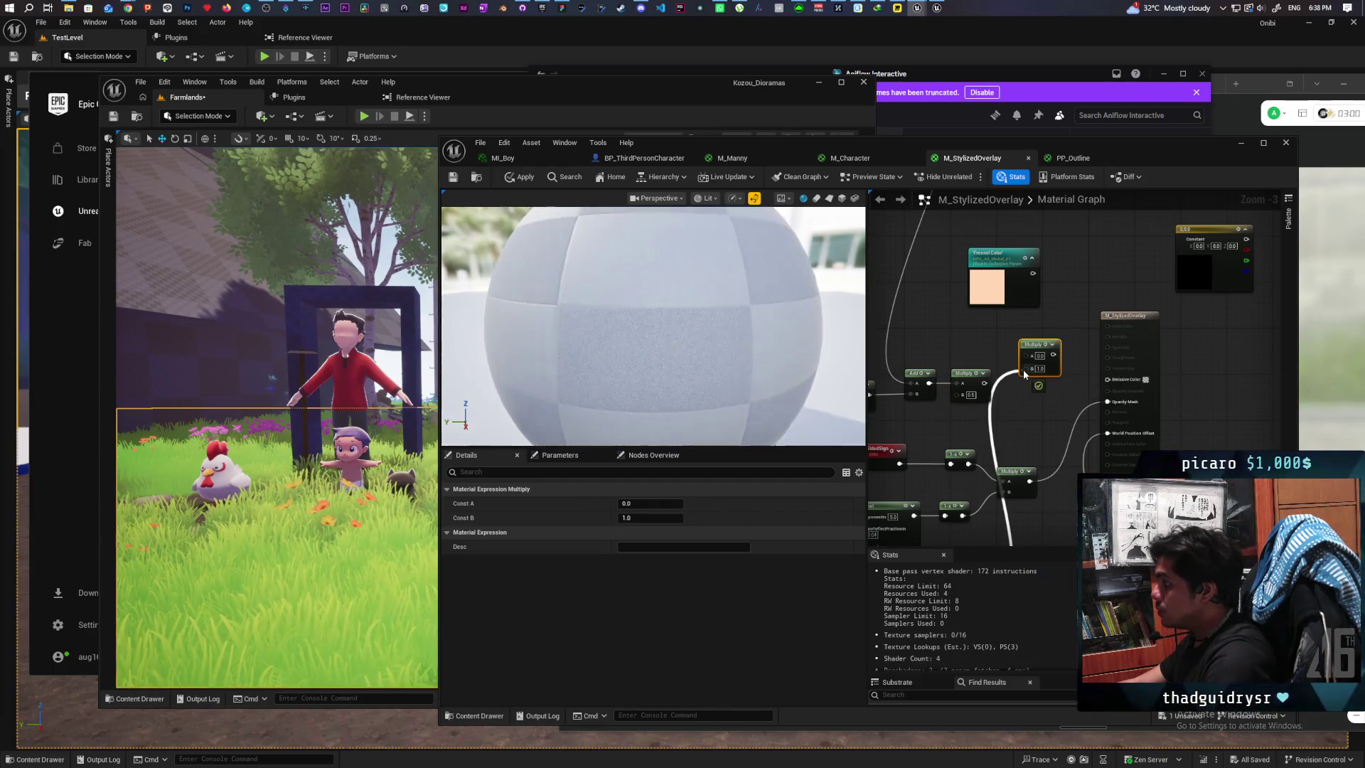
left_click_drag(985, 382, 1024, 368)
mouse_move(1033, 274)
left_mouse_down()
mouse_move(1022, 357)
mouse_move(1107, 379)
left_mouse_up()
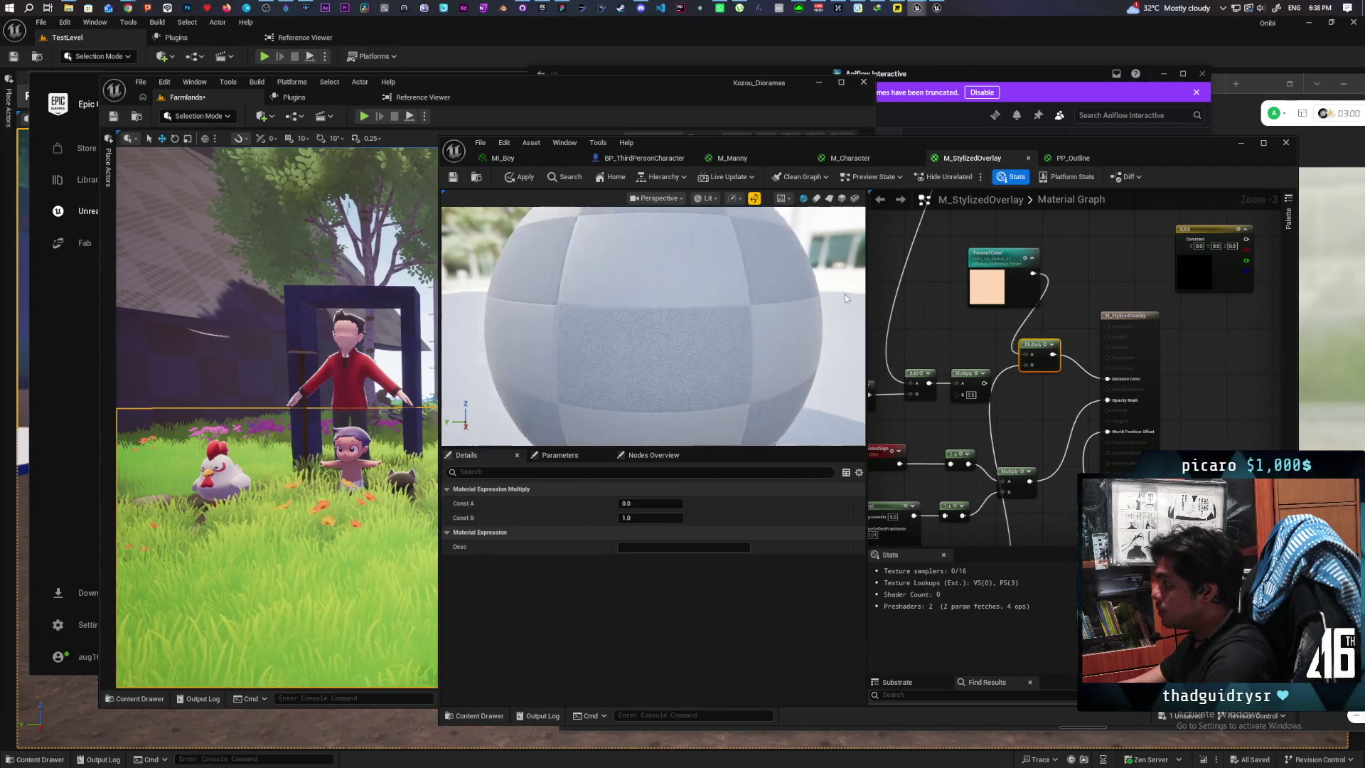
left_click(523, 178)
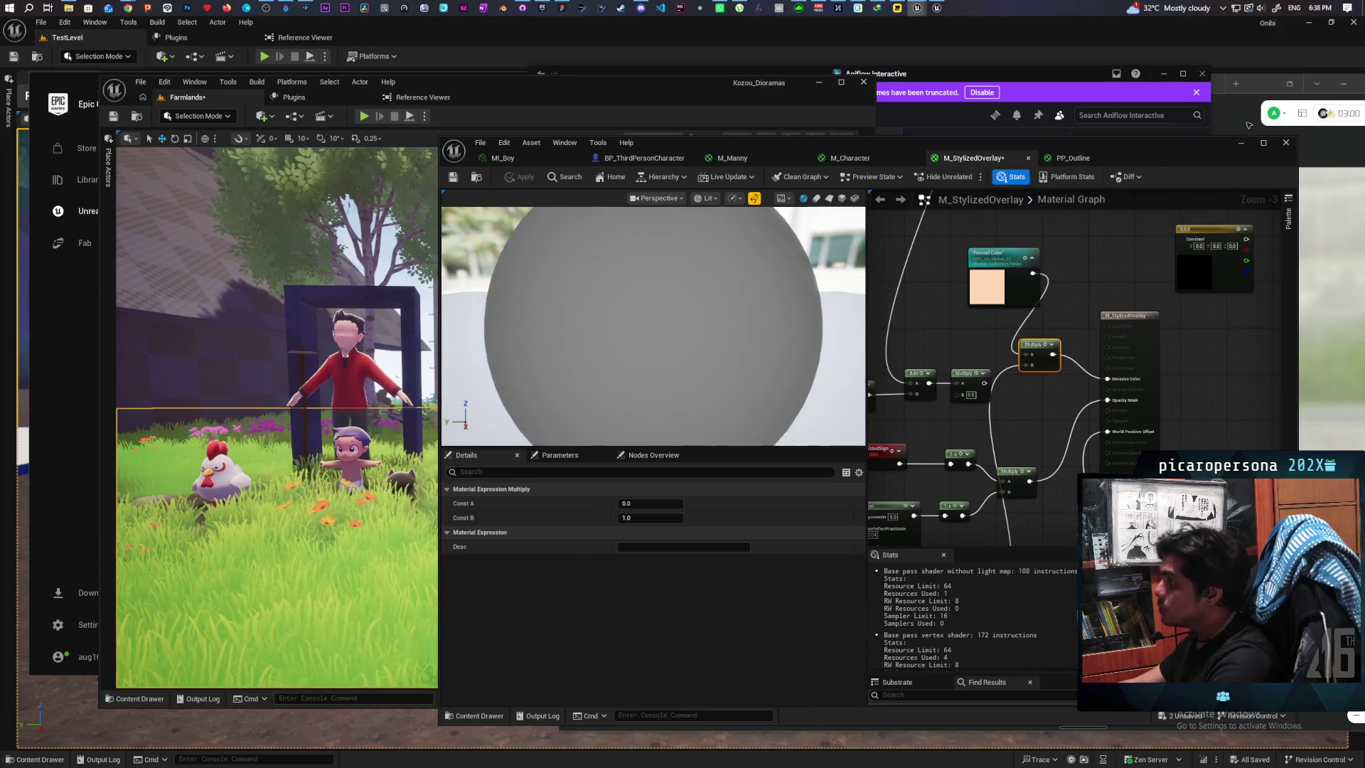
left_click(1245, 147)
Step: Play the level from a chosen spot and walk through the gate toward the farmland
right_click(400, 545)
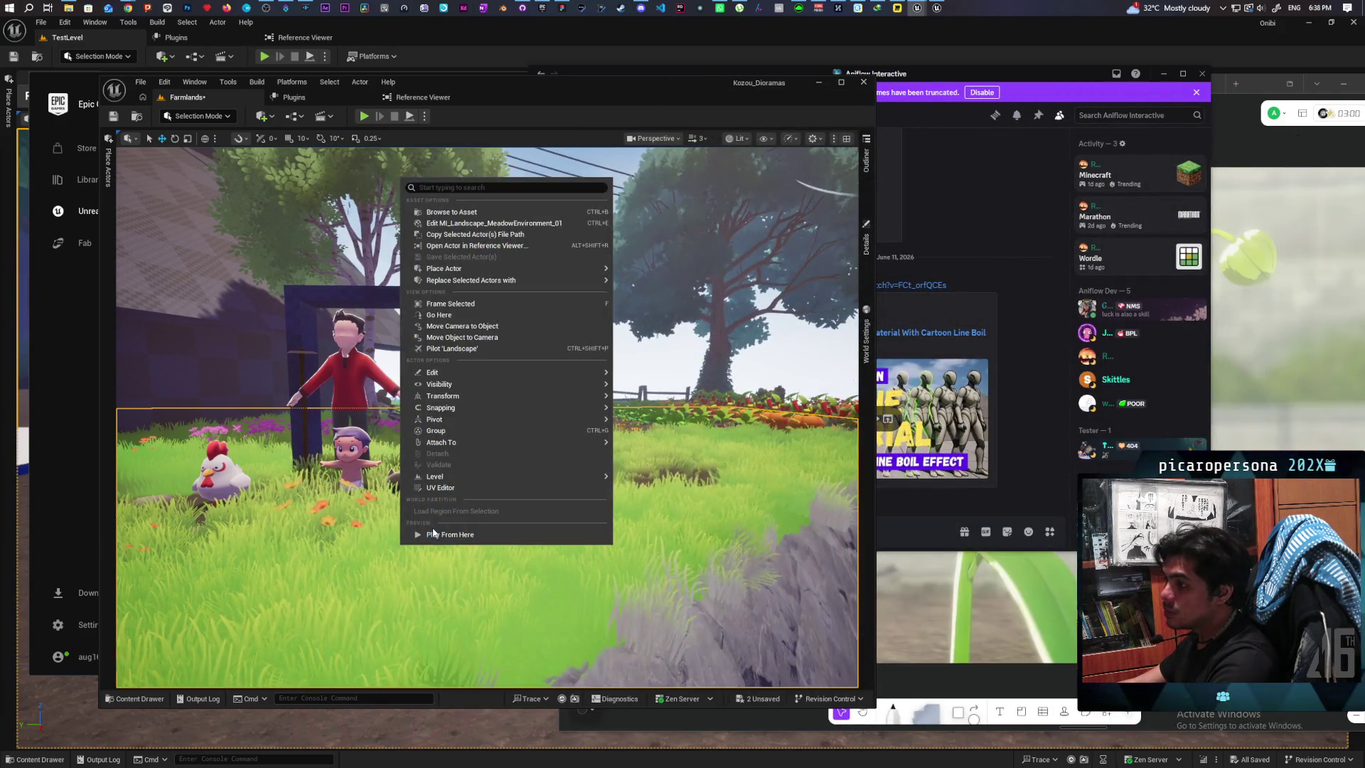
left_click(434, 534)
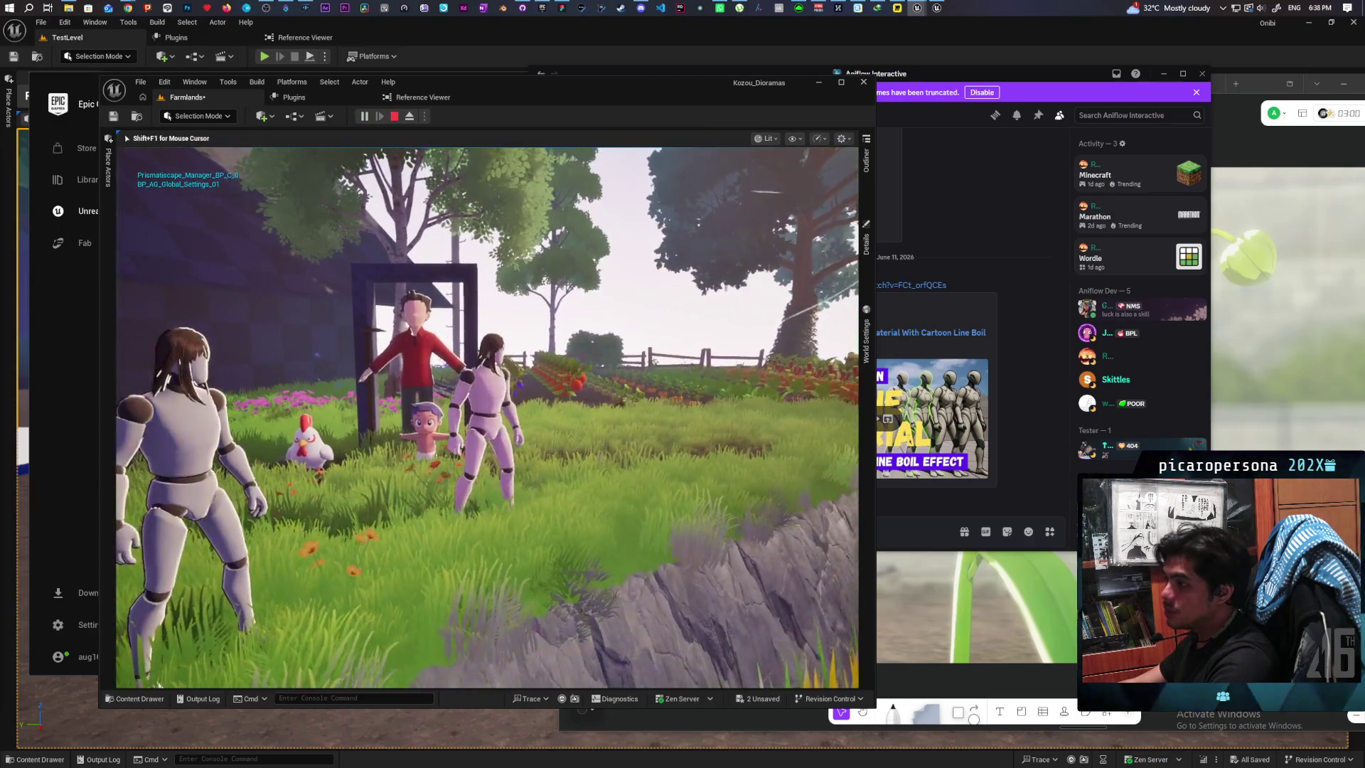
key("w")
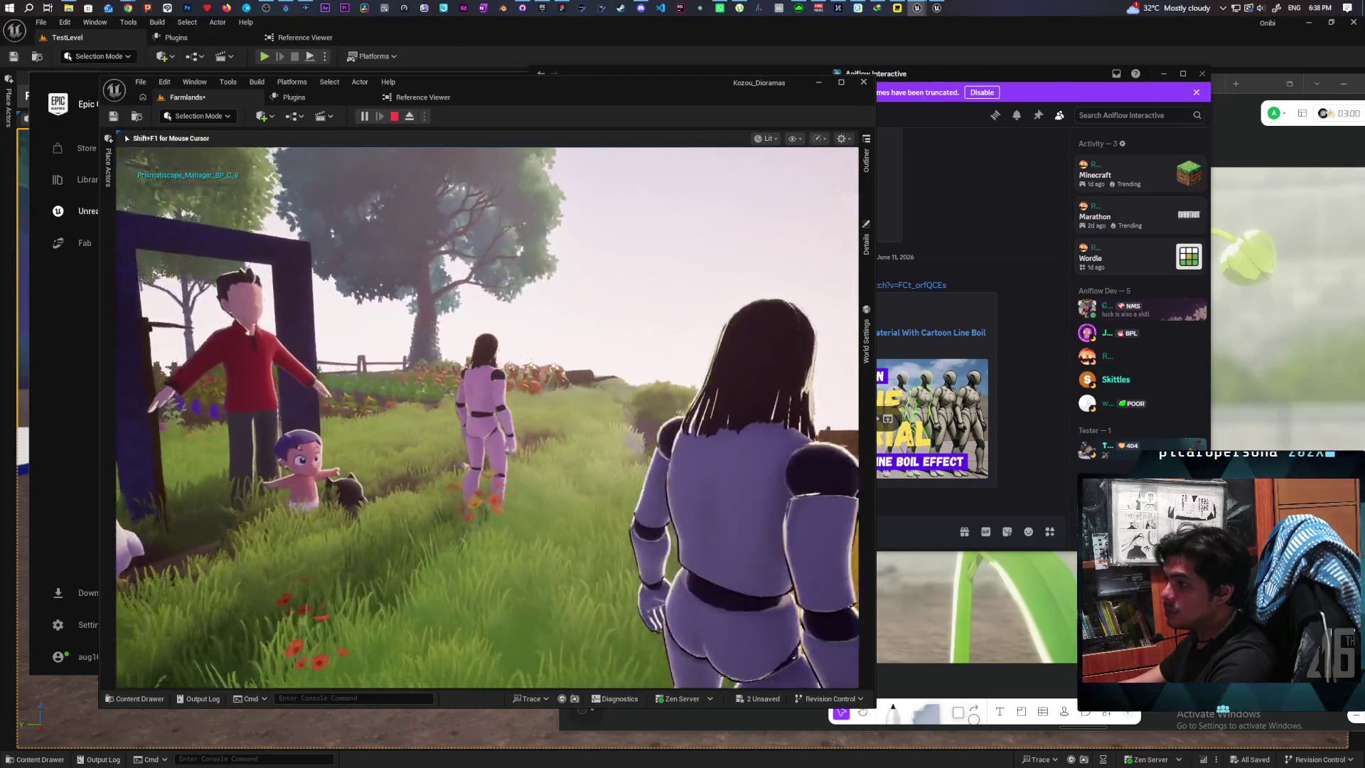
key("s")
key("w")
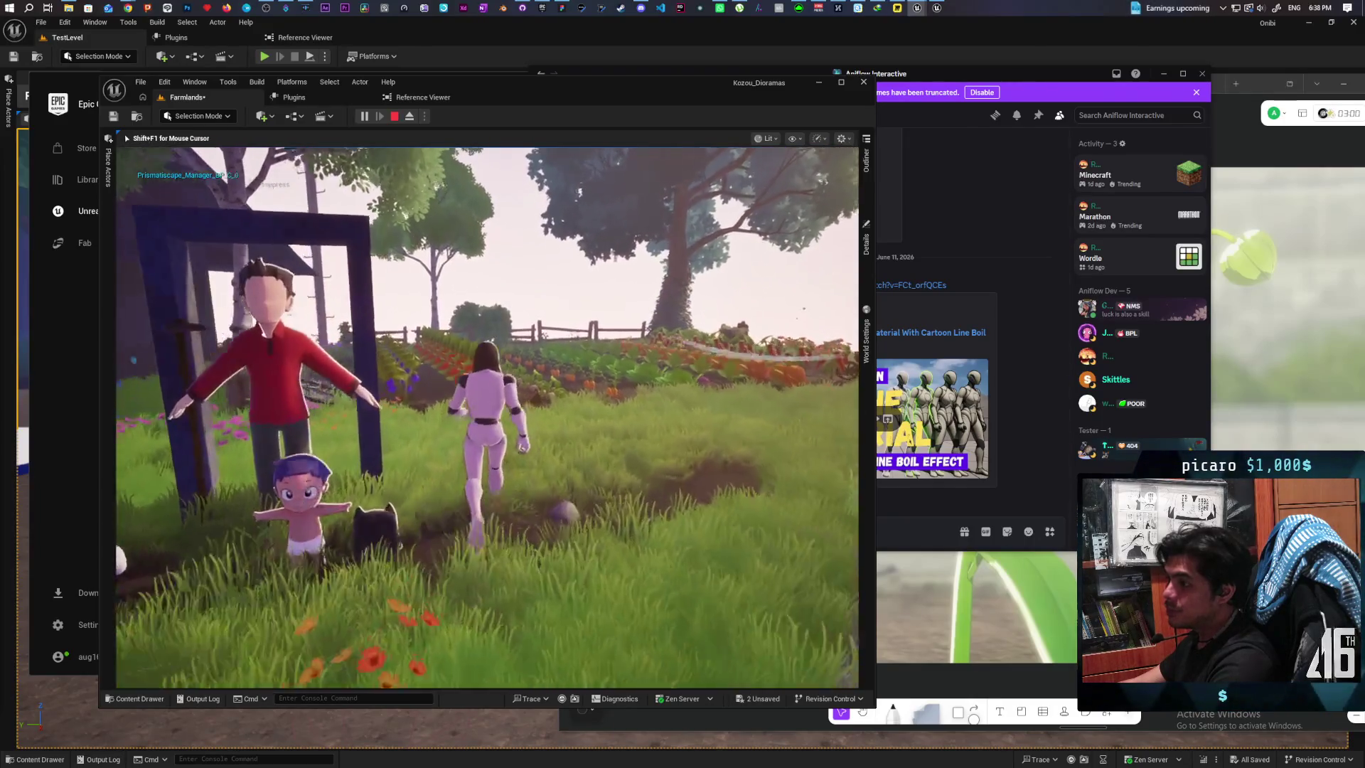
key("w")
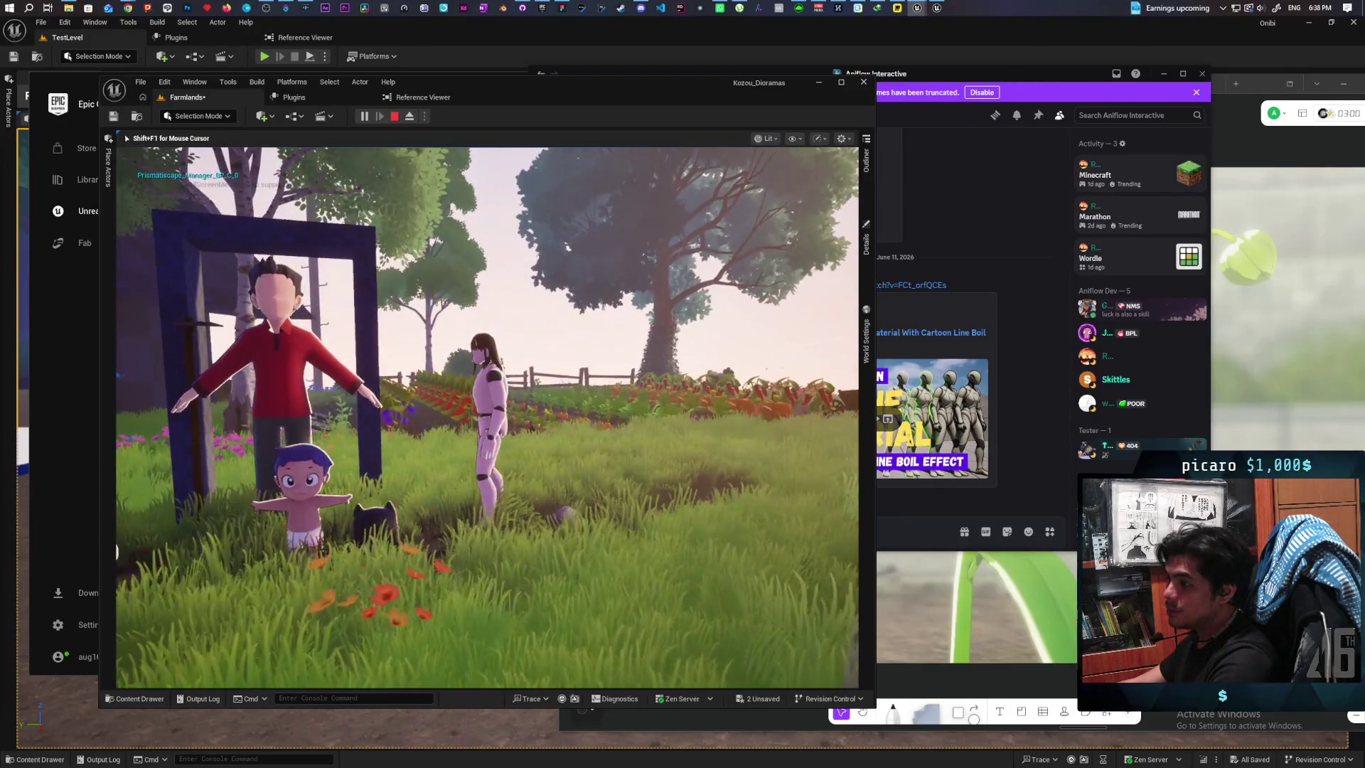
Step: Walk past the house, doorway and garden, then stop the game preview
key("a")
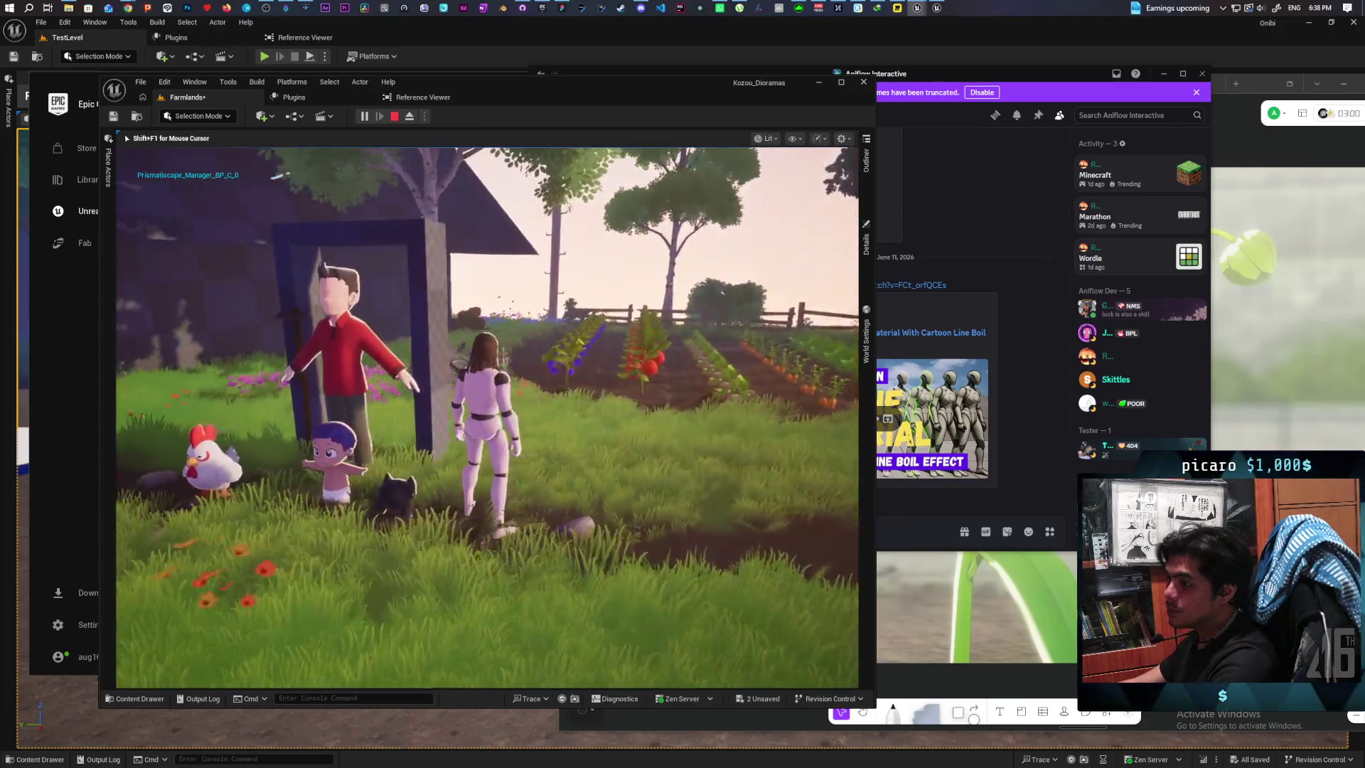
key("w")
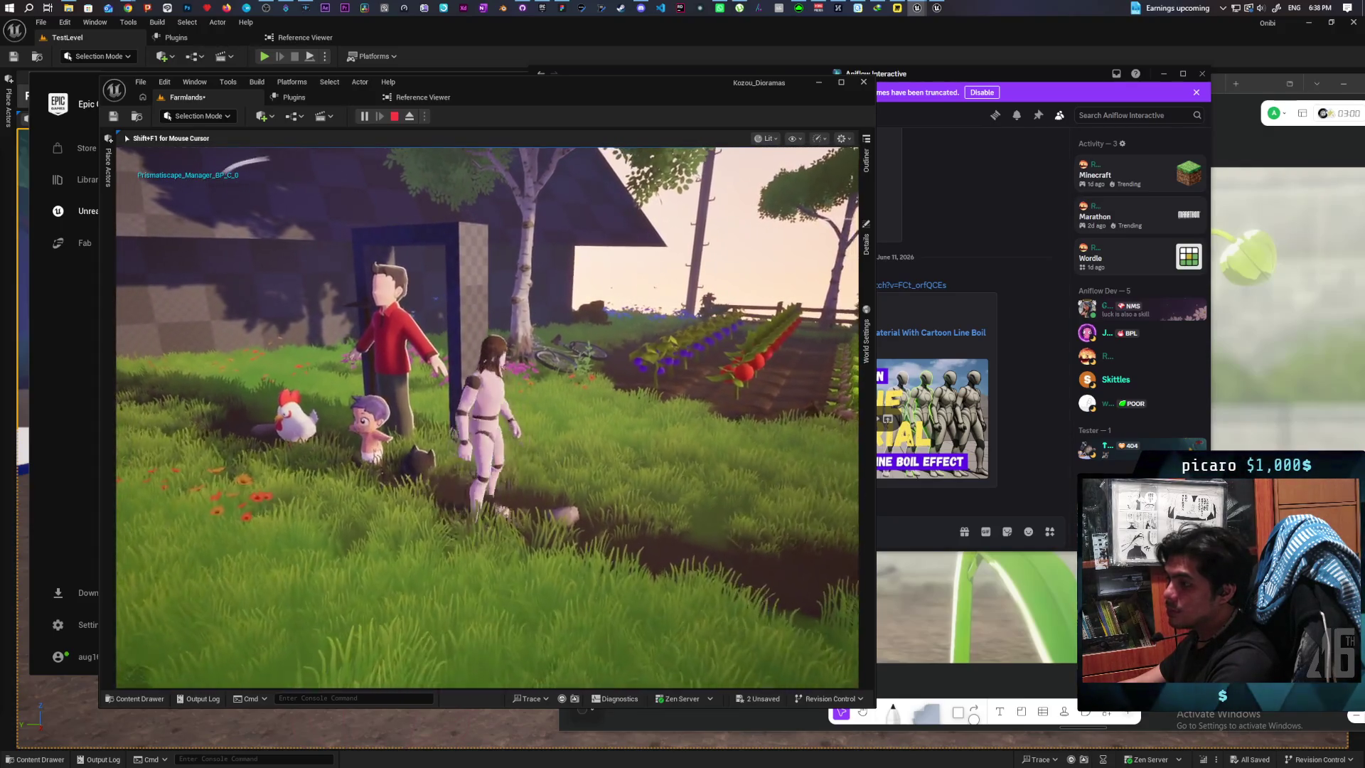
key("d")
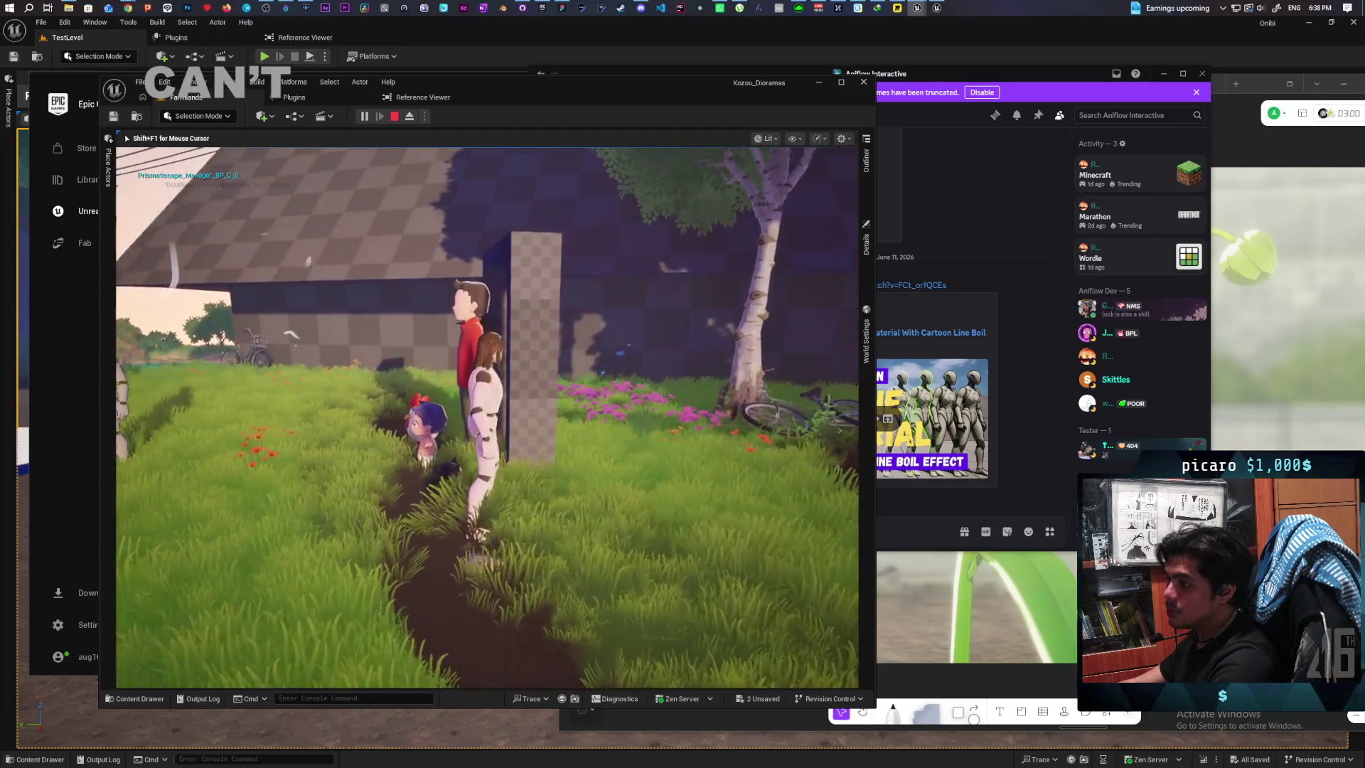
key("w")
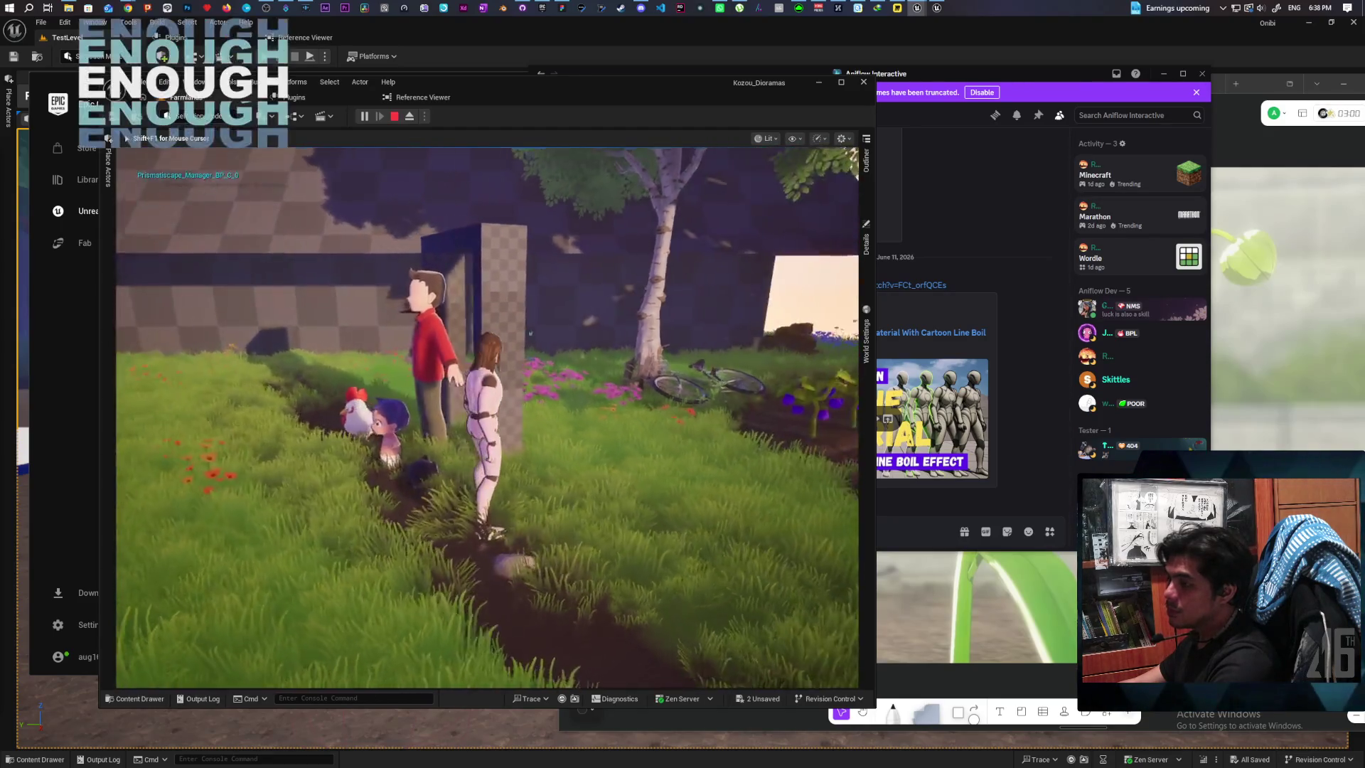
key("s")
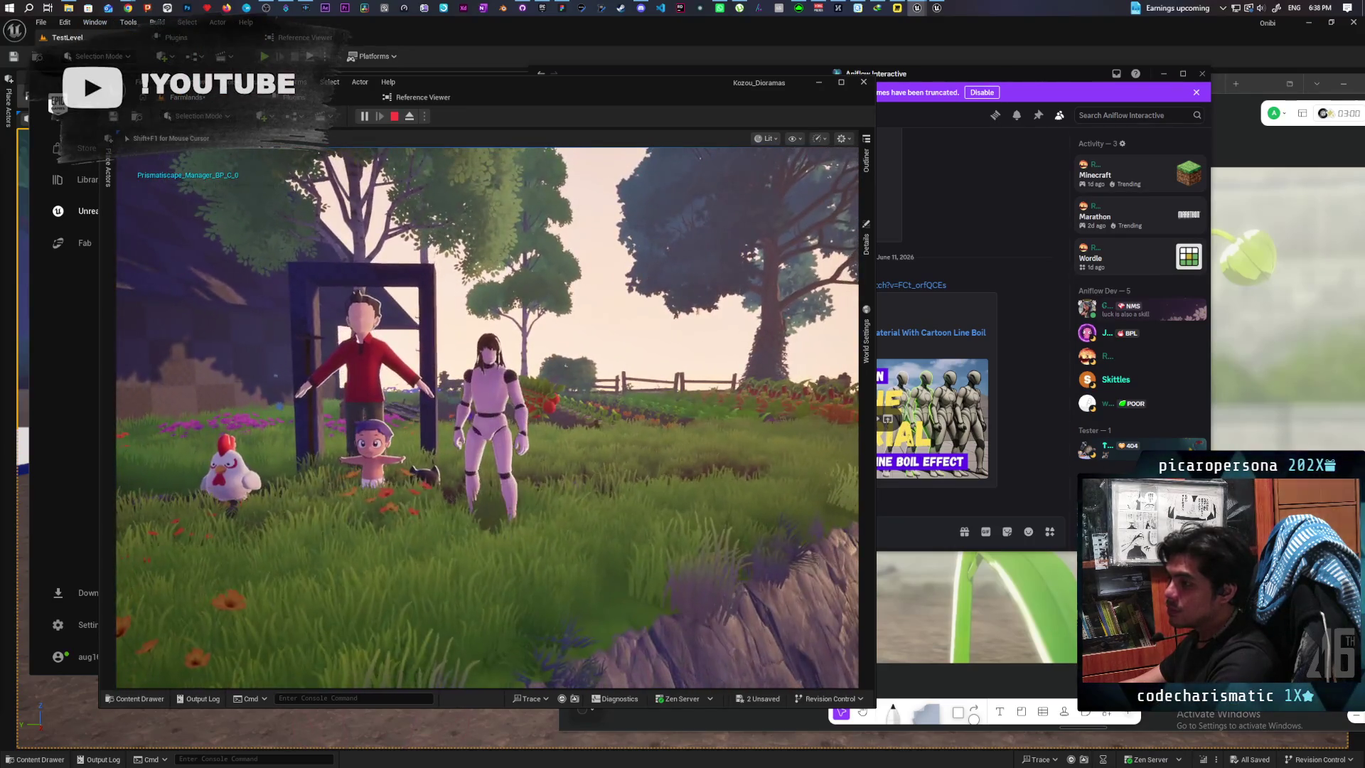
key("w")
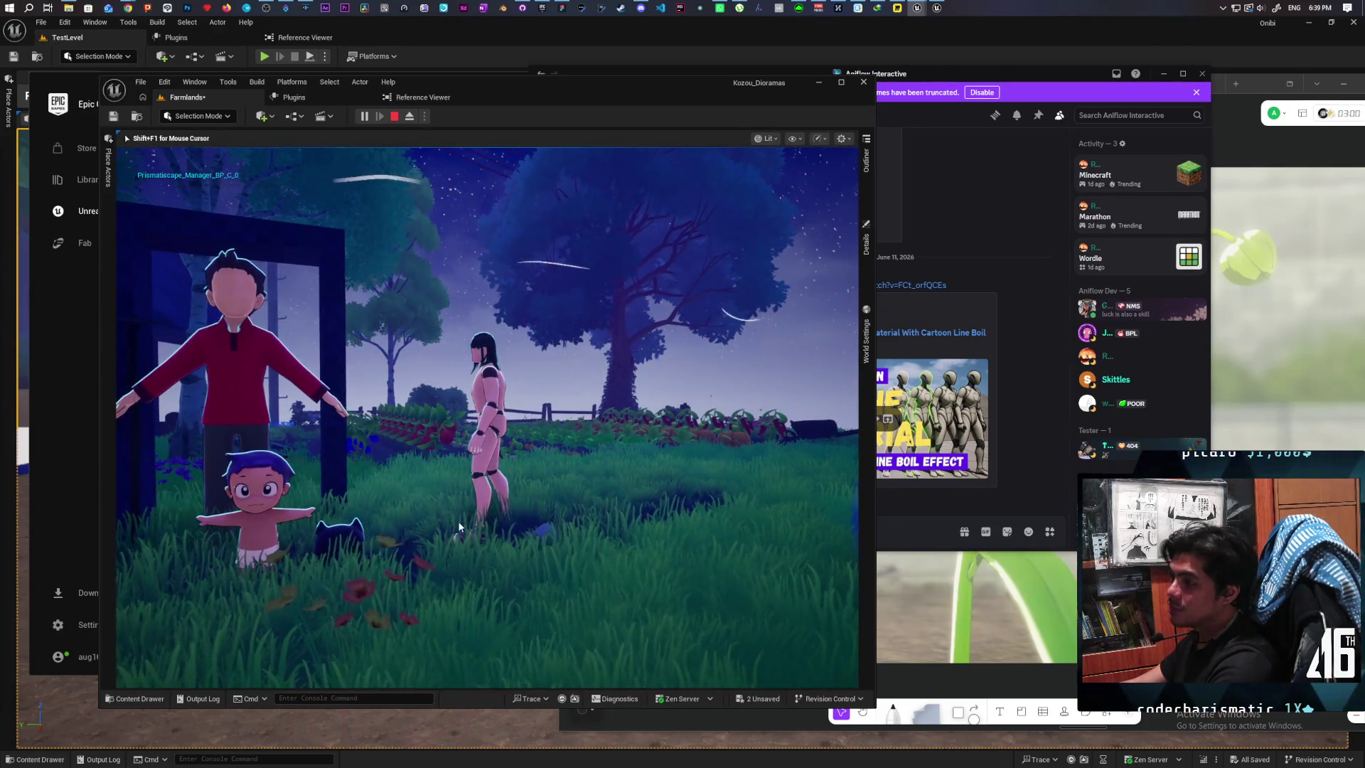
key("Escape")
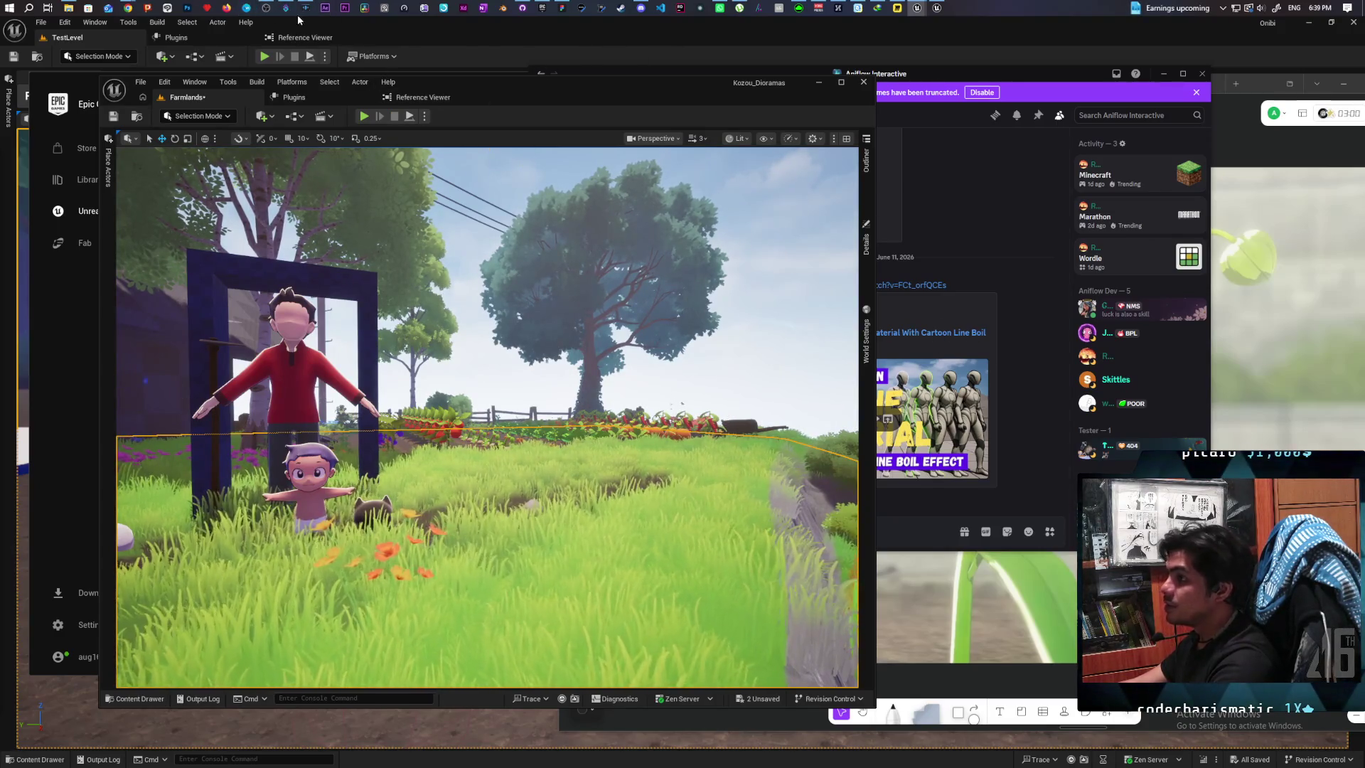
Step: Add a Divide node fed by the Multiply result in M_StylizedOverlay
mouse_move(917, 8)
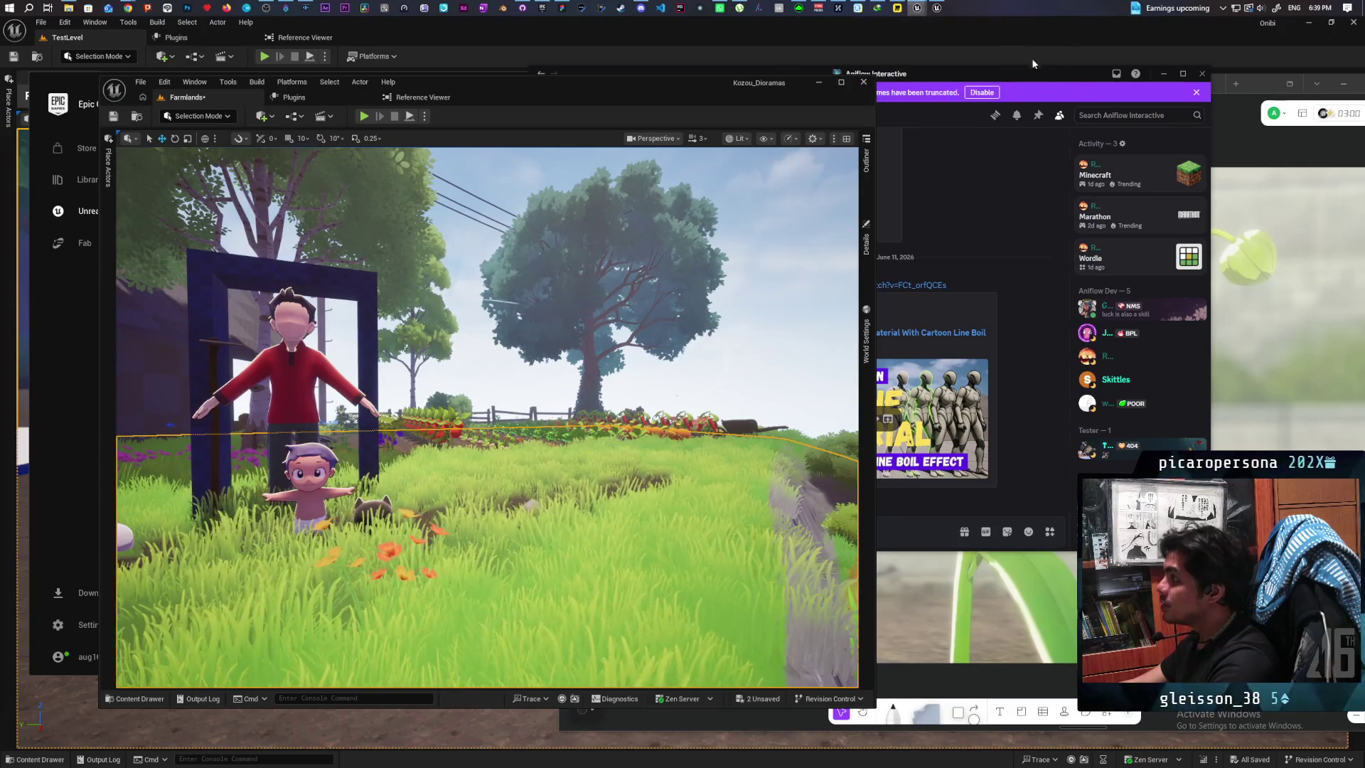
left_click(976, 53)
left_click_drag(1145, 360, 1214, 360)
left_click_drag(1052, 358, 1063, 368)
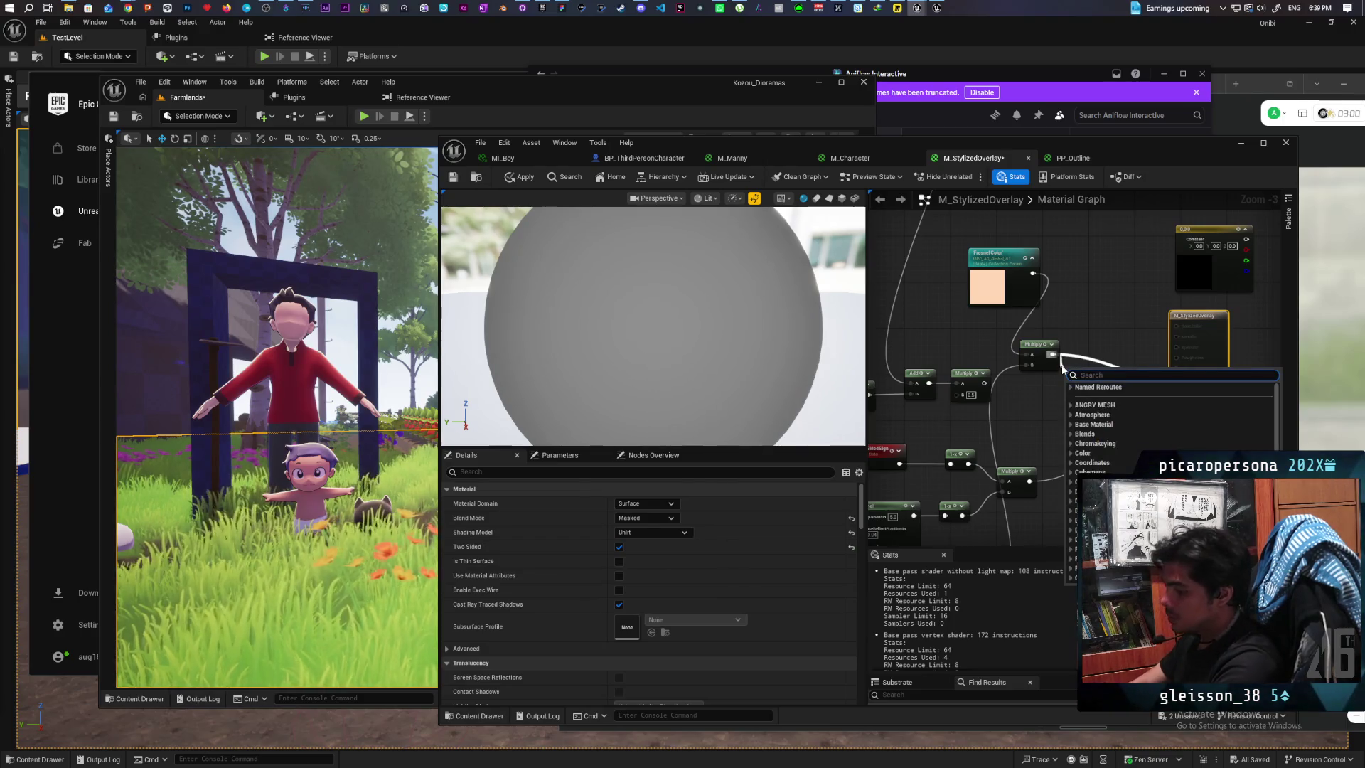
type("divide")
key("Return")
Step: Wire the Divide result into Emissive Color, apply, and start playtesting with Alt+P
left_click_drag(1094, 377, 1176, 378)
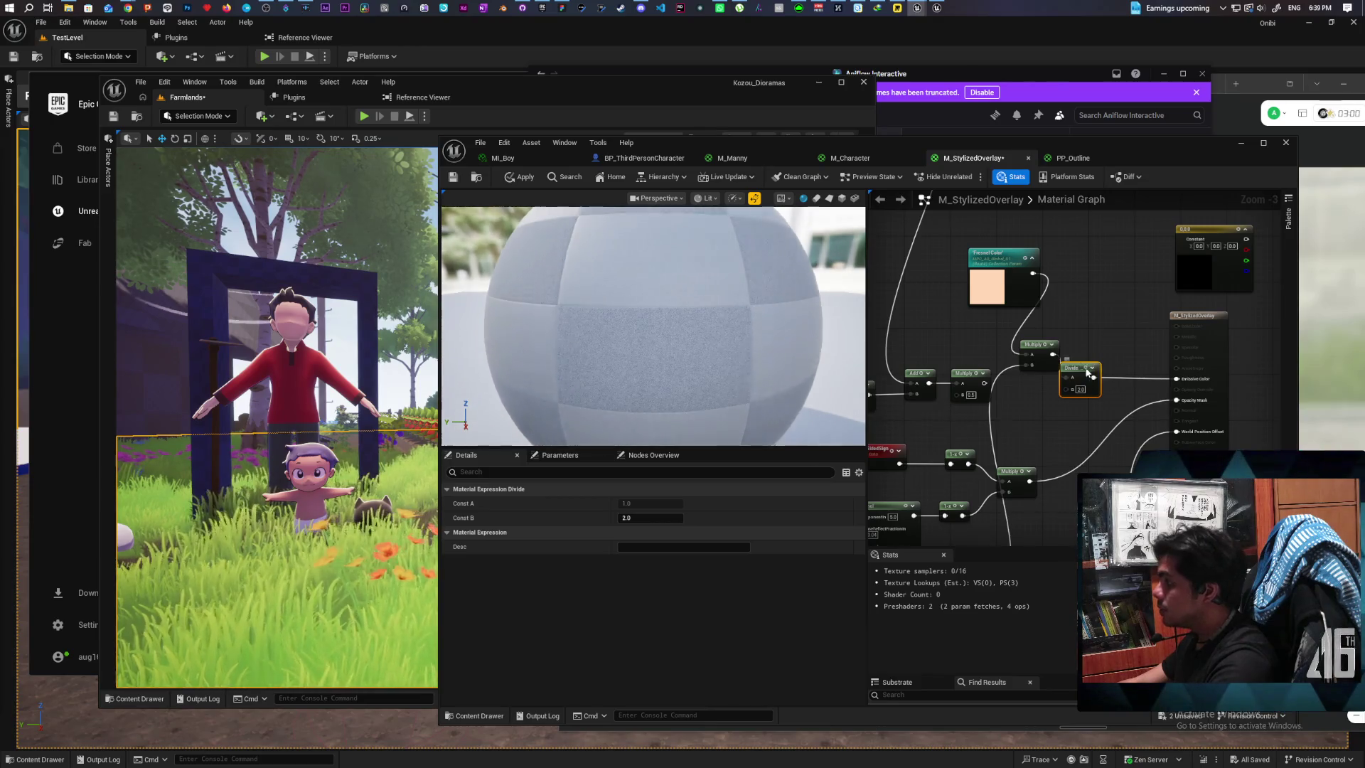
left_click_drag(1081, 368, 1098, 368)
left_click(519, 178)
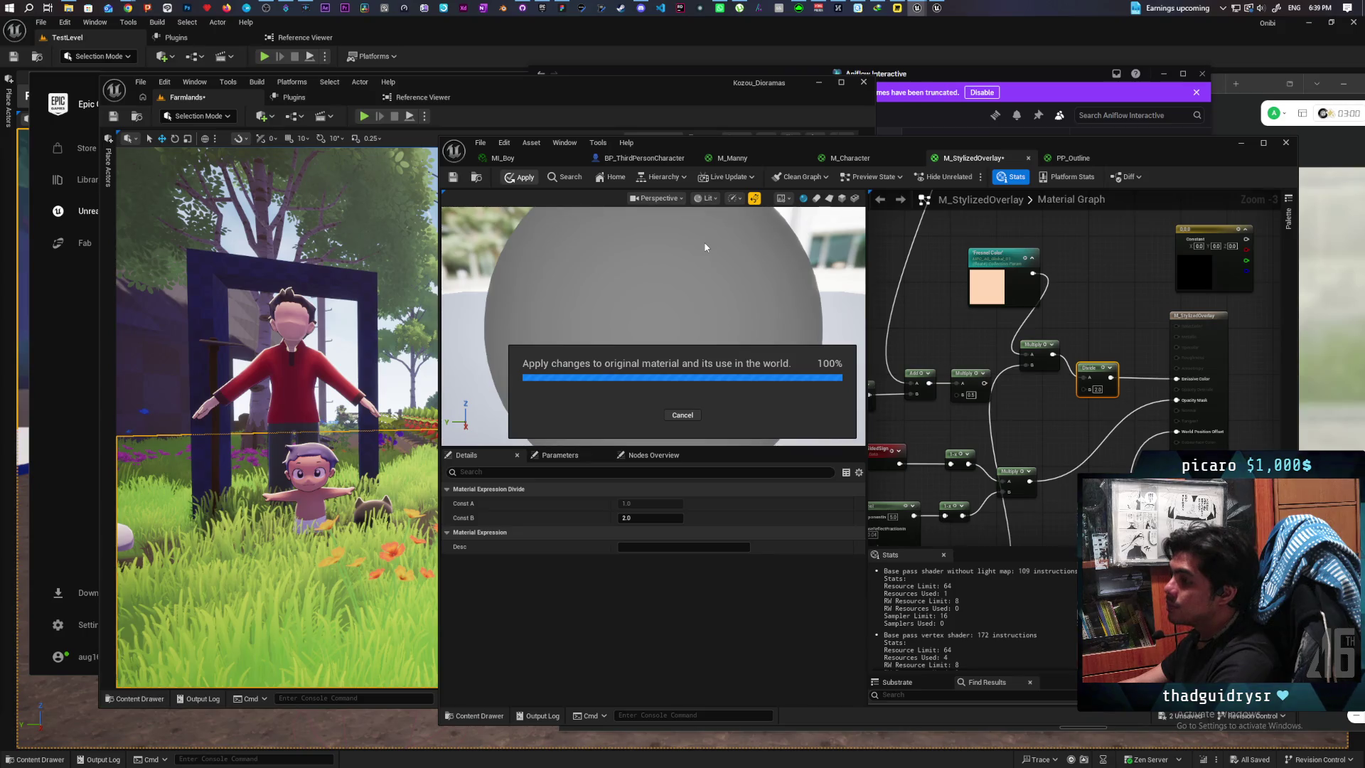
key("alt+p")
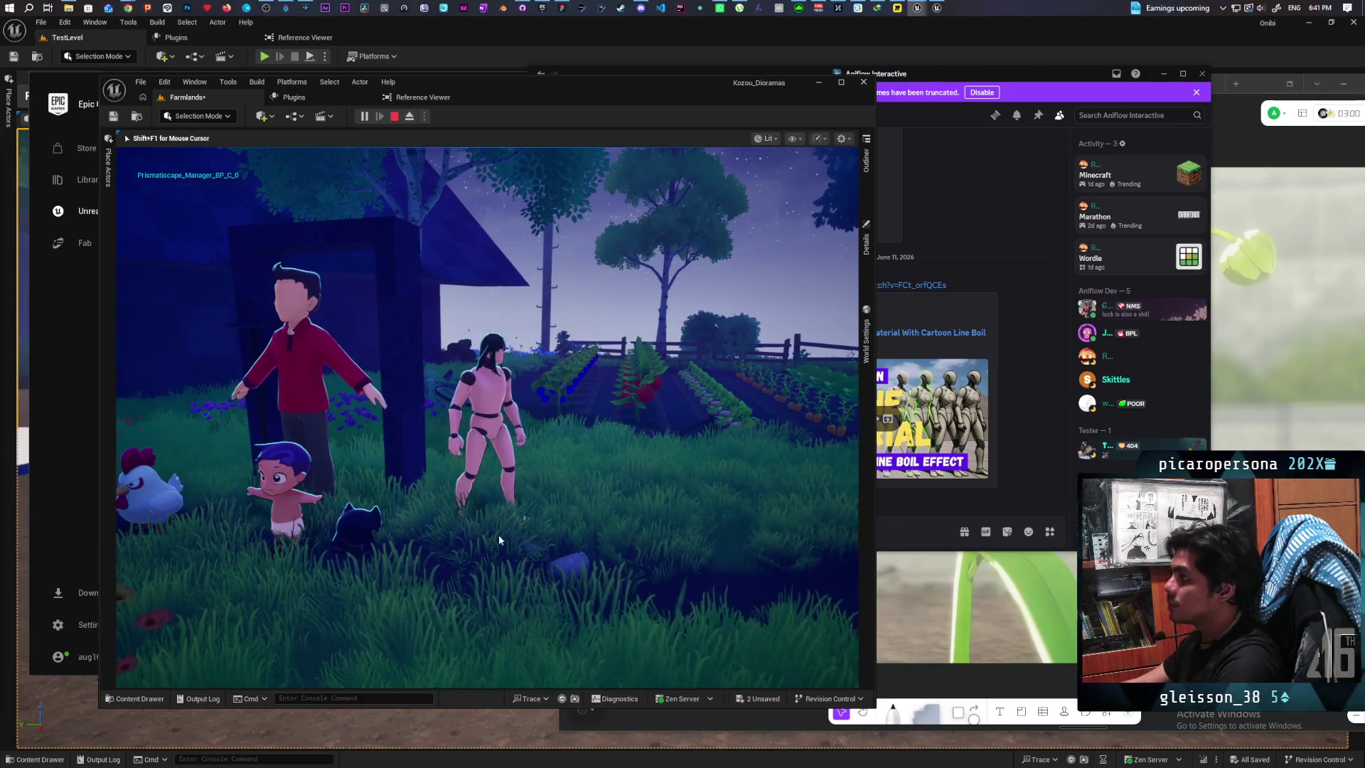
Step: Switch from the playtest back to the M_StylizedOverlay material editor
key("alt+Tab")
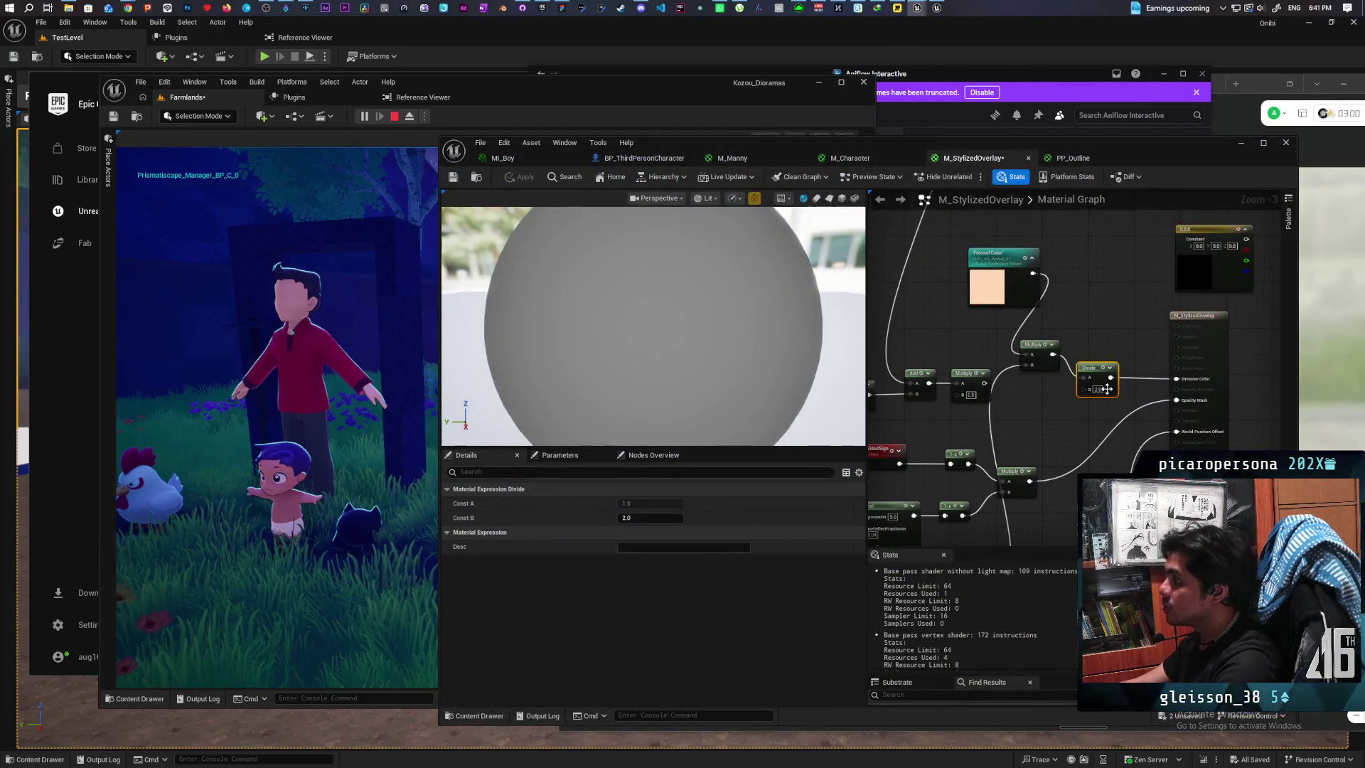
Step: Set the Divide node's B value to 3 and apply the material
type("3")
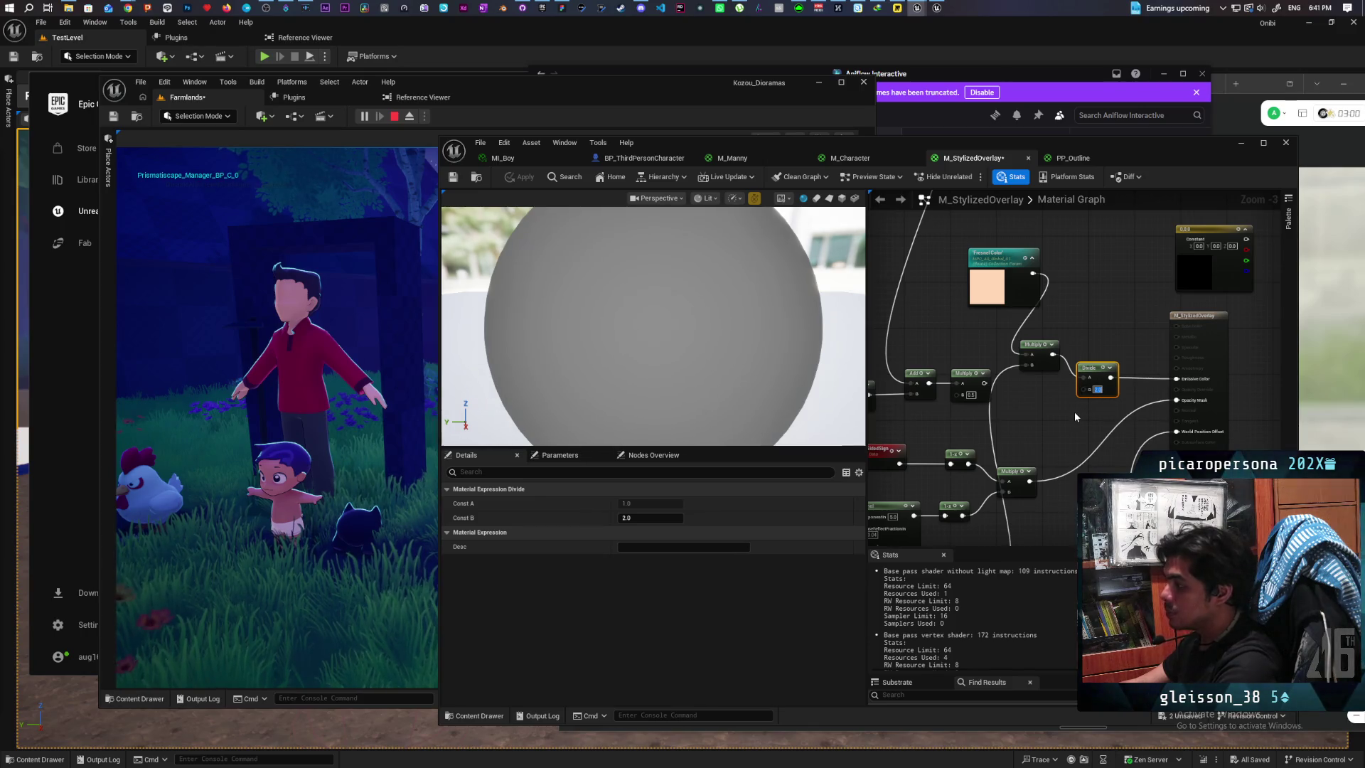
left_click(1070, 409)
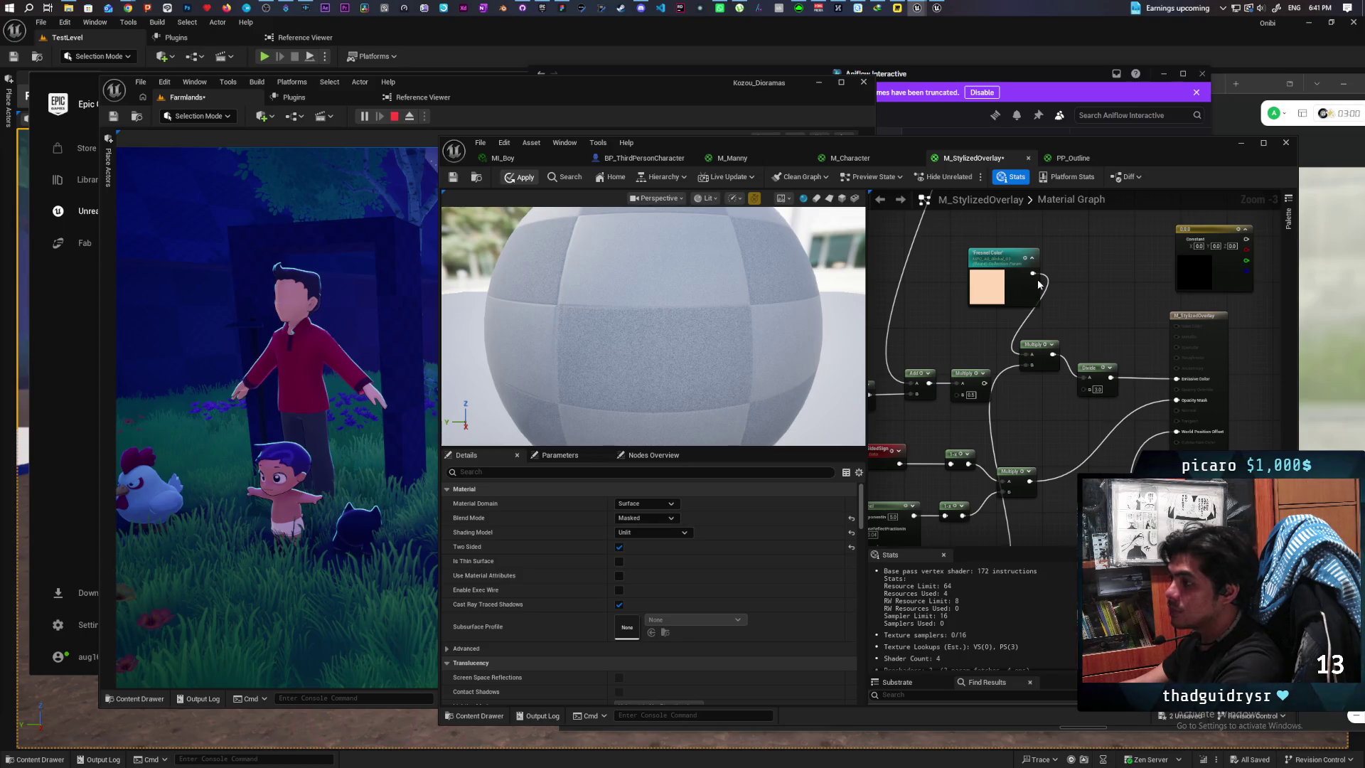
key("ctrl+s")
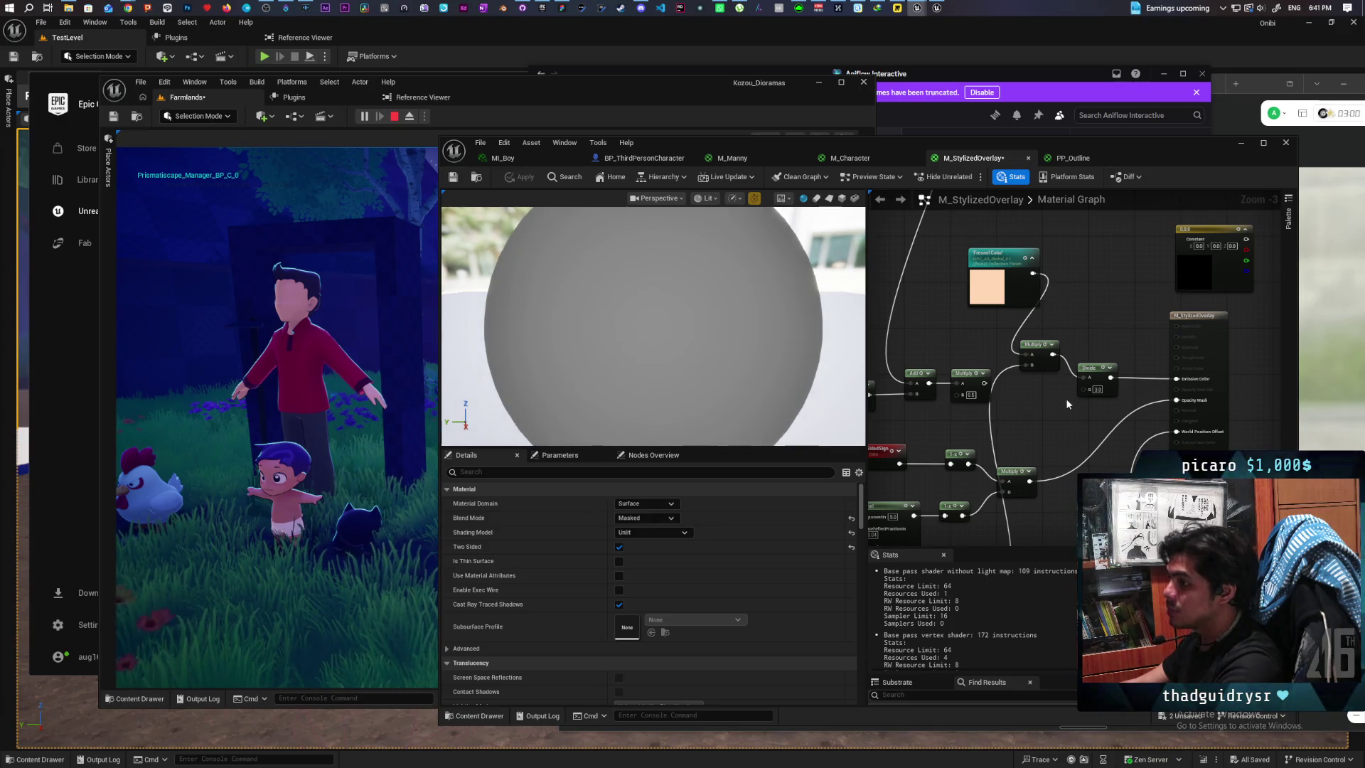
Step: Check the overlay in the running game, then change Divide B to 4
left_click(306, 397)
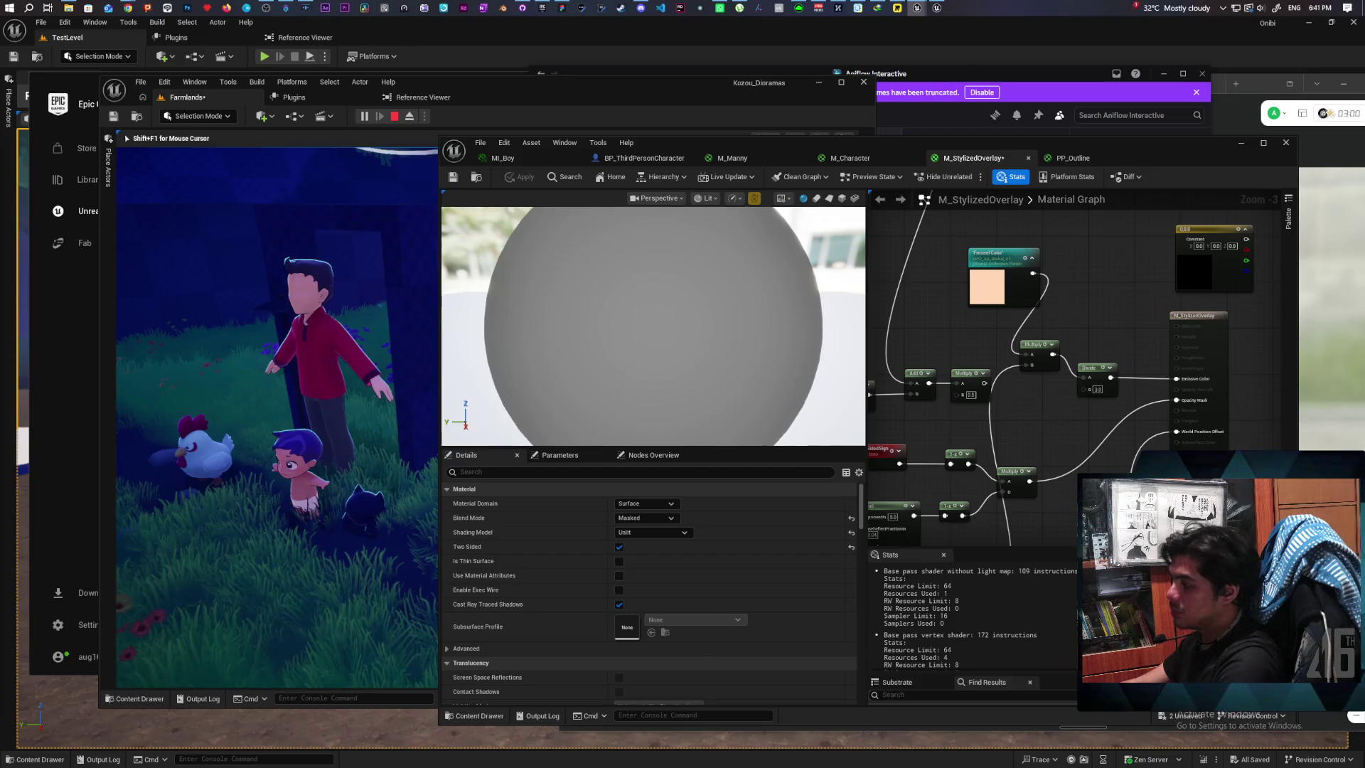
key("shift+F1")
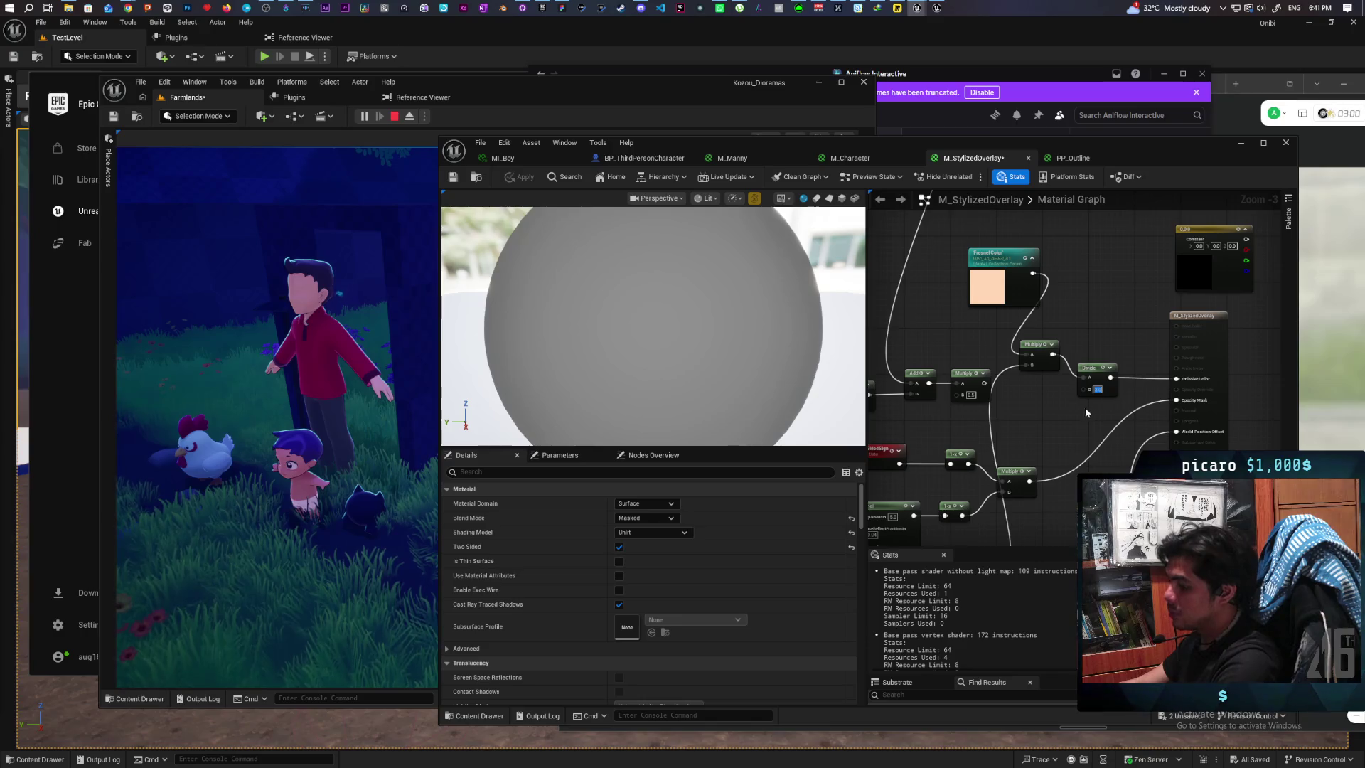
type("4")
key("Return")
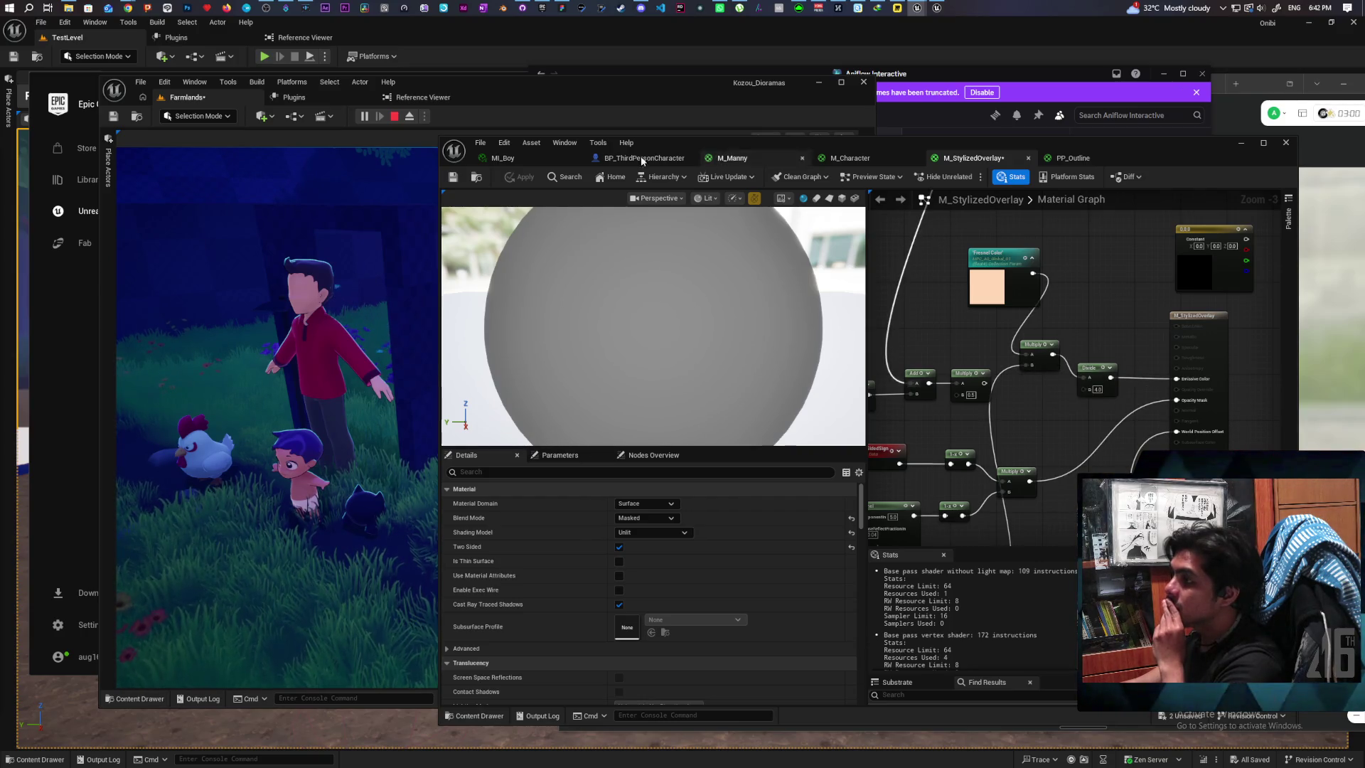
Step: Stop the game, Play From Here at a new spot, and dock the material editor beside it
left_click(395, 118)
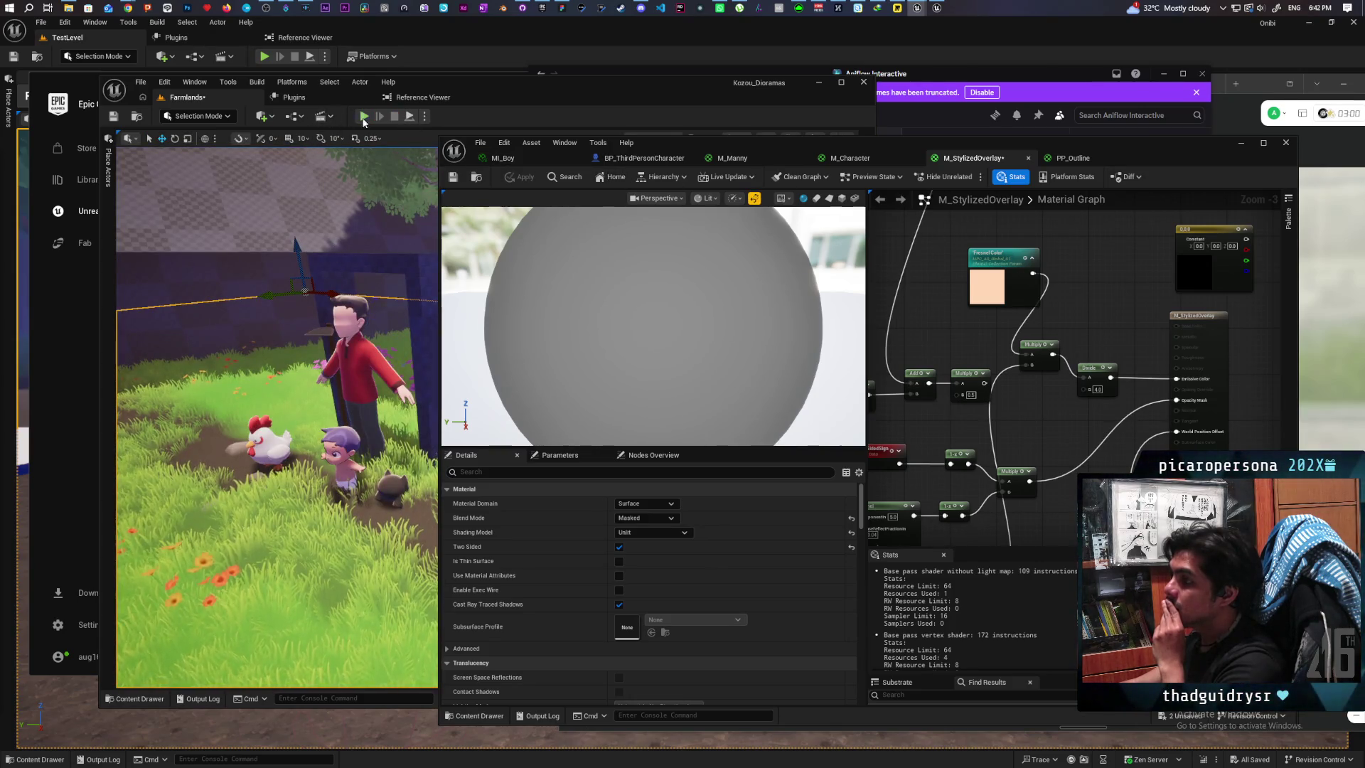
right_click(274, 559)
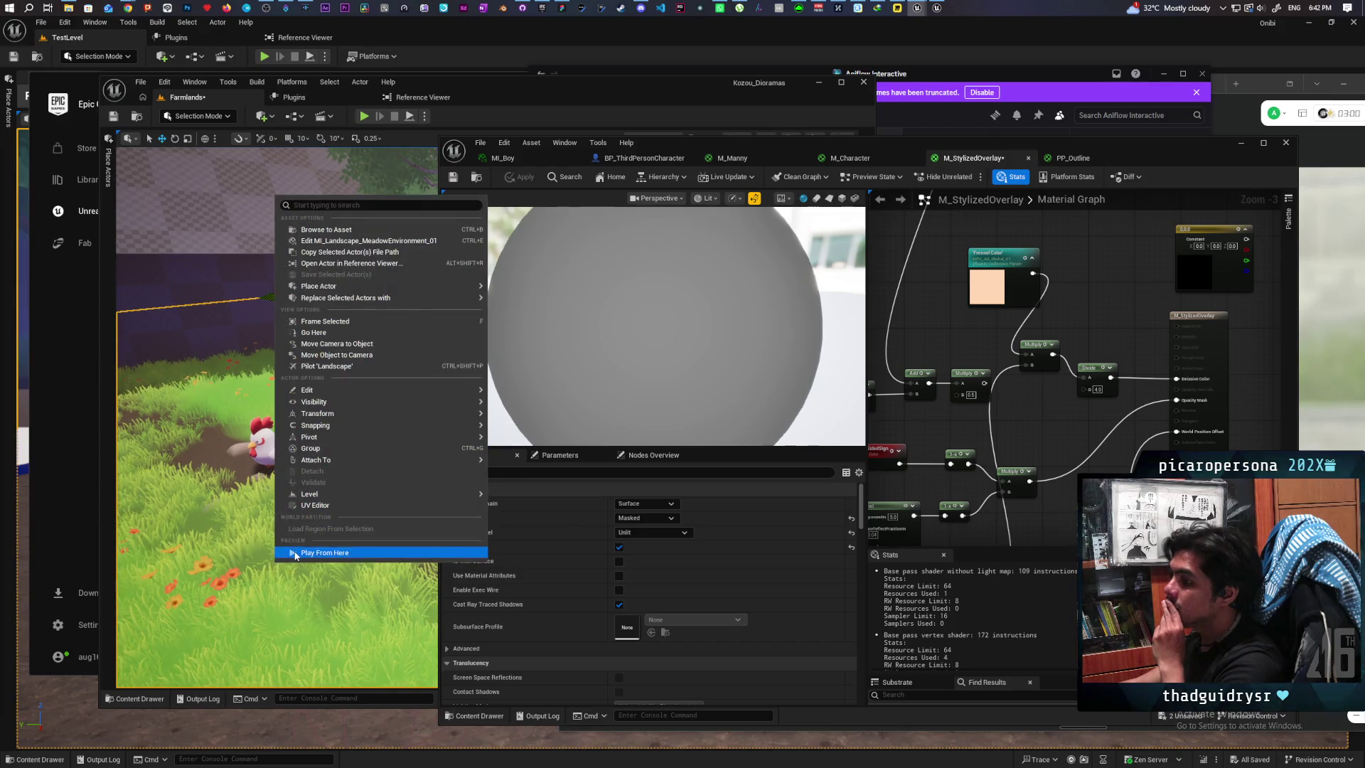
left_click(302, 554)
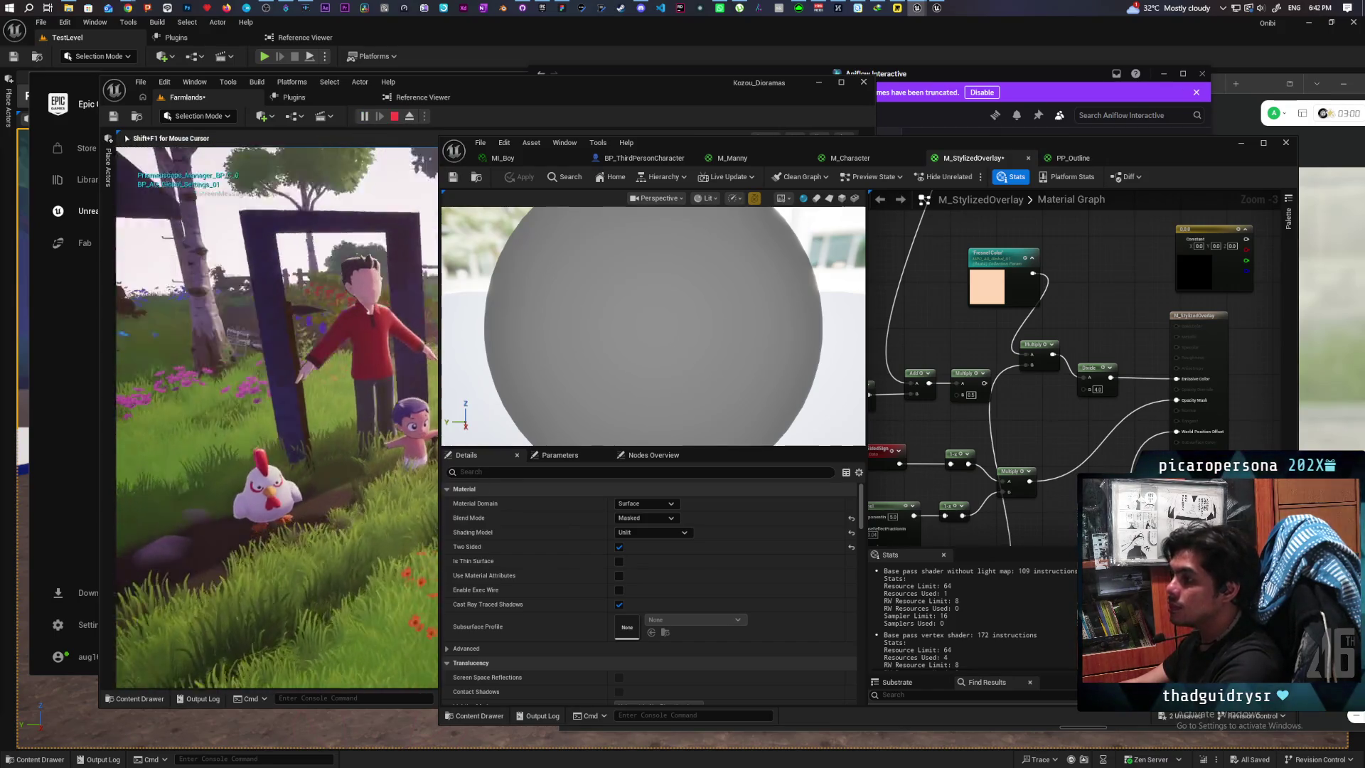
key("alt+Tab")
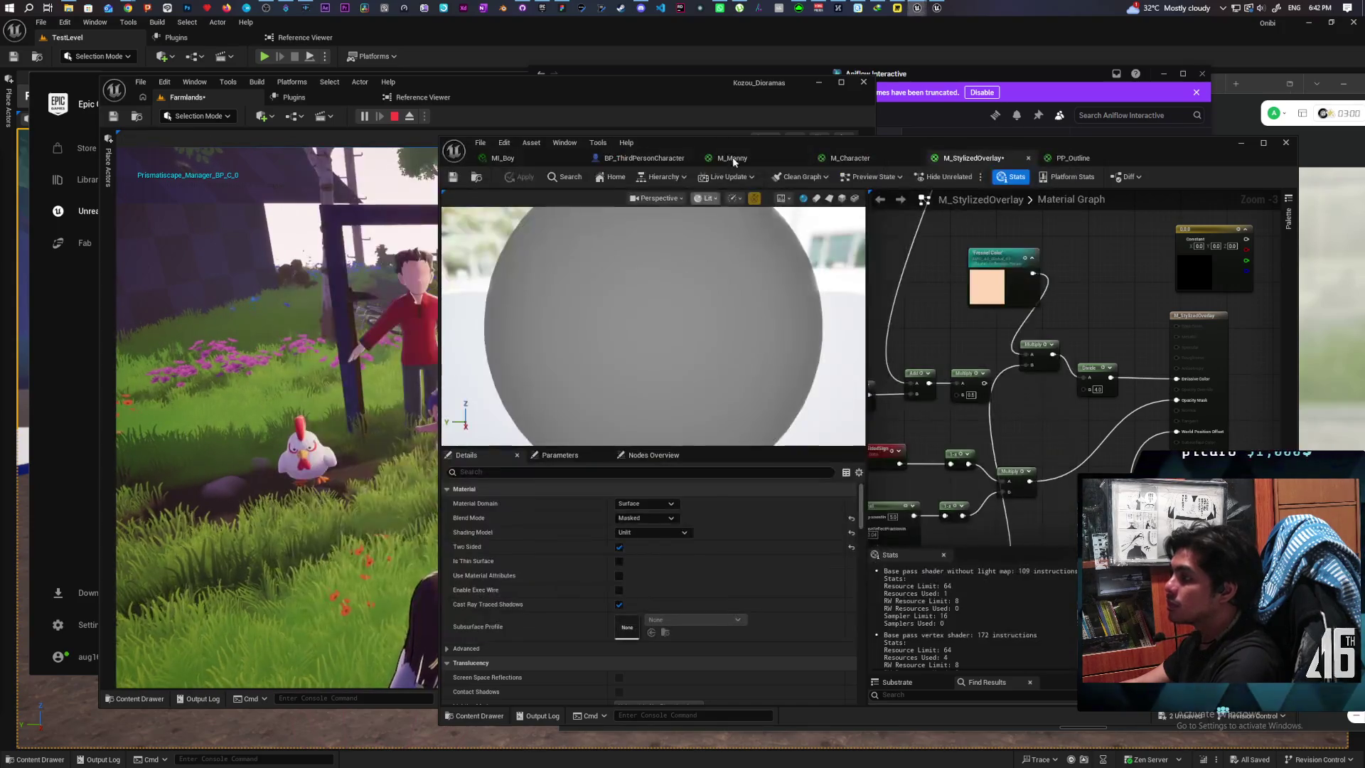
left_click_drag(739, 141, 977, 129)
left_click(611, 171)
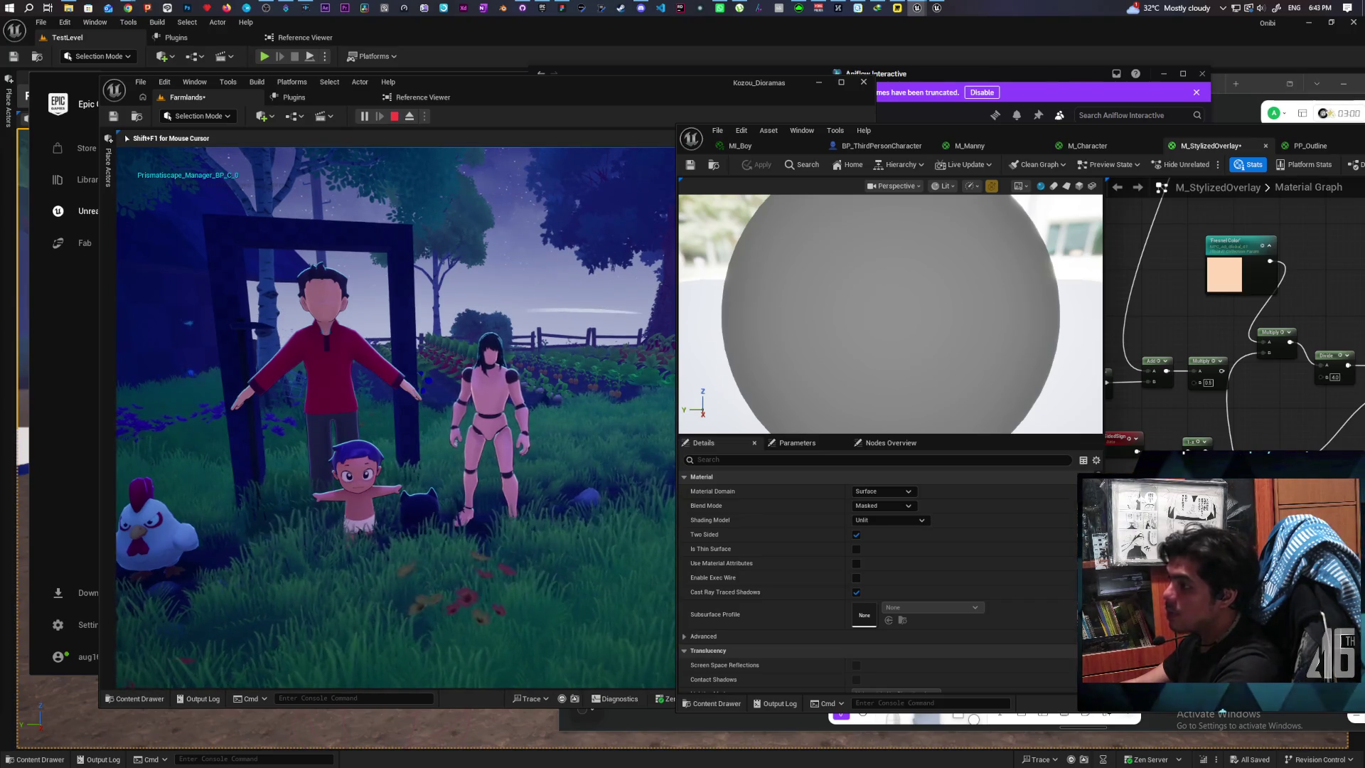
Step: Stop the game and move the output node right to make room in the graph
key("Escape")
scroll(1287, 416, "down", 5)
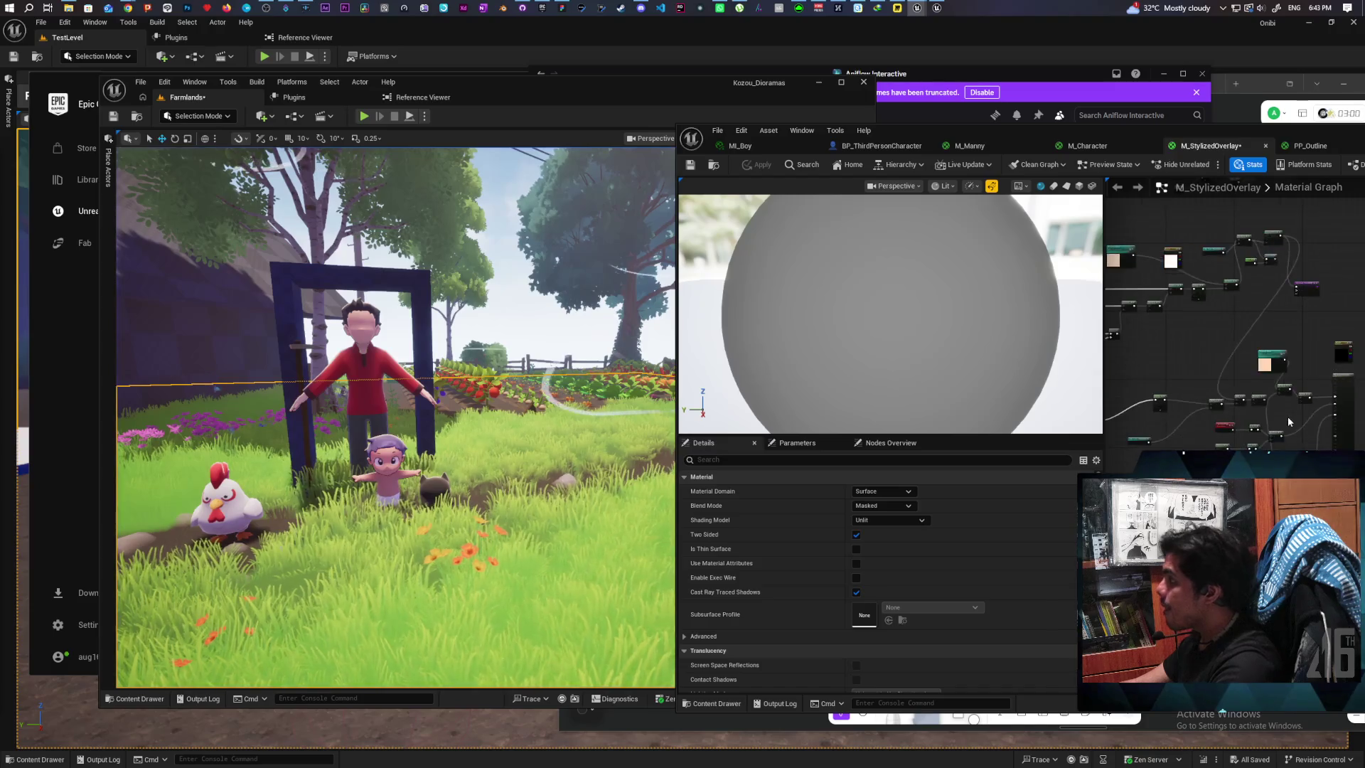
scroll(1304, 339, "up", 5)
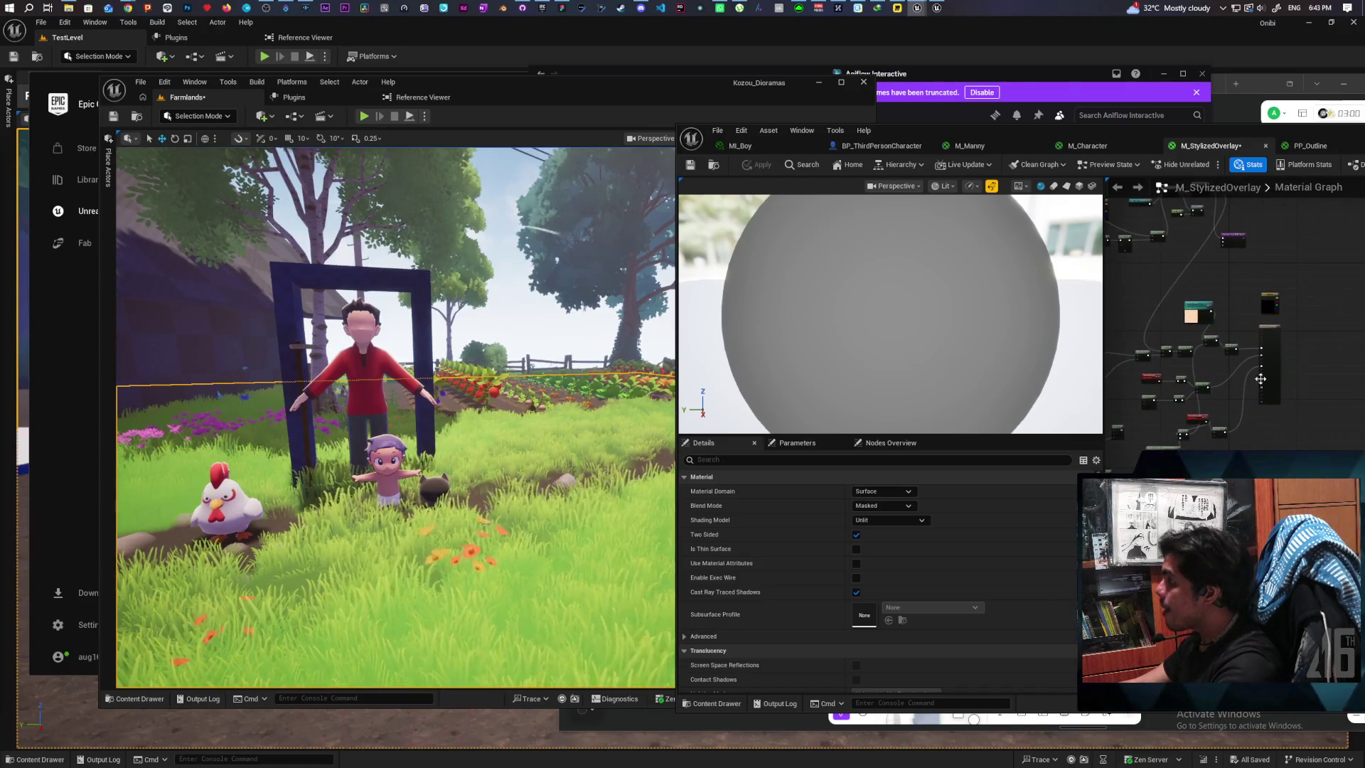
left_click_drag(1222, 412, 1177, 483)
left_click_drag(1257, 395, 1356, 395)
Step: Insert a Blend_Lighten node after the Divide result, before Emissive Color
left_click_drag(1148, 348, 1186, 356)
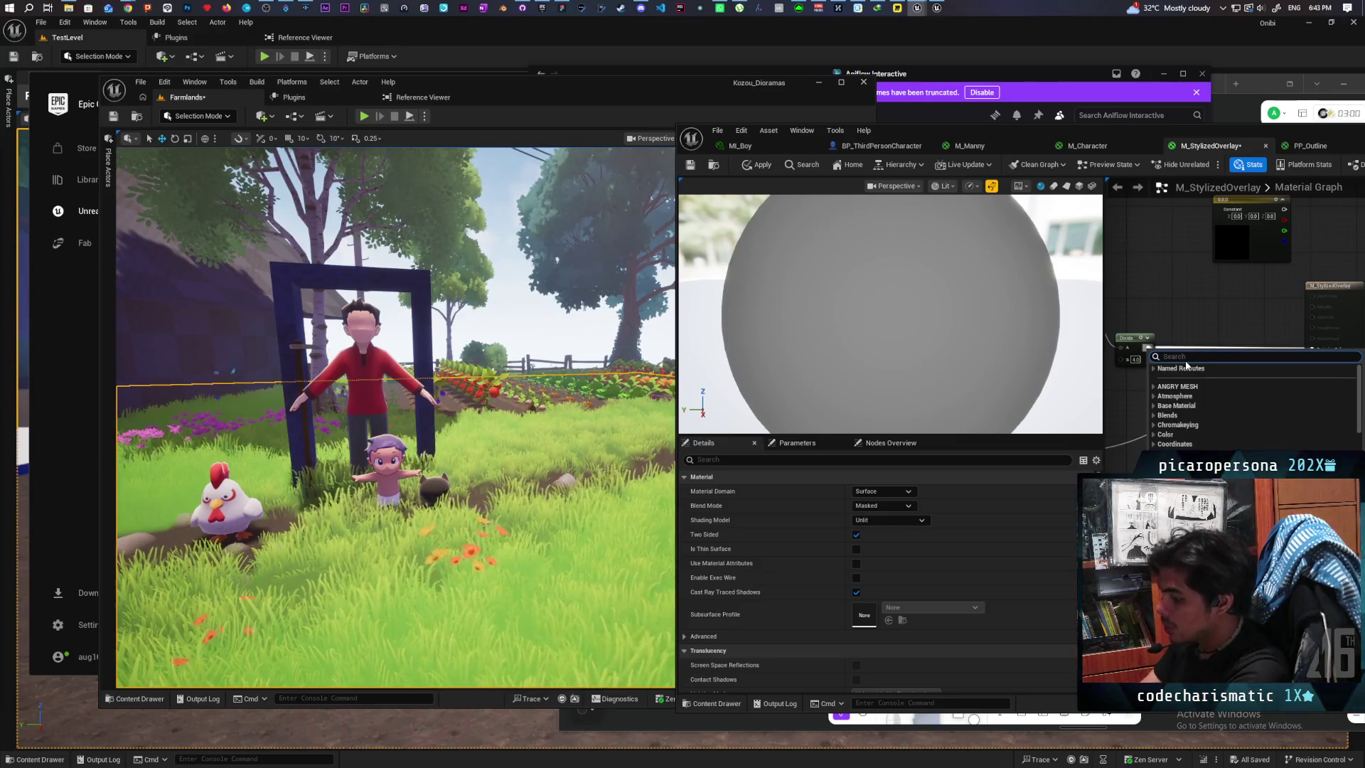
type("blend")
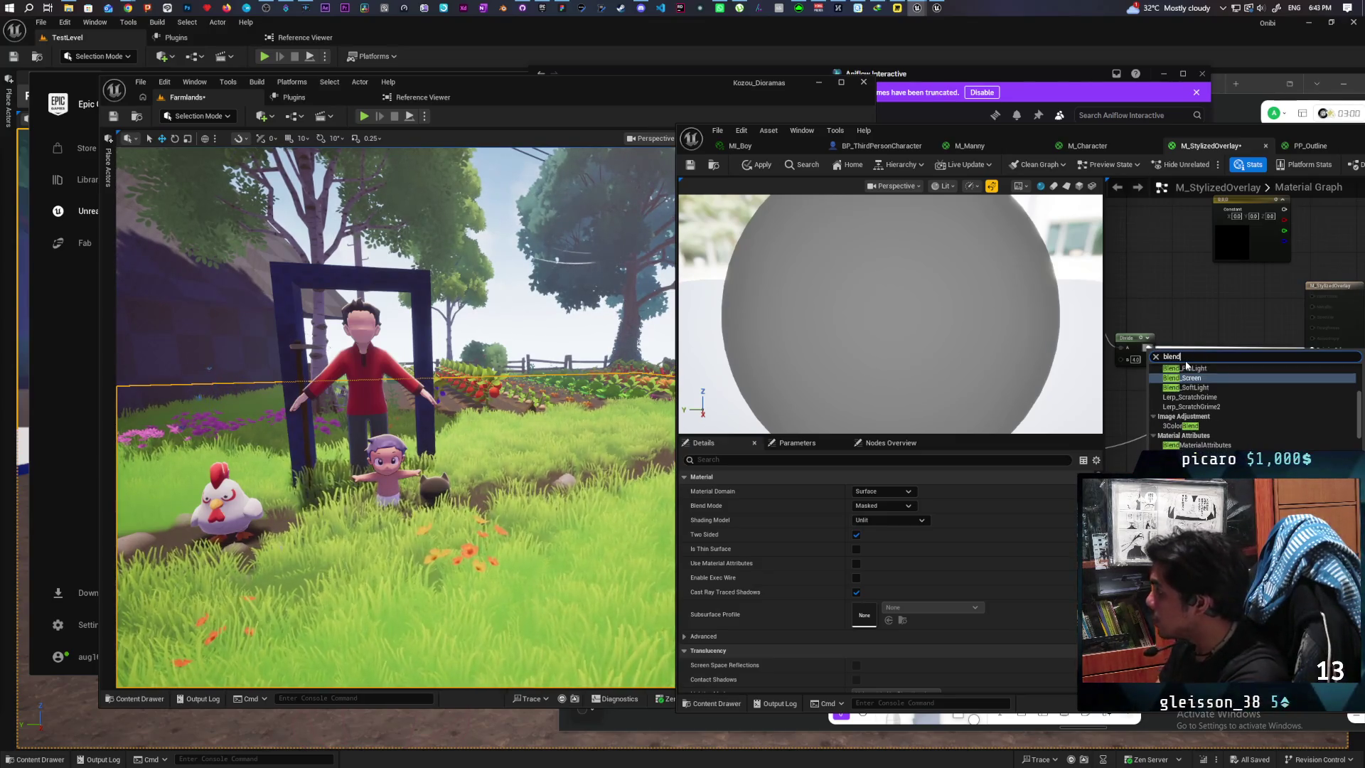
scroll(1235, 414, "up", 2)
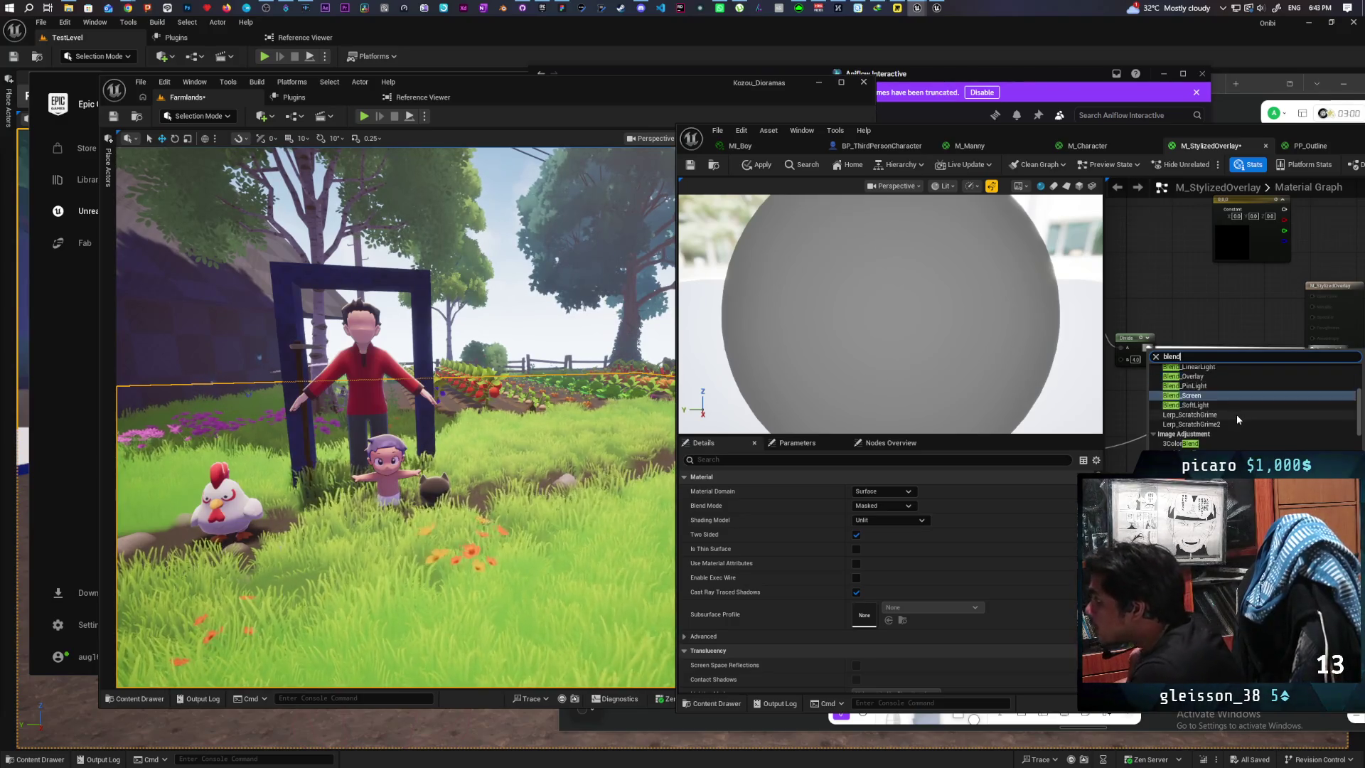
key("Up")
key("Up")
key("Up")
key("Return")
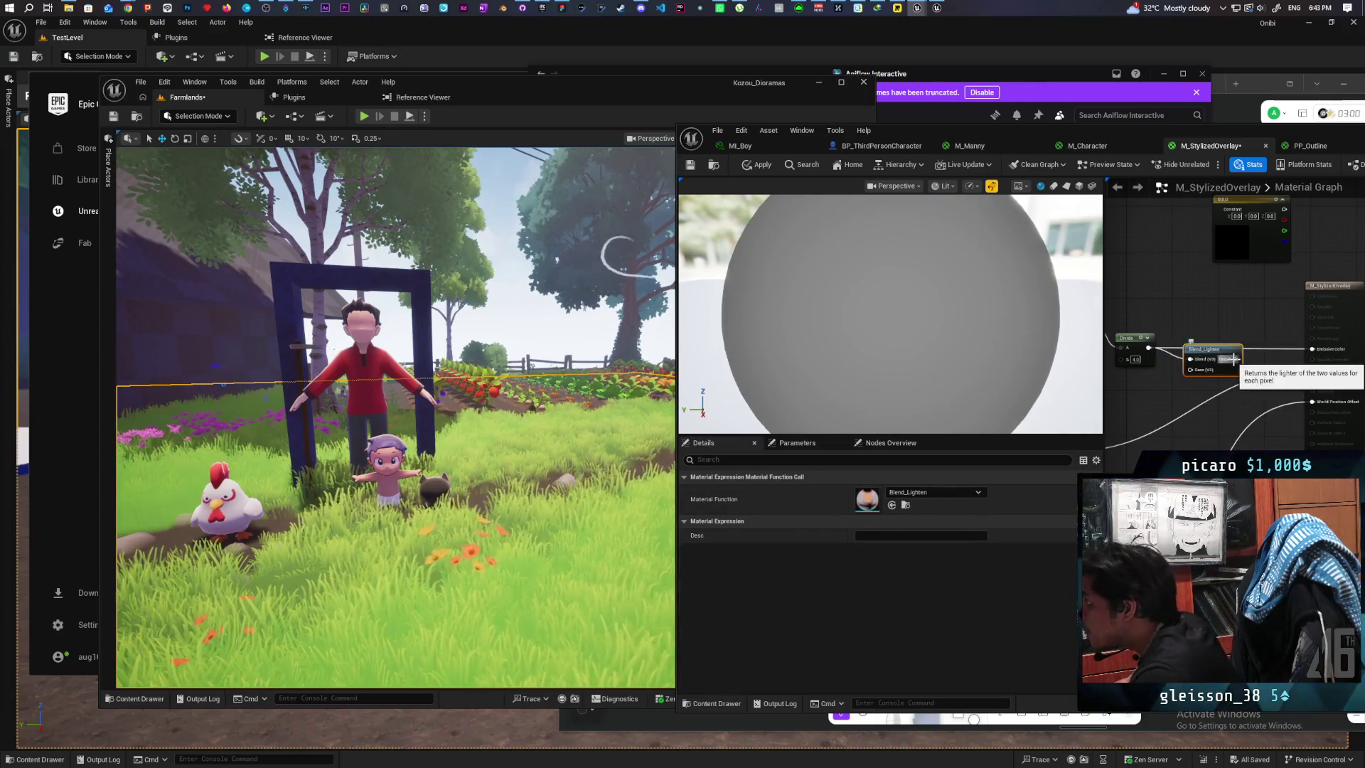
Step: Connect Divide to Blend_Lighten and feed the Constant3Vector into its Blend input
left_click_drag(1236, 359, 1310, 351)
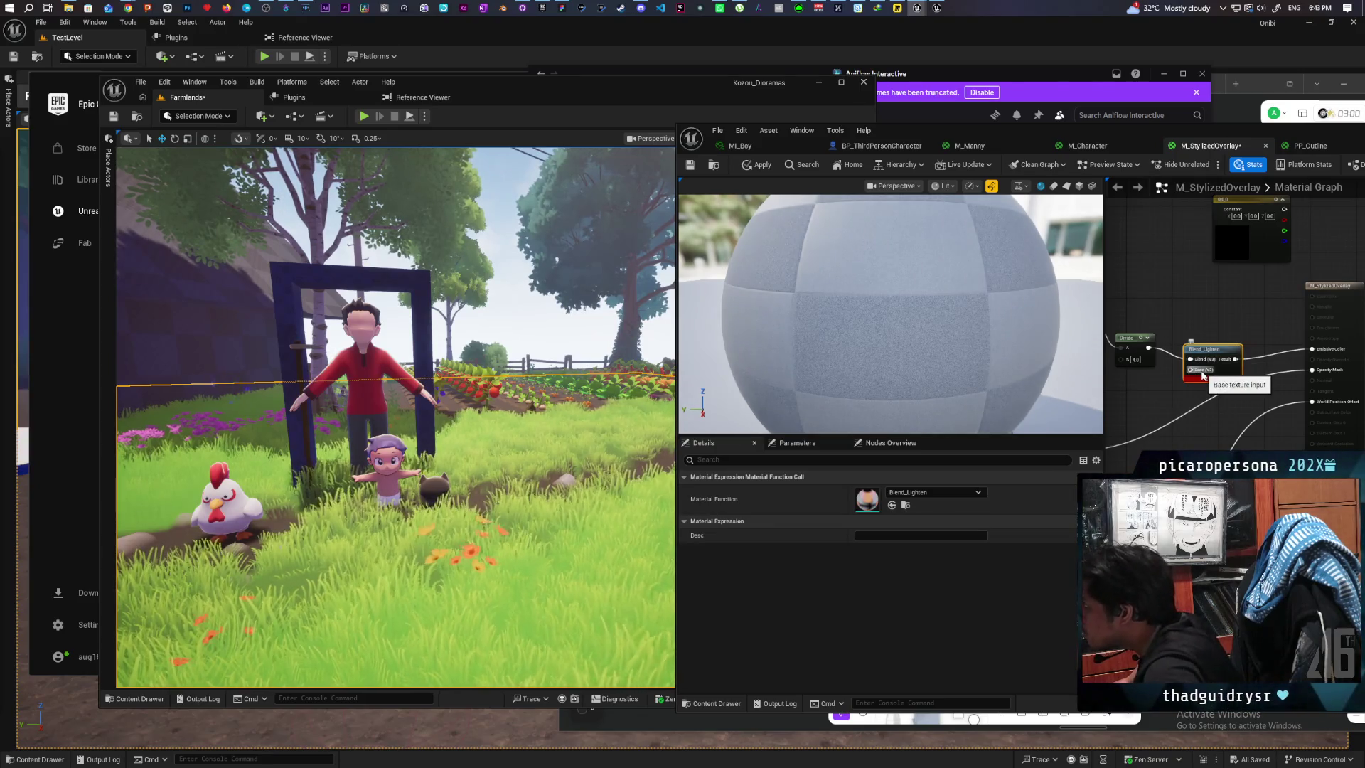
left_click_drag(1149, 347, 1179, 370)
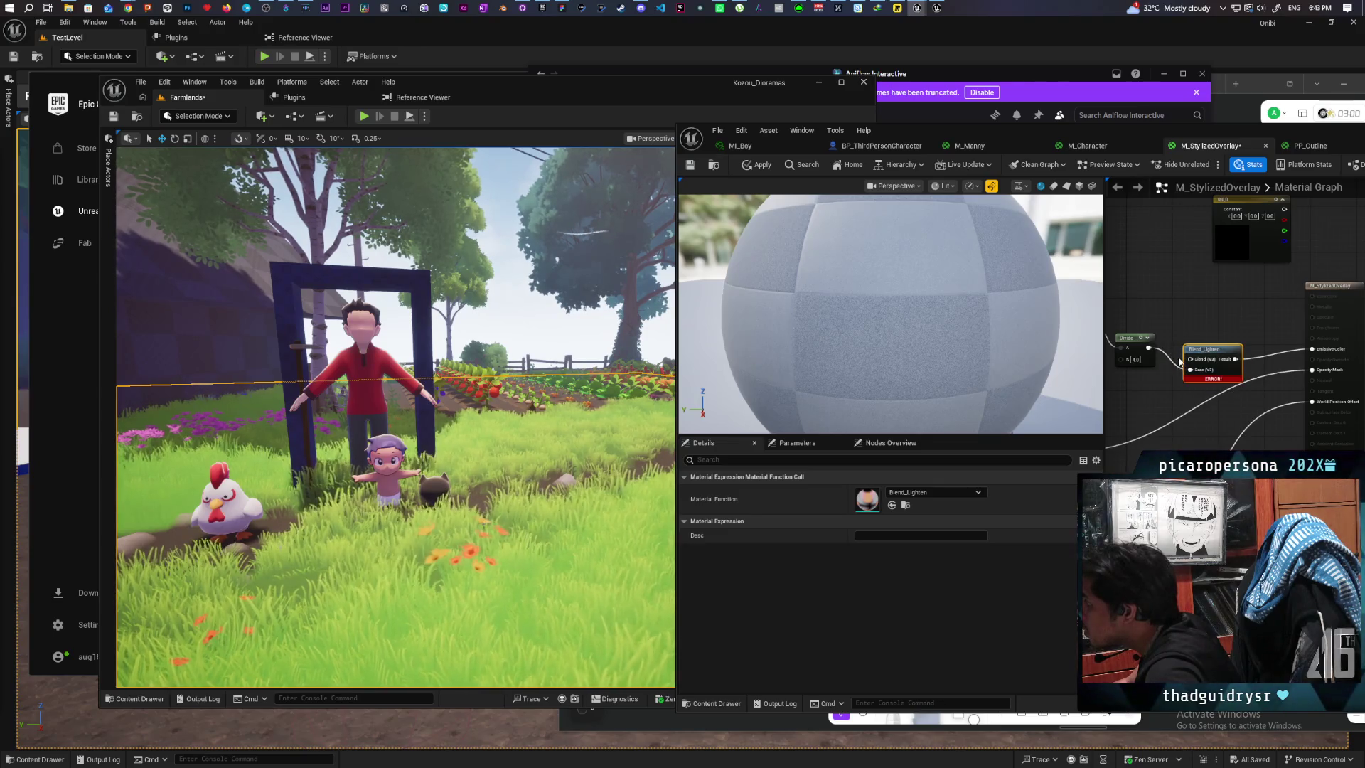
left_click_drag(1254, 247, 1177, 271)
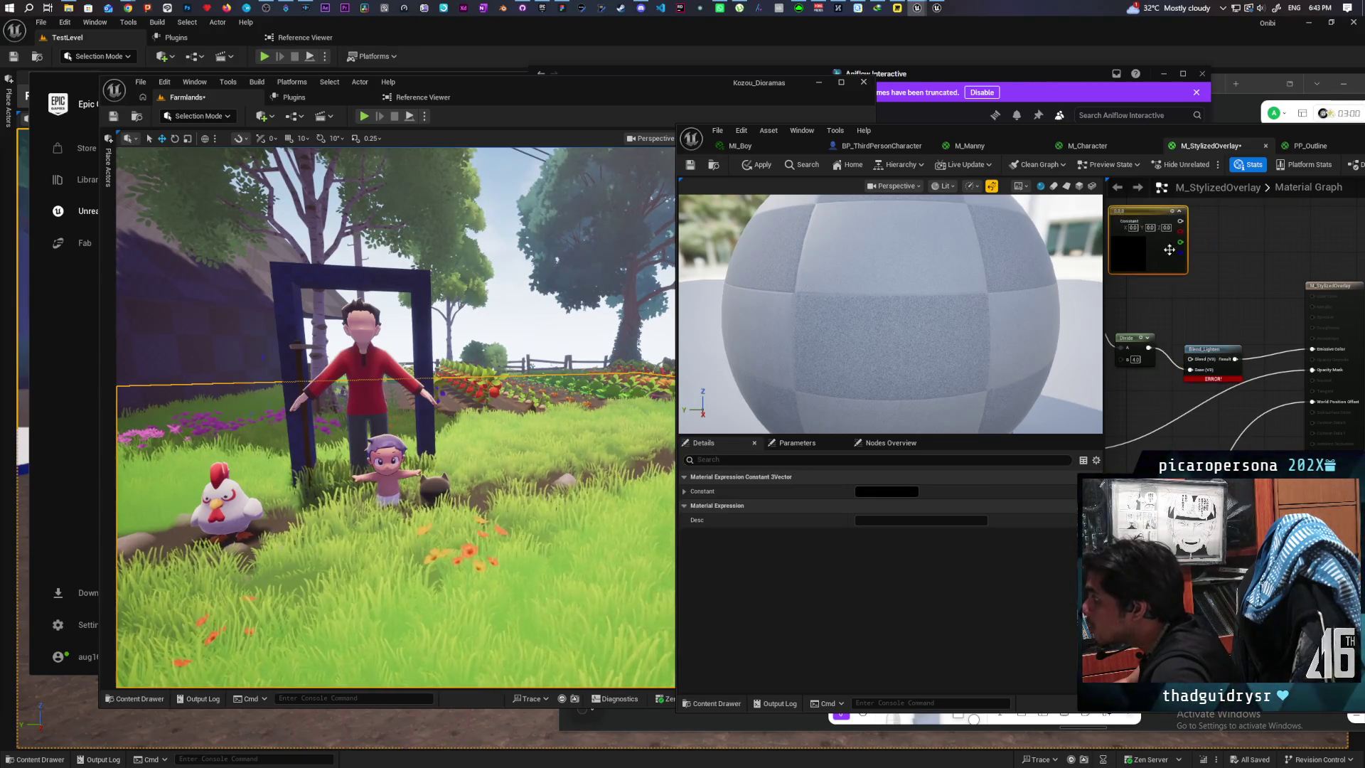
left_click_drag(1180, 221, 1189, 359)
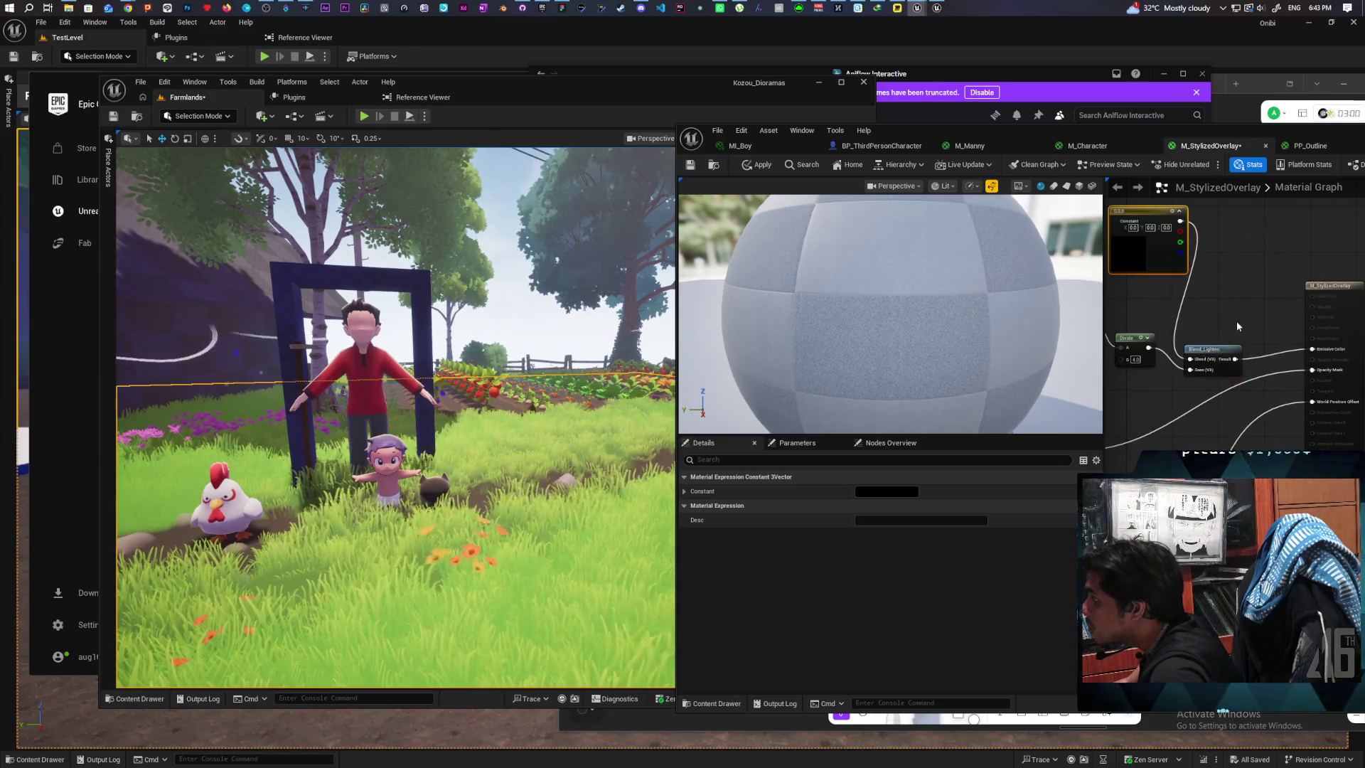
Step: Set the Constant3Vector colour to dark brown in the Color Picker
double_click(1133, 254)
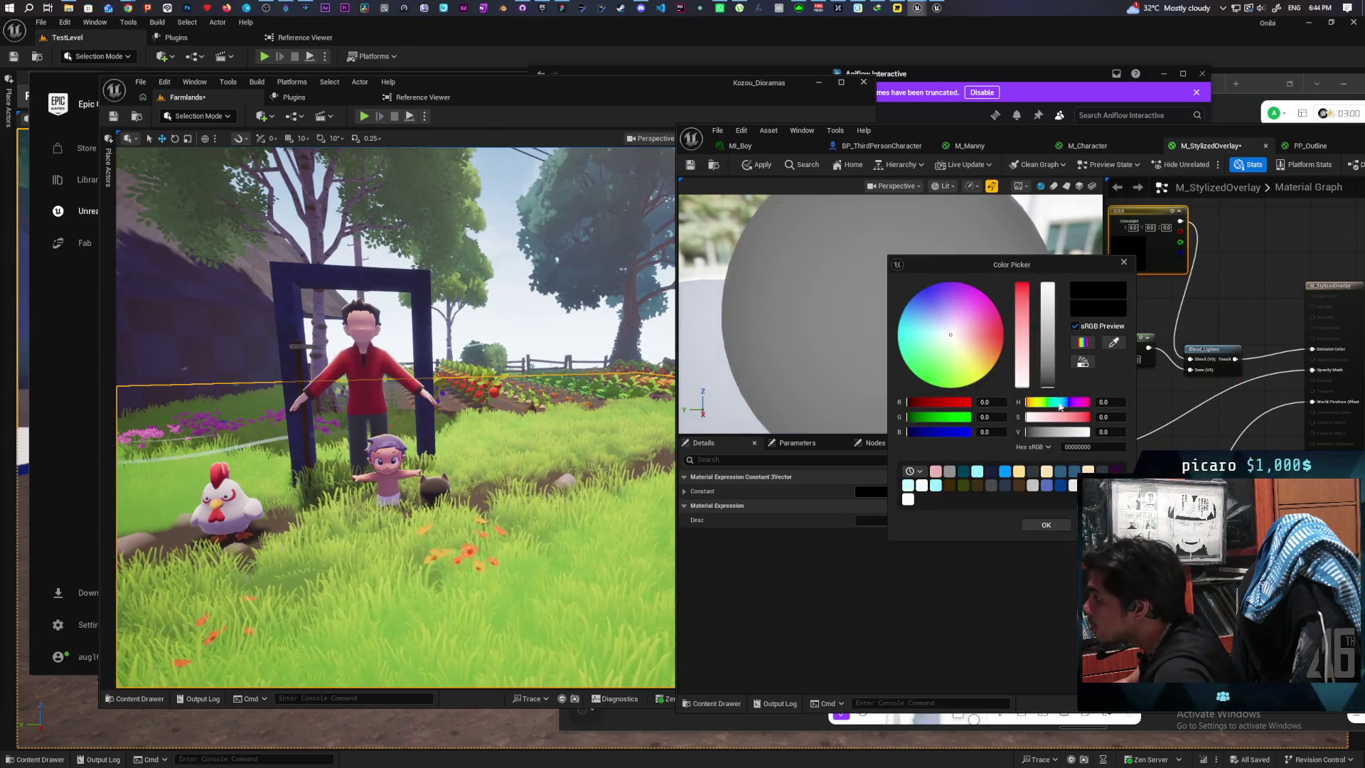
left_click(992, 349)
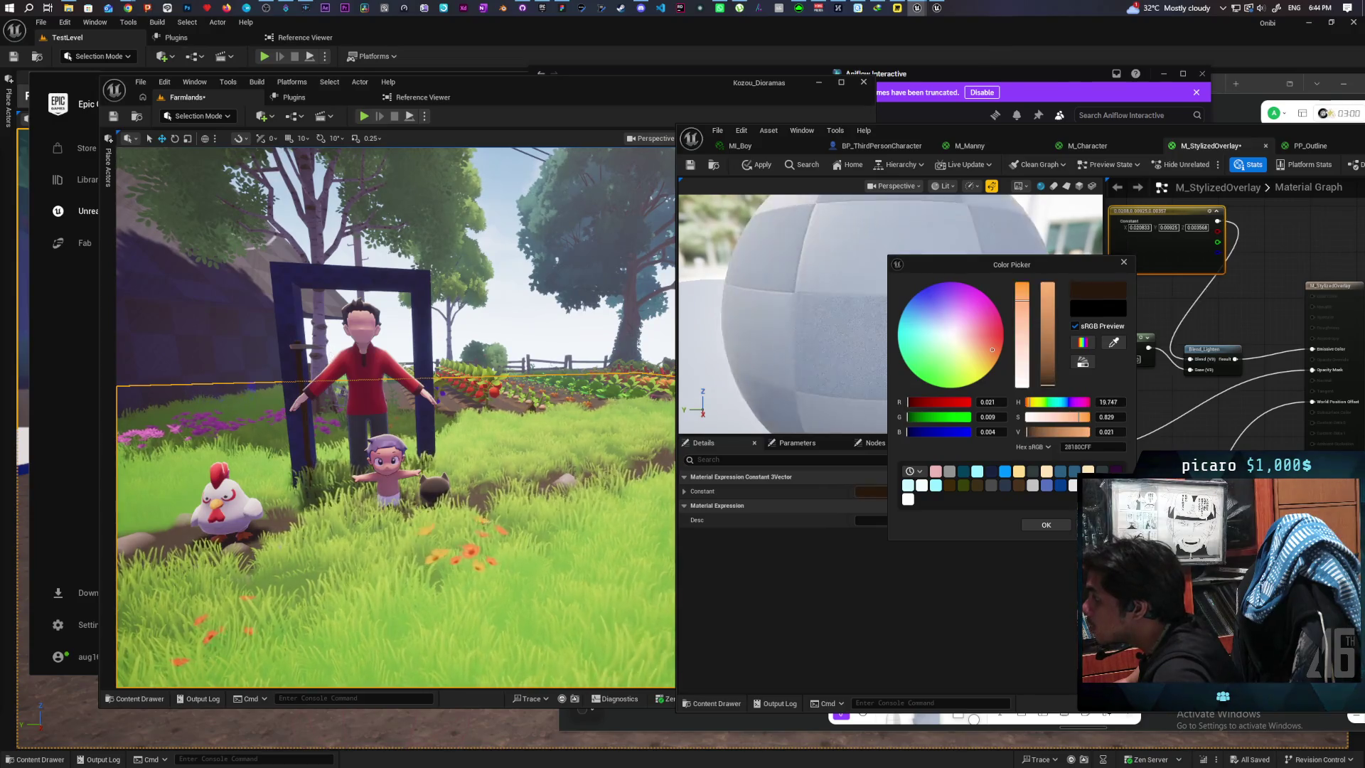
left_click(1051, 385)
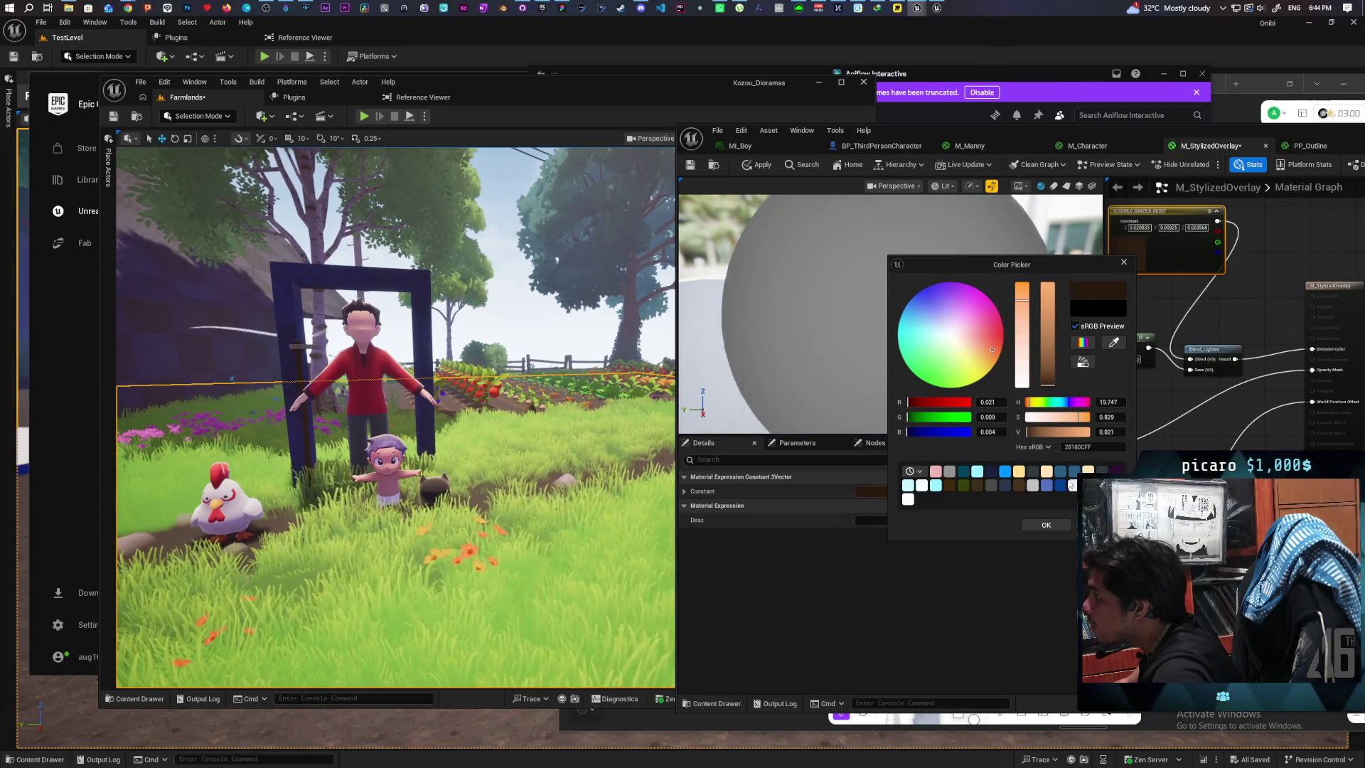
left_click(1046, 525)
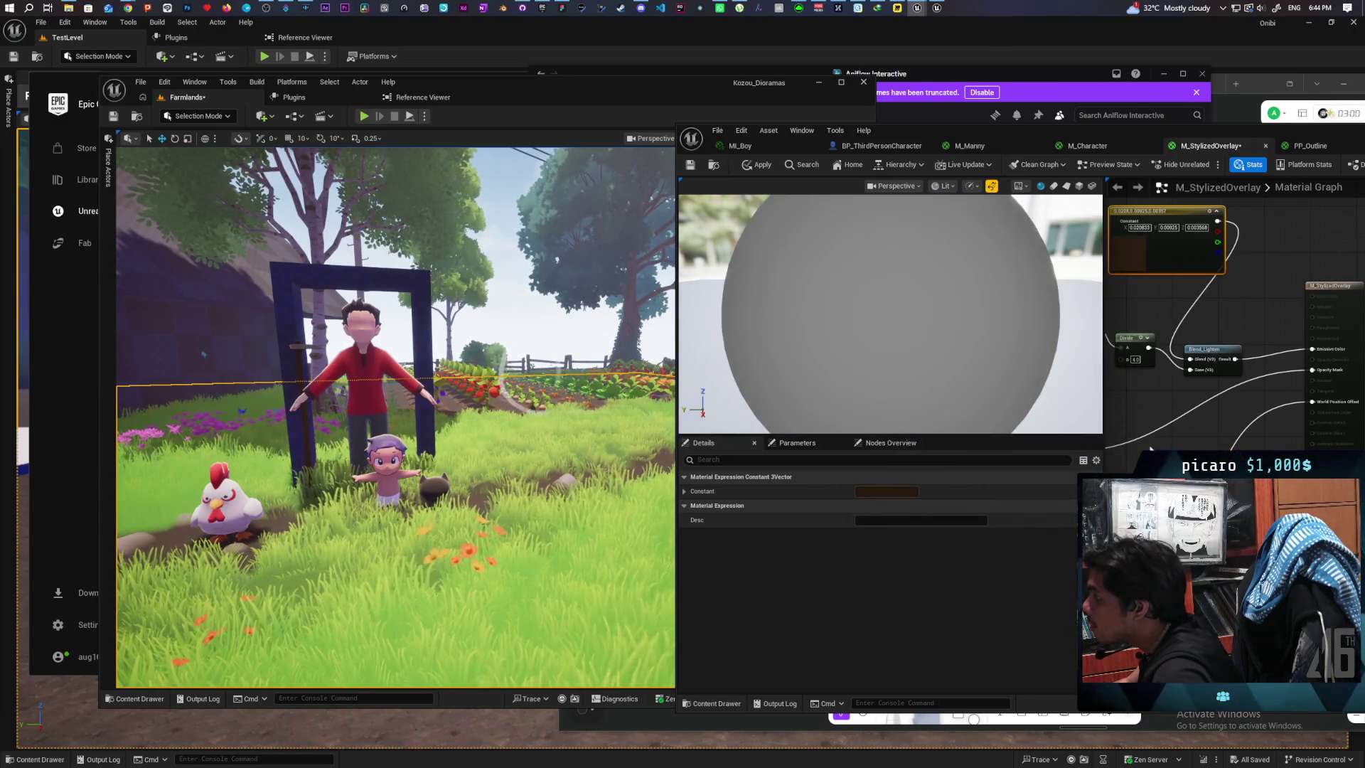
Step: Apply and save the M_StylizedOverlay material
left_click(758, 169)
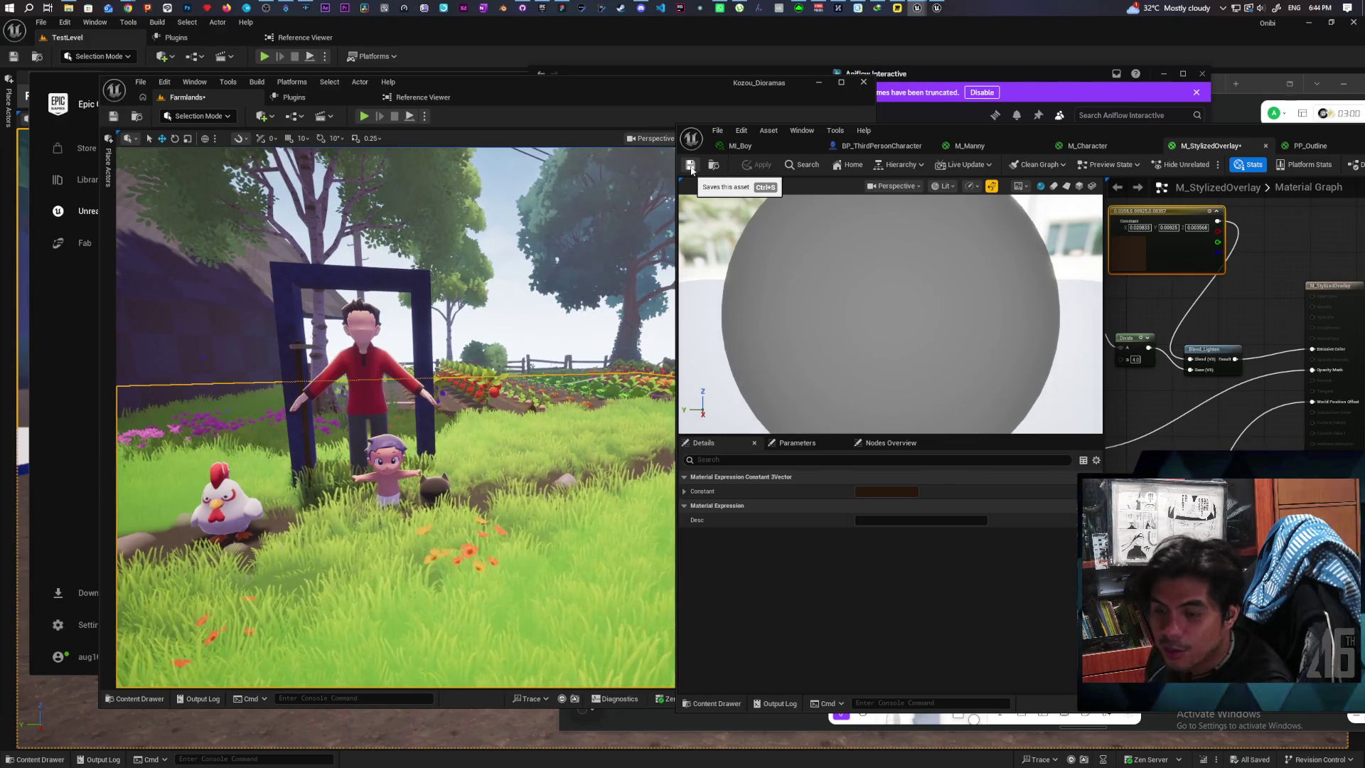
left_click(691, 167)
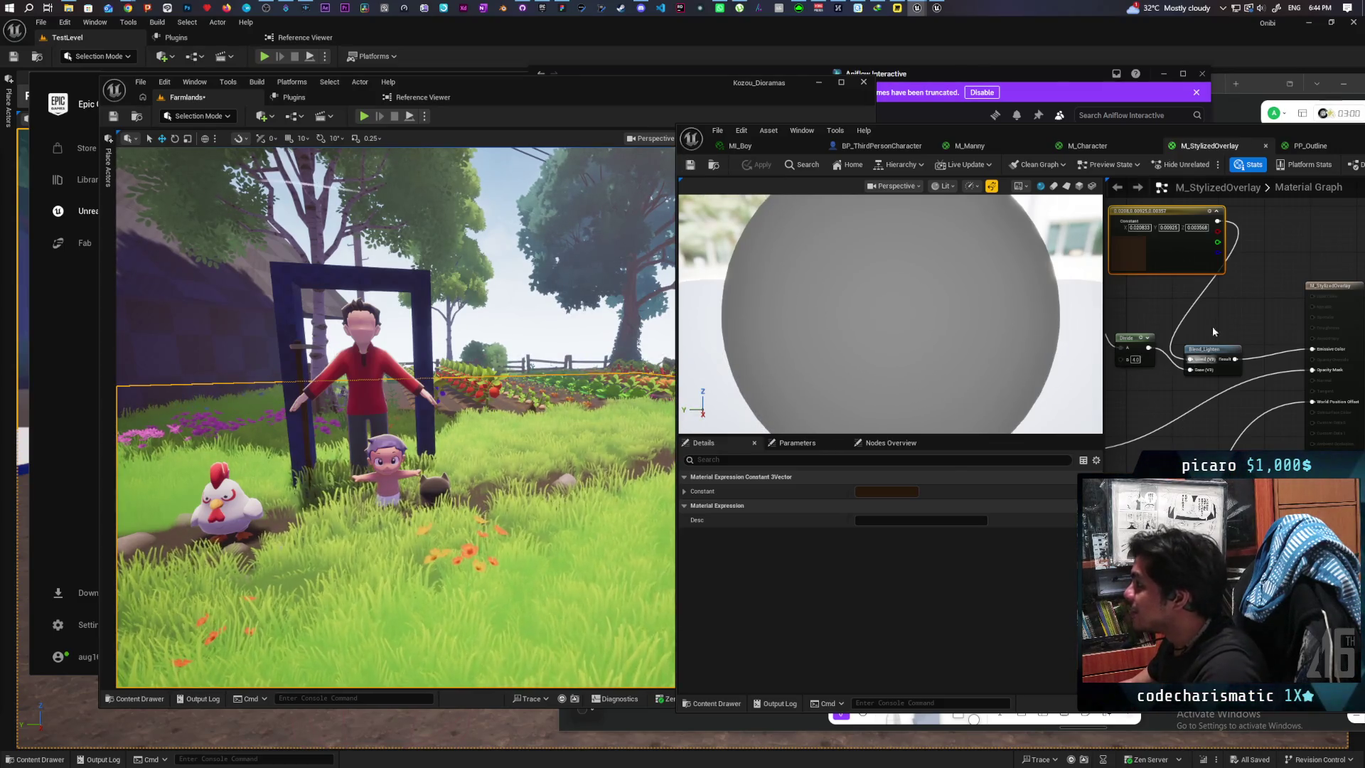
left_click(1227, 309)
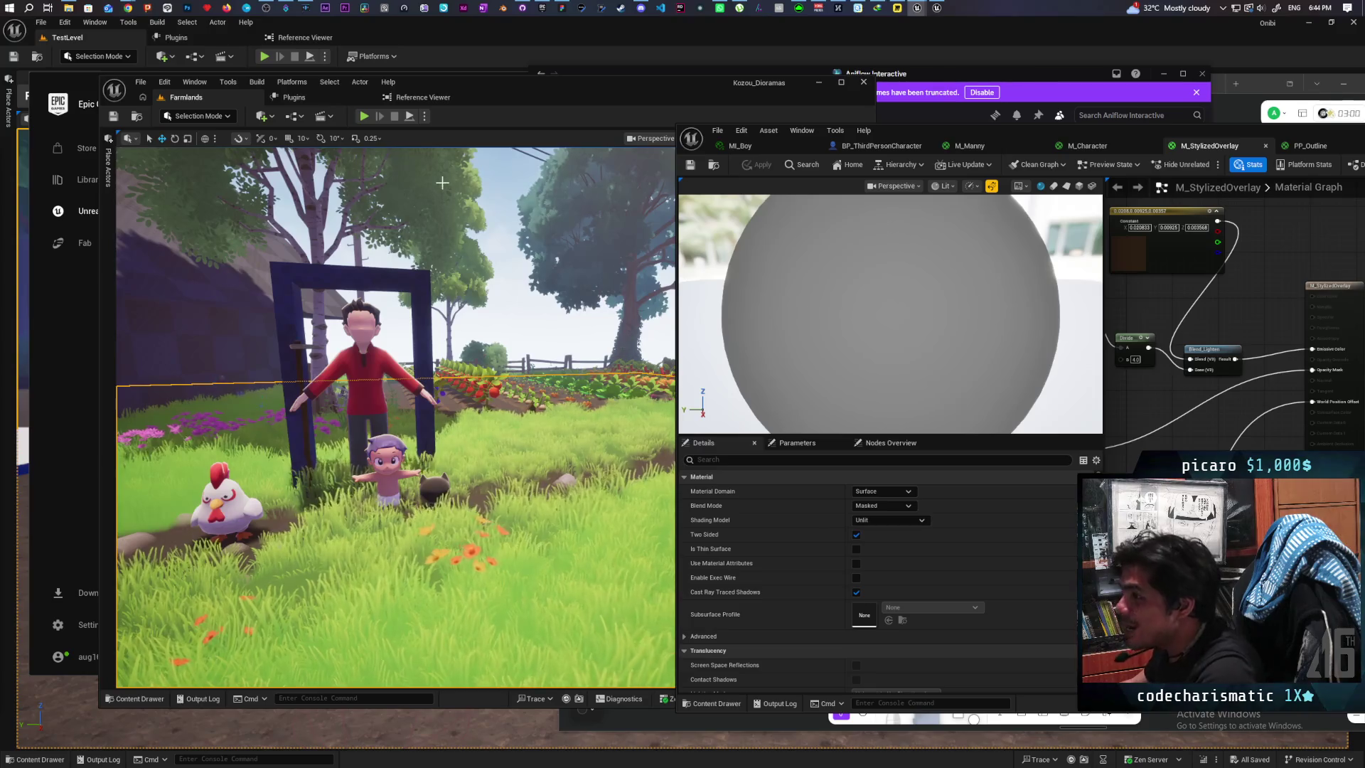
Step: Play Farmlands from a spot near the family, walk the character toward the camera and back, then stop
right_click(376, 622)
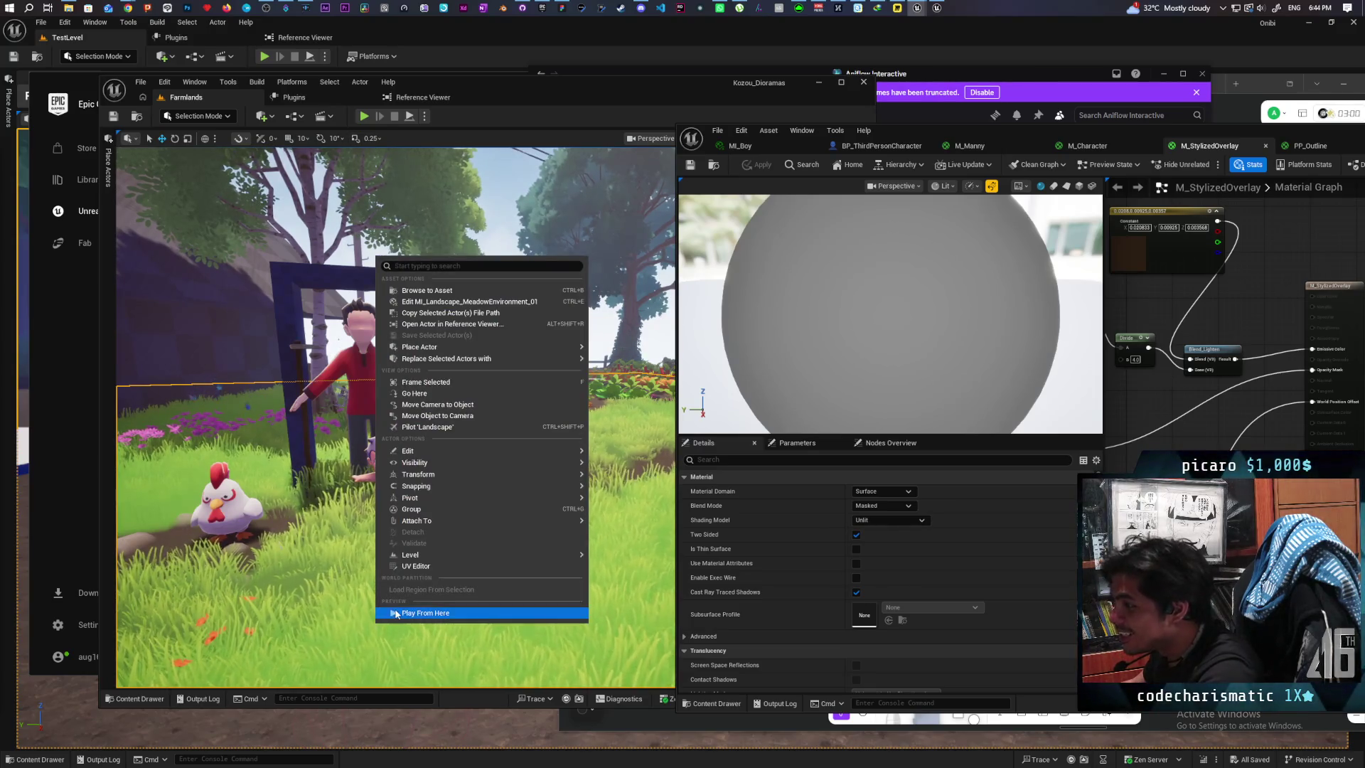
left_click(425, 613)
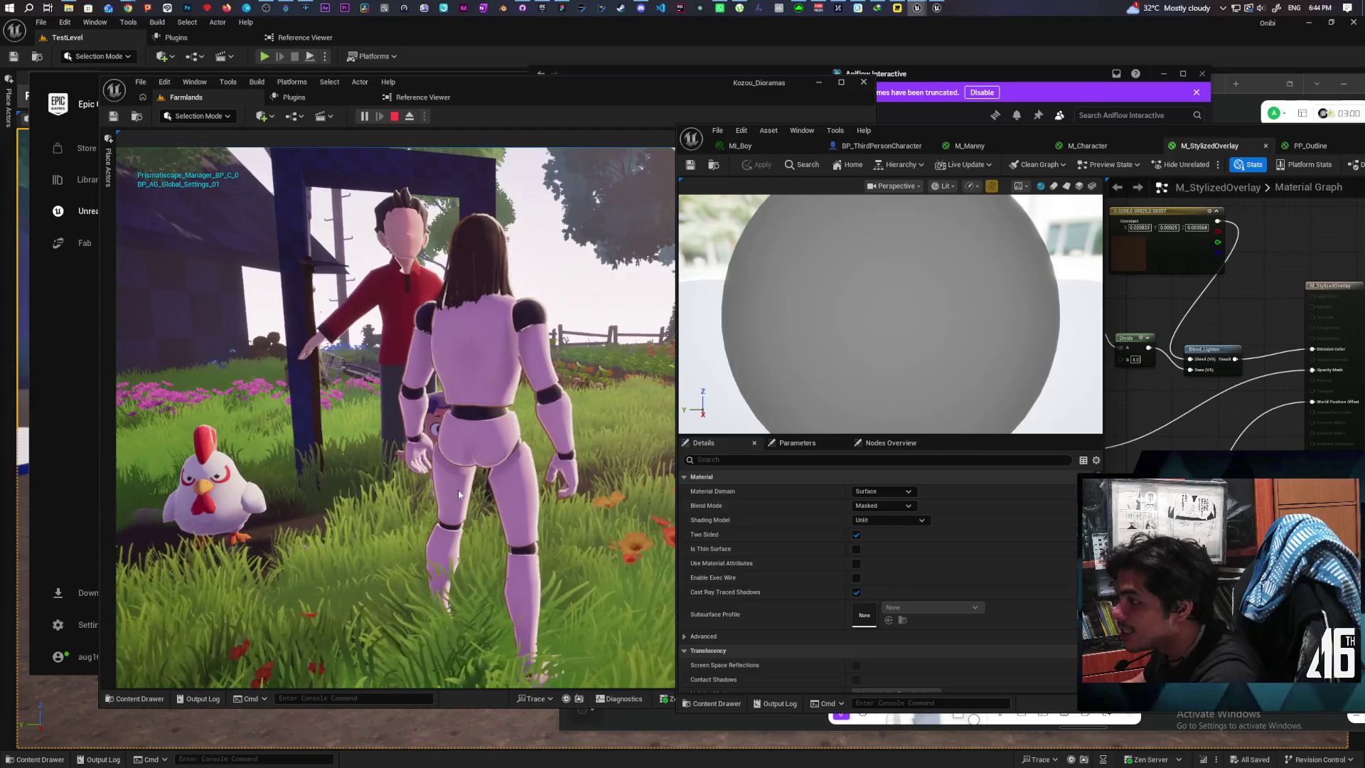
left_click(459, 494)
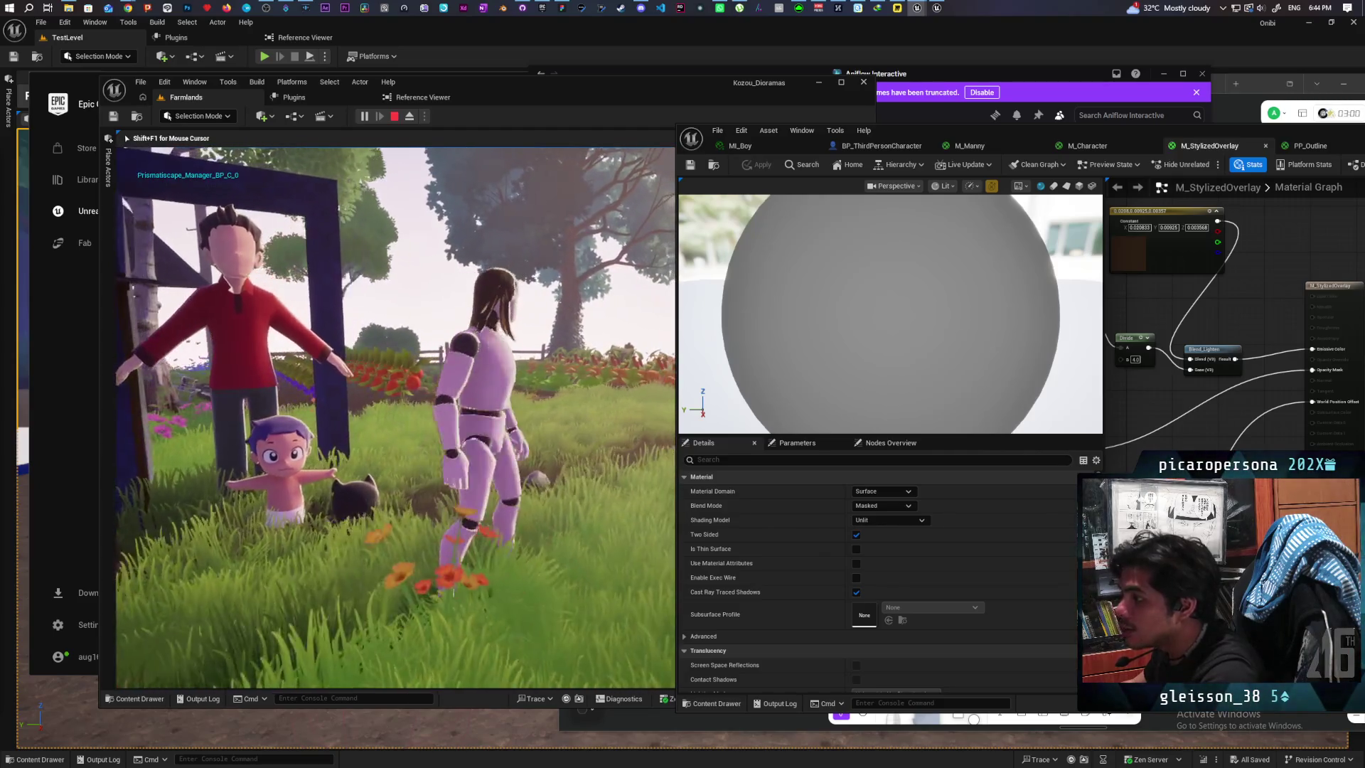
key("s")
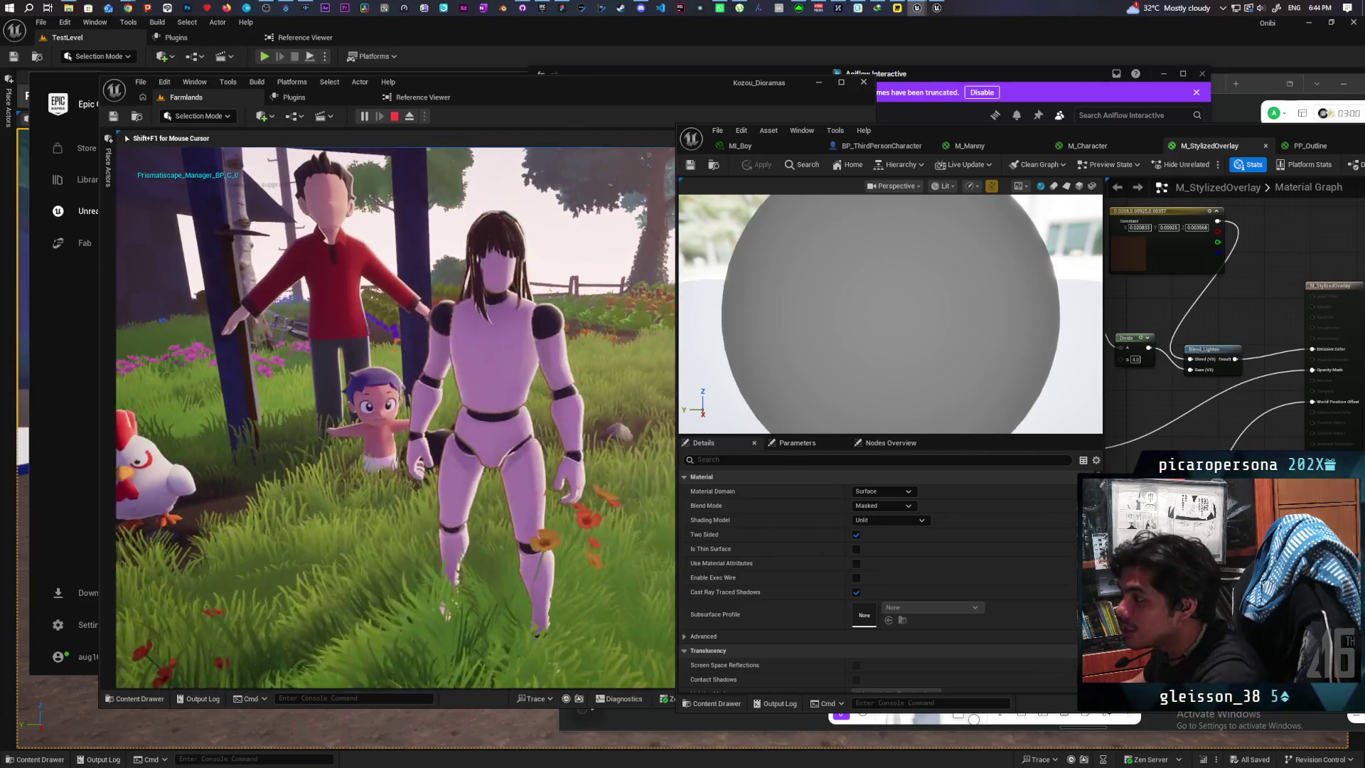
key("w")
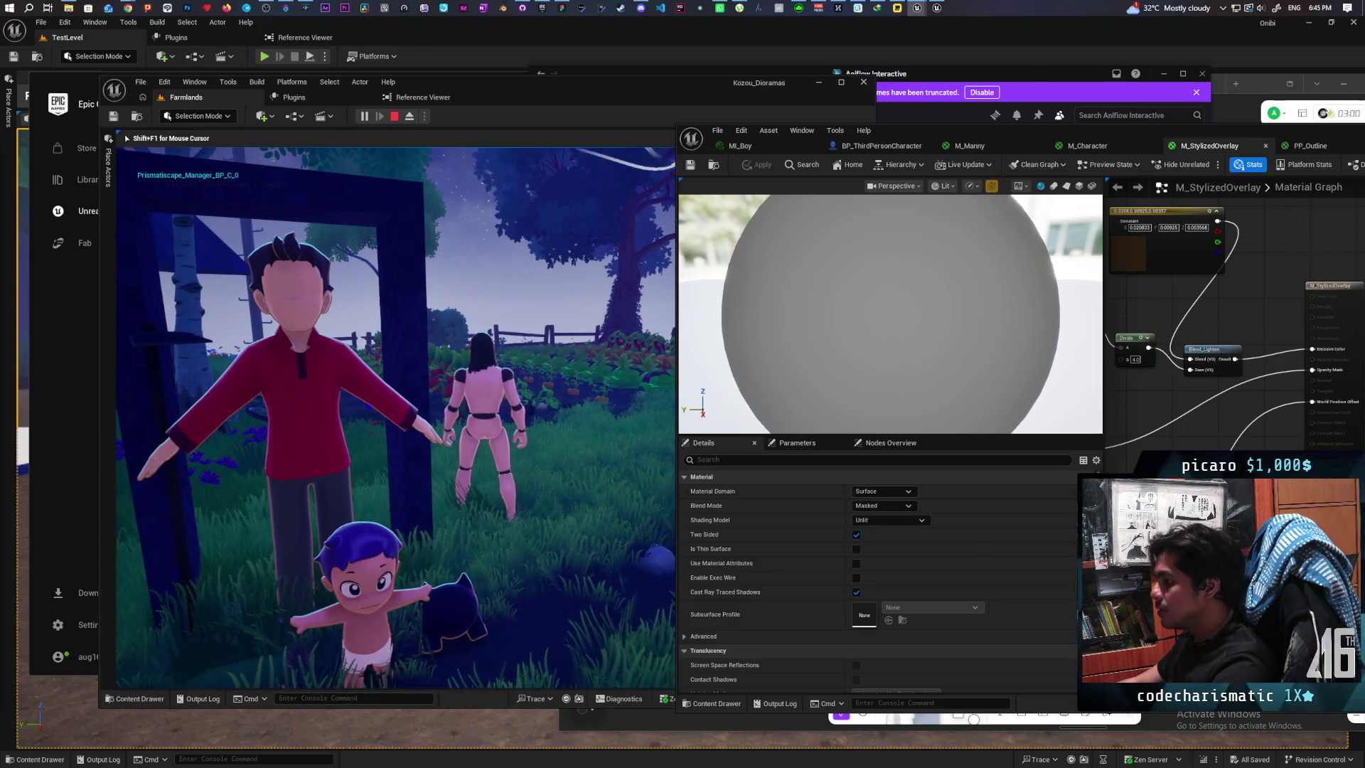
key("Escape")
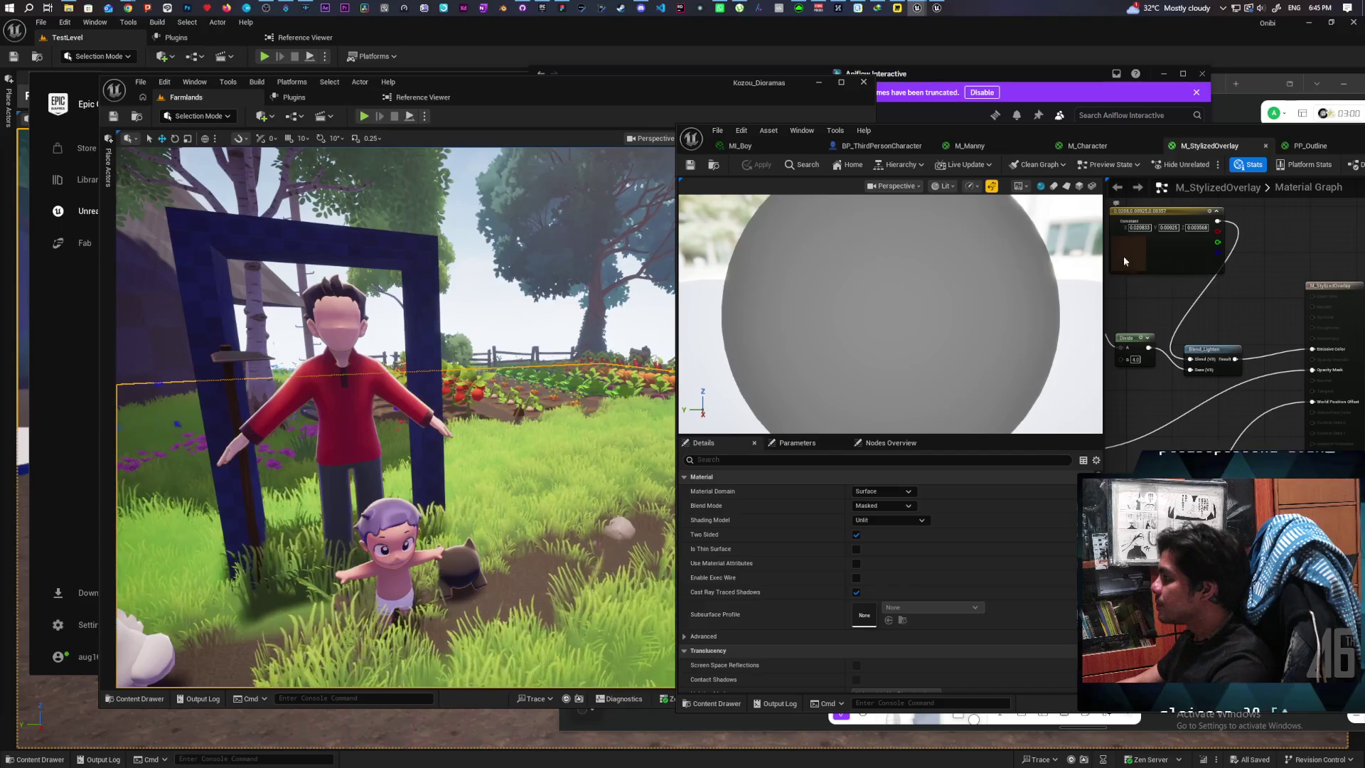
Step: Lower the Constant3Vector colour's V value to 0.01 in the Color Picker and apply M_StylizedOverlay
double_click(1124, 256)
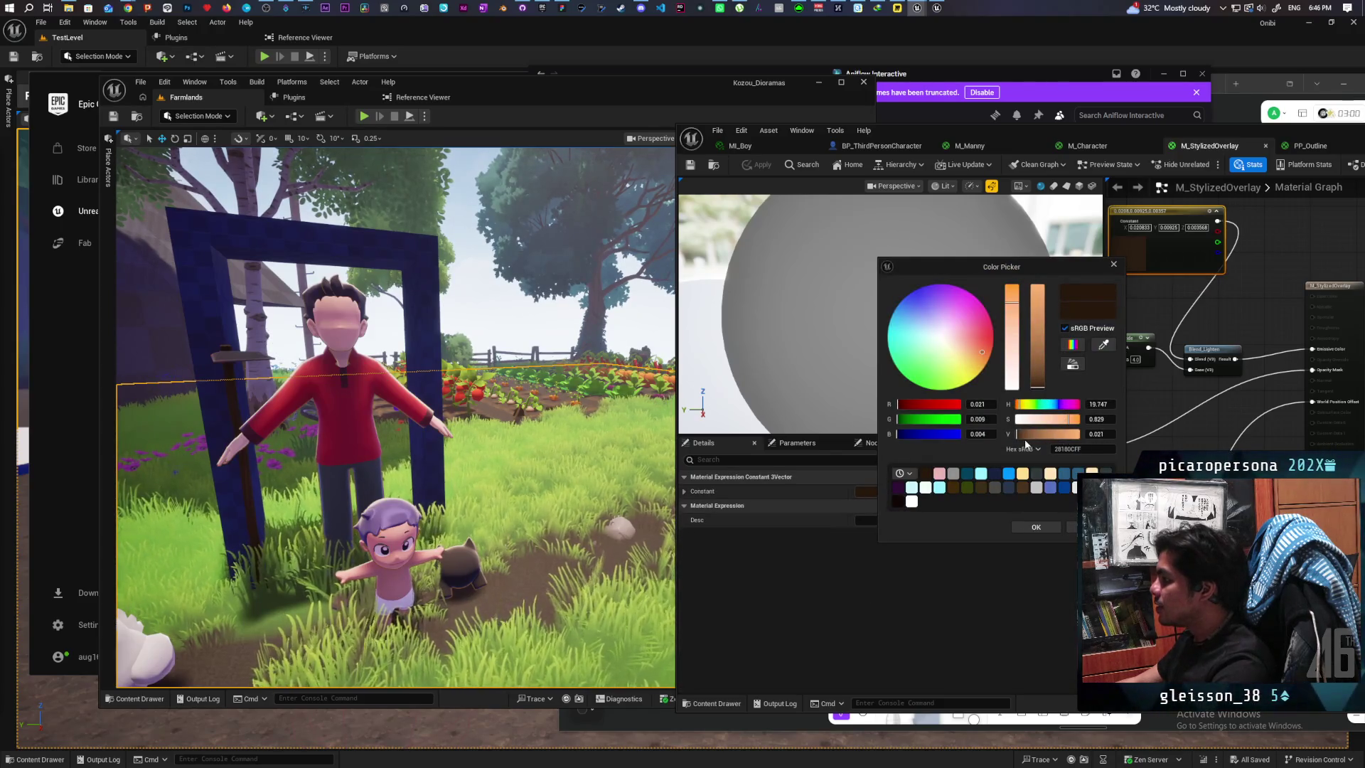
left_click(1106, 435)
left_click(1107, 435)
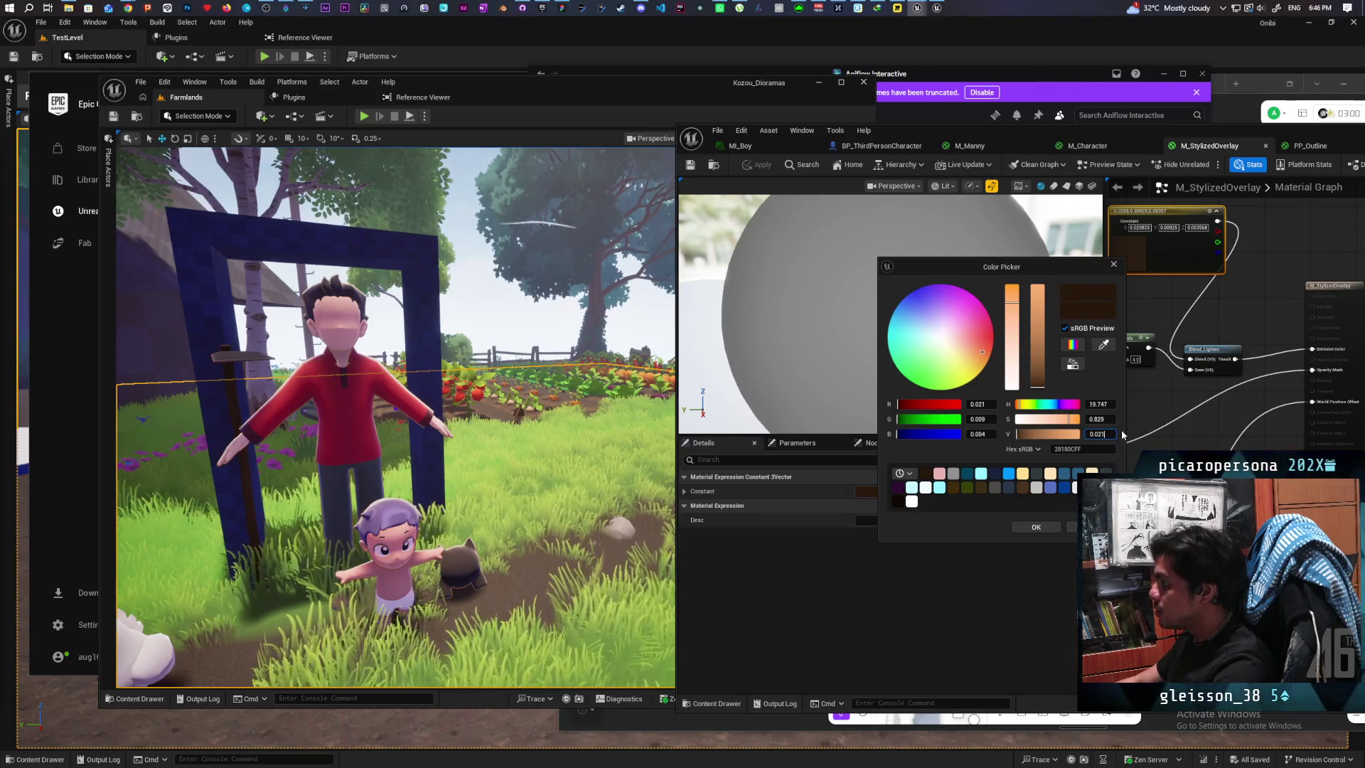
key("BackSpace")
type("0")
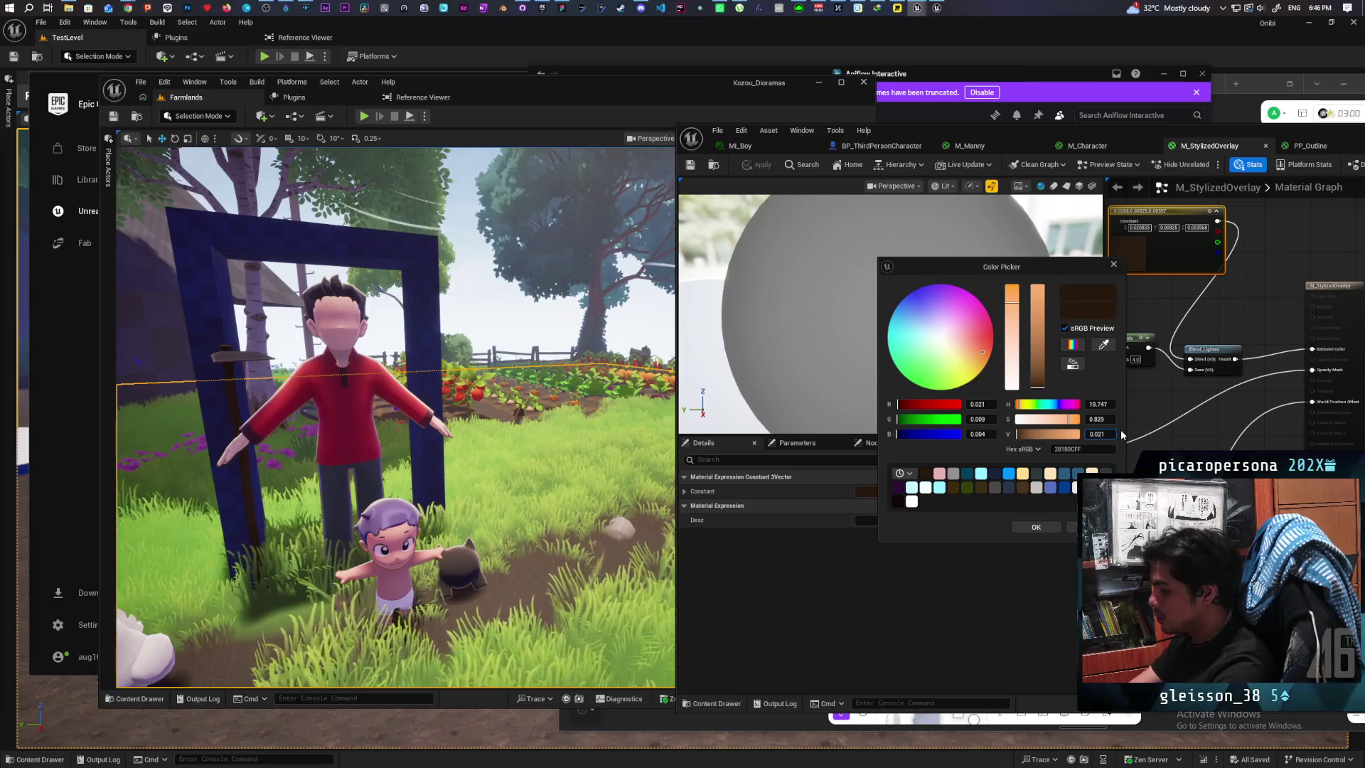
type("1")
key("Return")
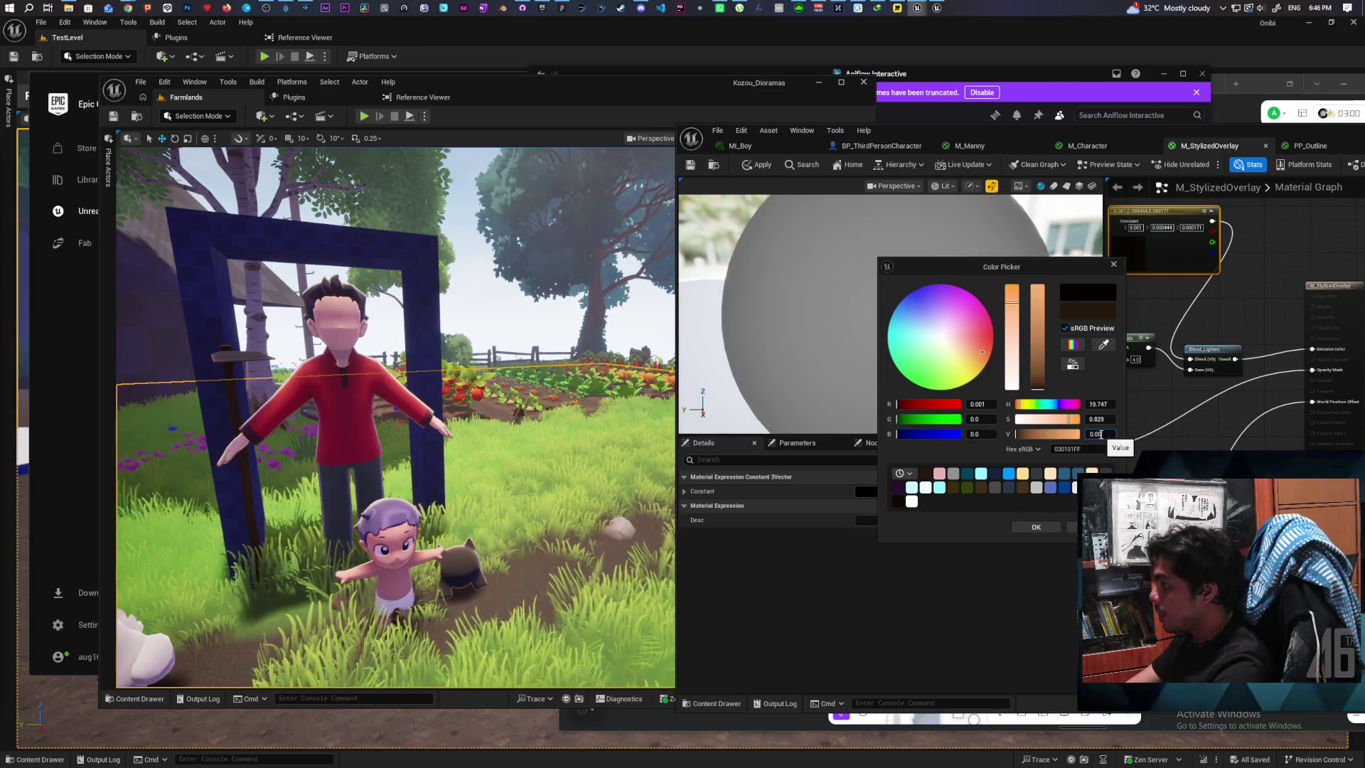
key("Return")
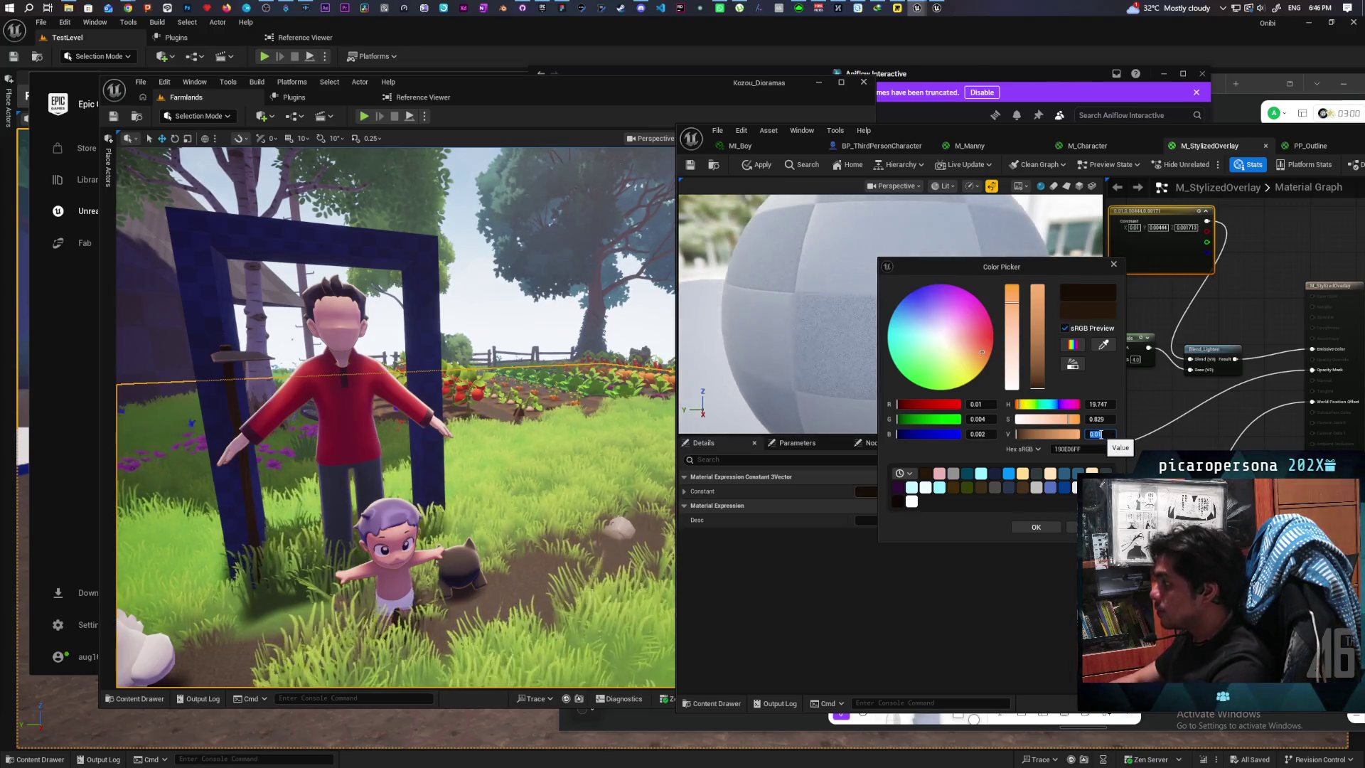
left_click(1035, 527)
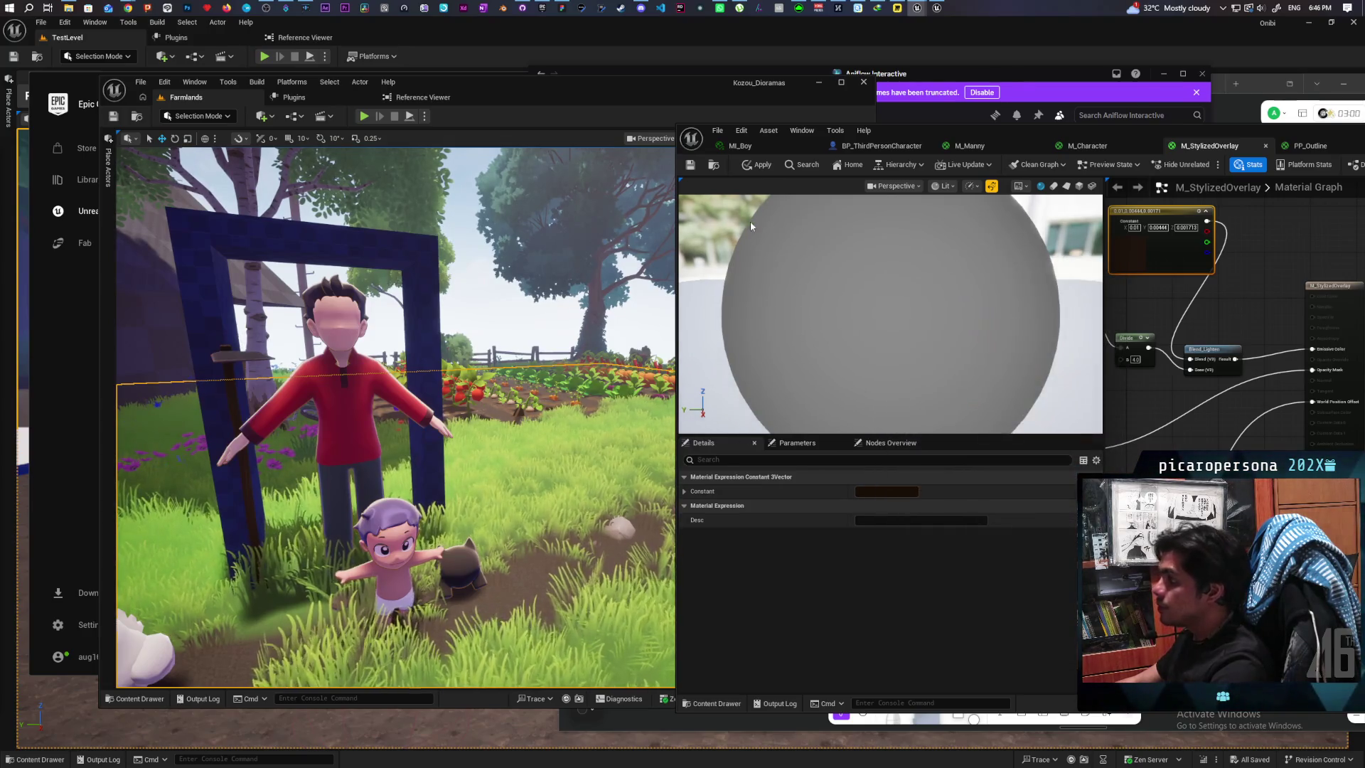
left_click(748, 170)
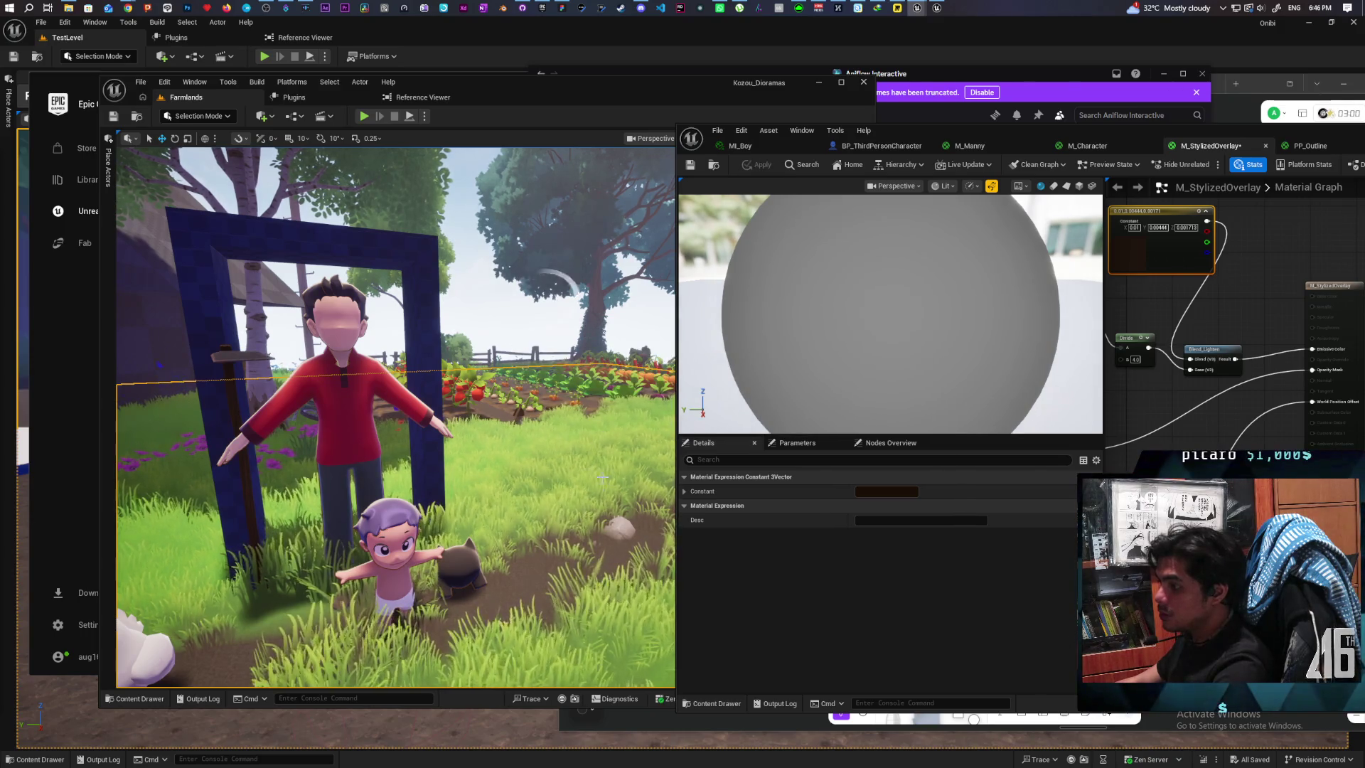
Step: Briefly play the level from the rock, then stop and move the editor camera toward the fence
right_click(585, 536)
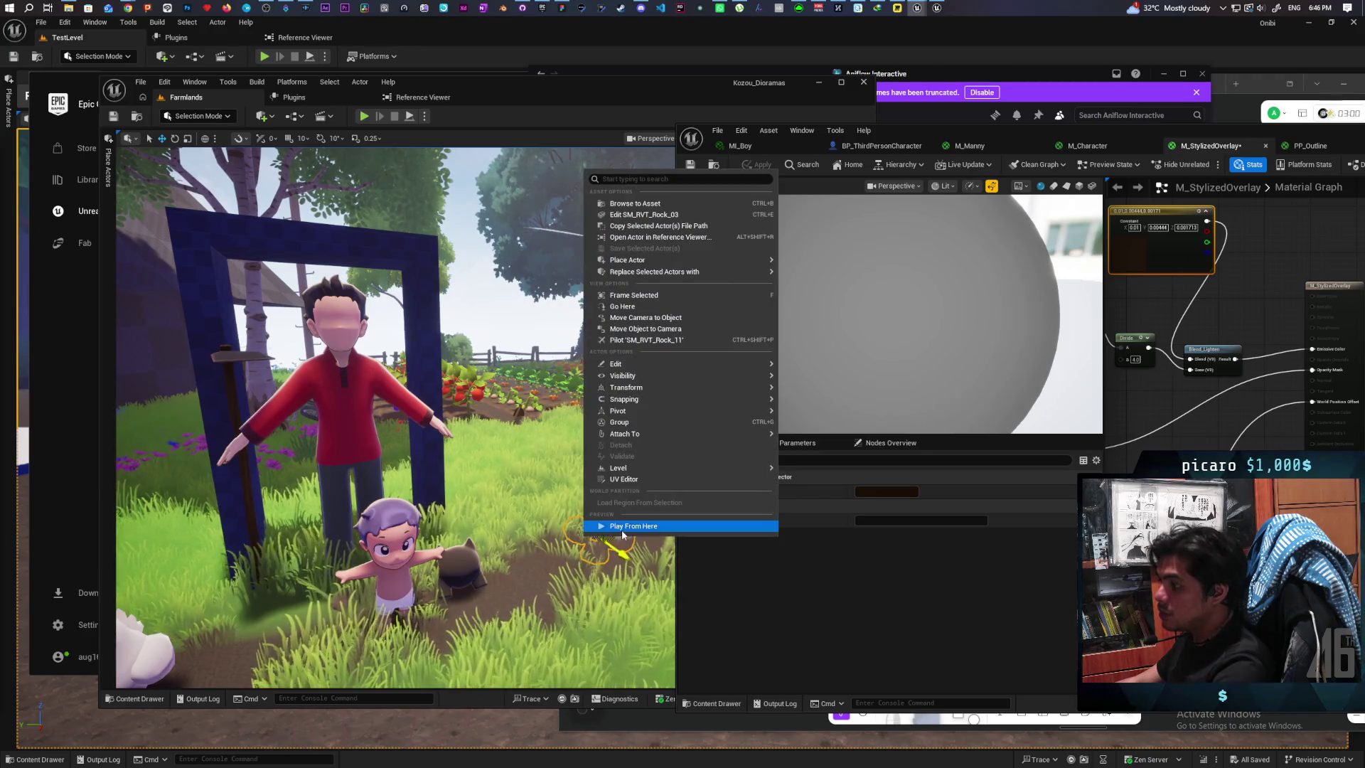
left_click(623, 526)
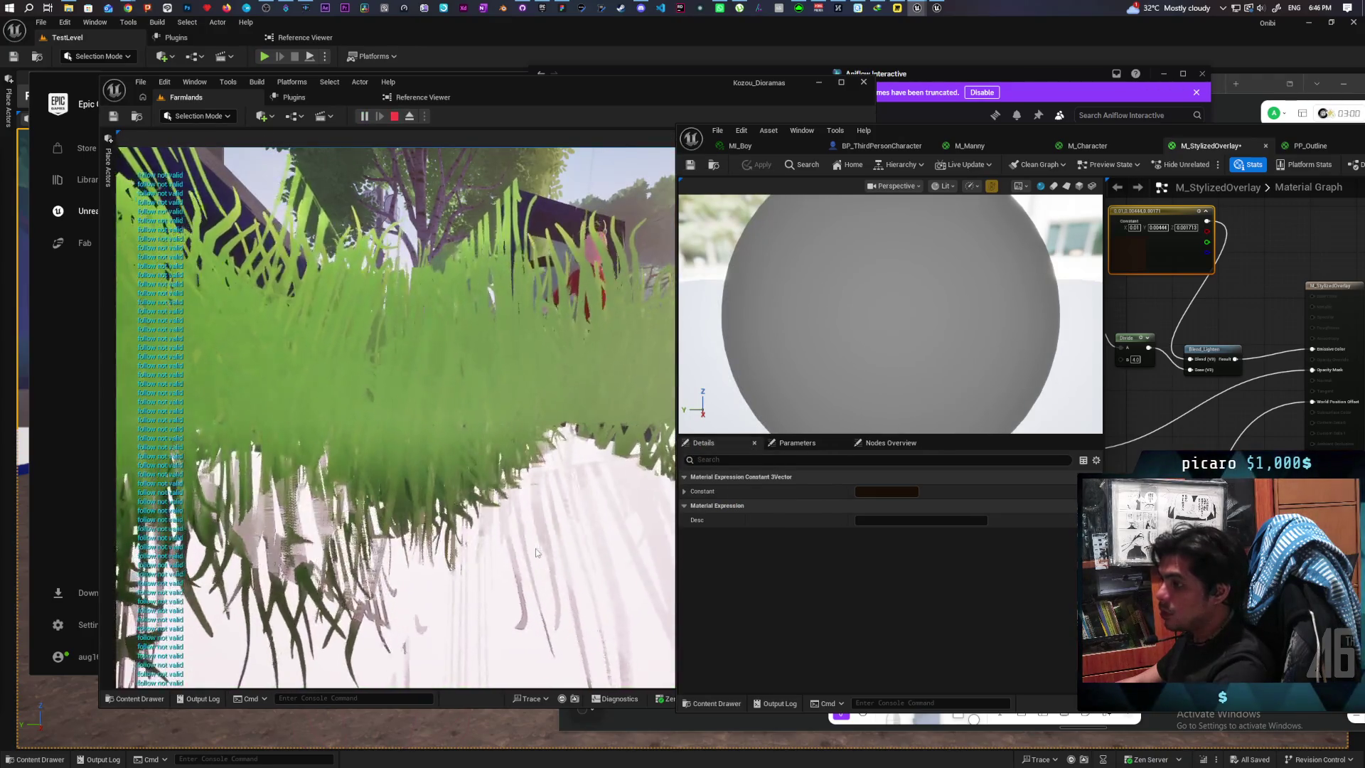
key("Escape")
key("w")
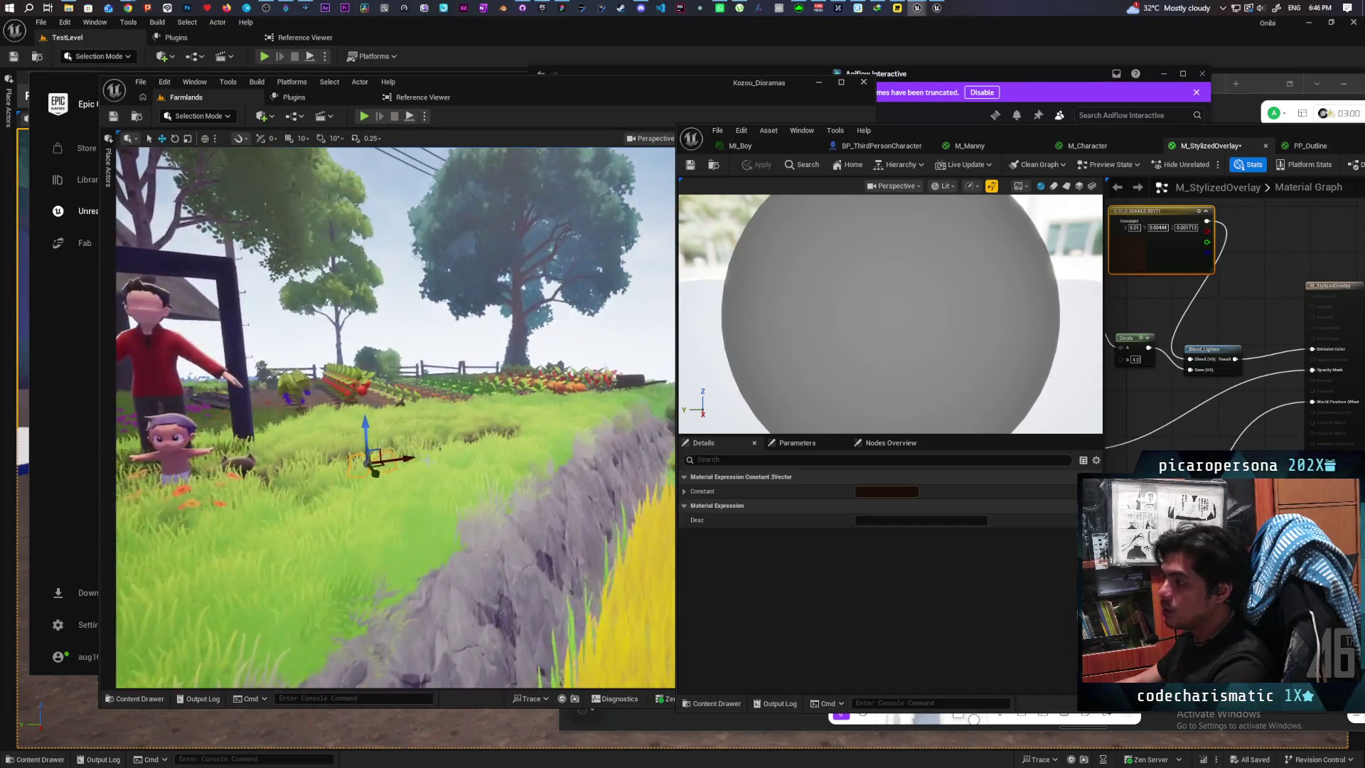
Step: Play again from a spot near the fence and run the character toward the family to check the darker overlay
right_click(458, 455)
left_click(498, 449)
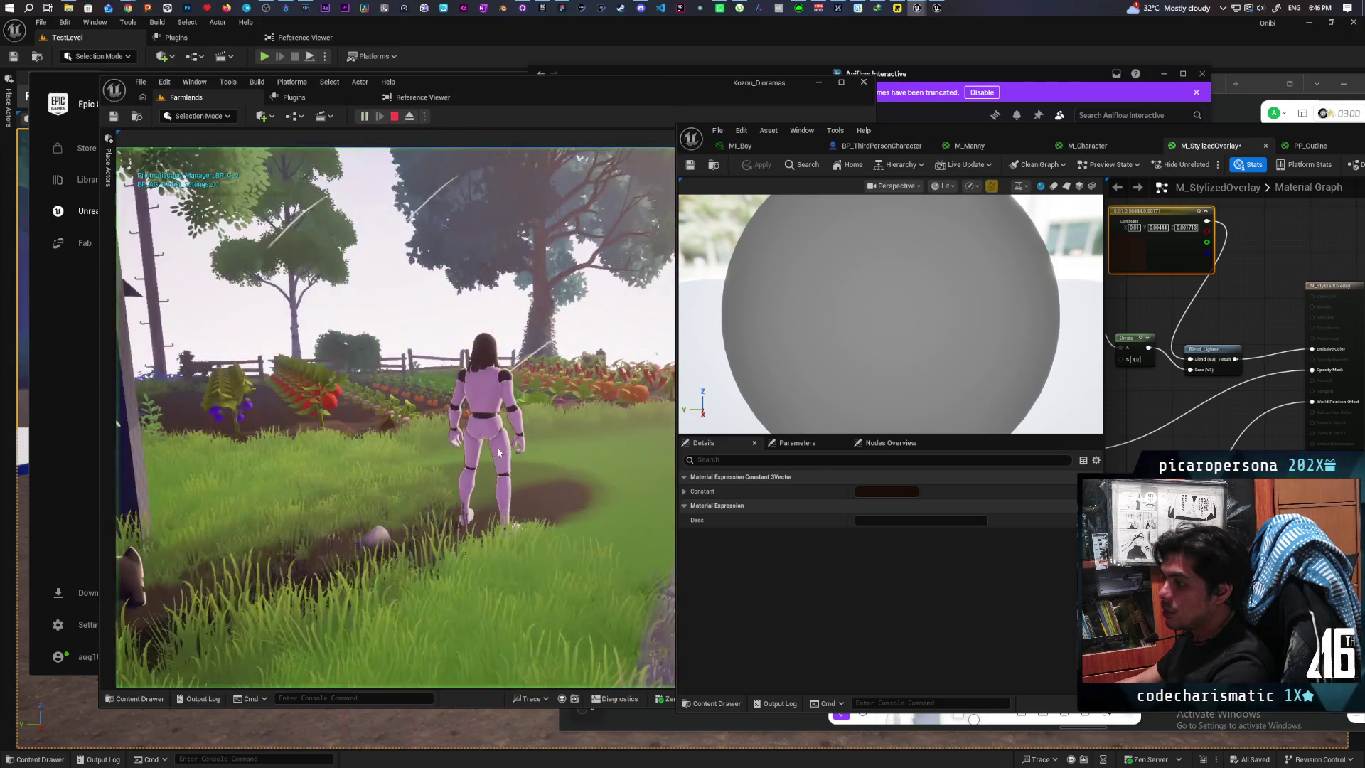
left_click(499, 452)
key("w")
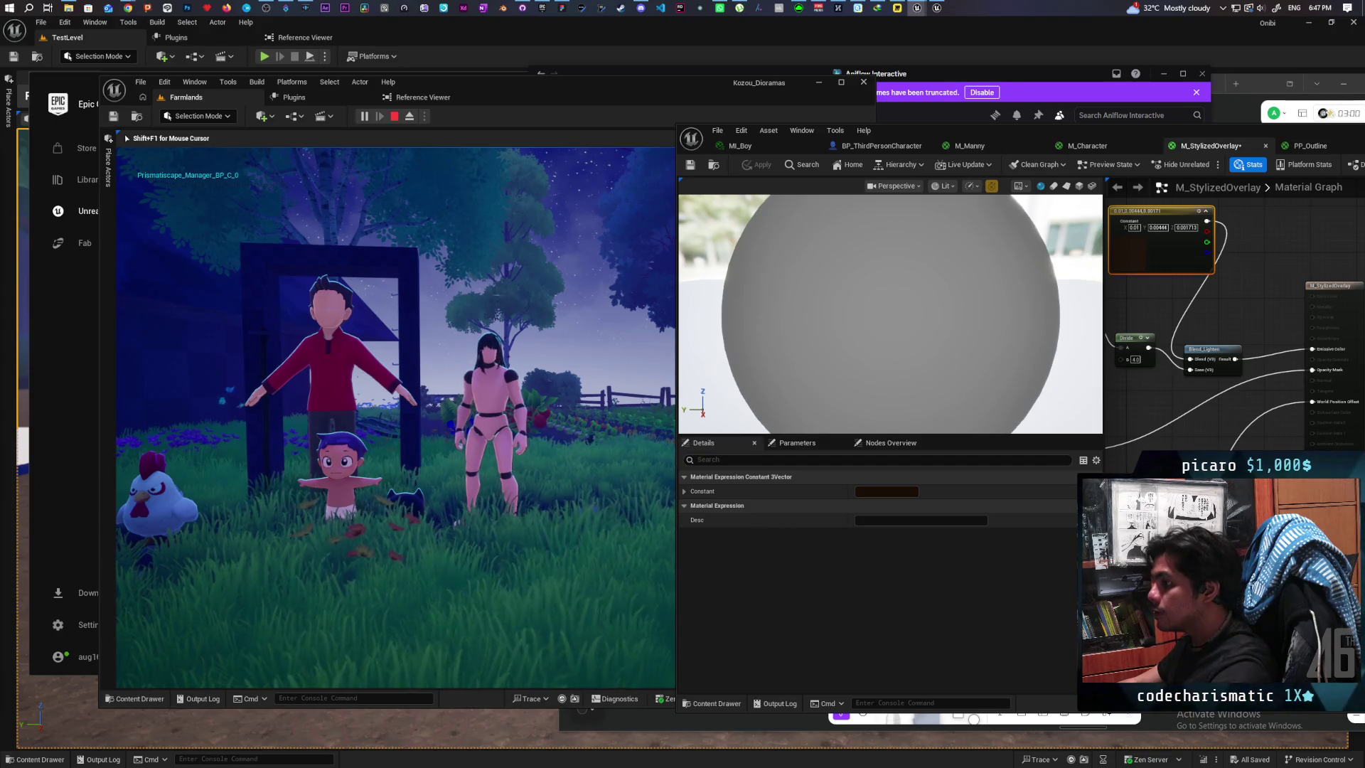
key("Escape")
Step: Reposition the Multiply node, move the lower reroute node and reconnect its wire, then apply the material
scroll(1273, 307, "down", 4)
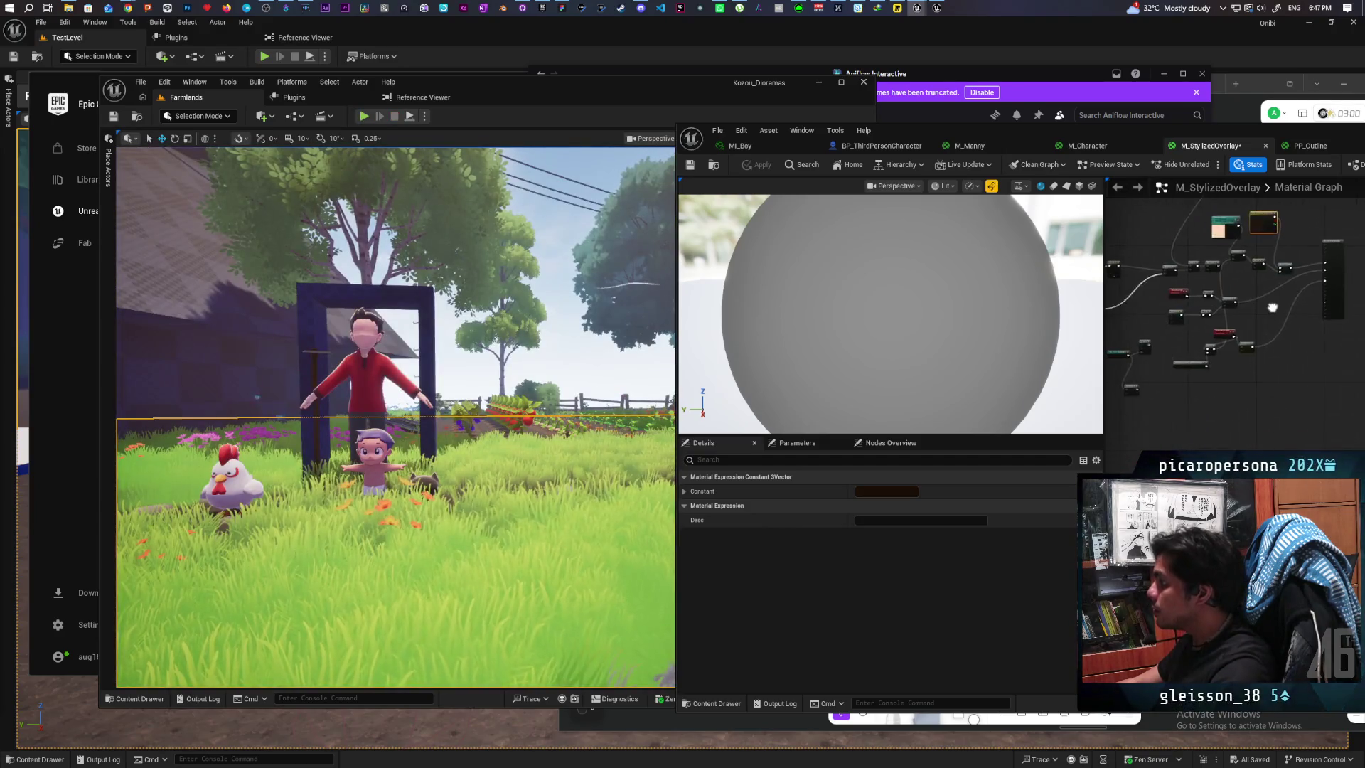
scroll(1242, 357, "up", 3)
scroll(1260, 384, "up", 1)
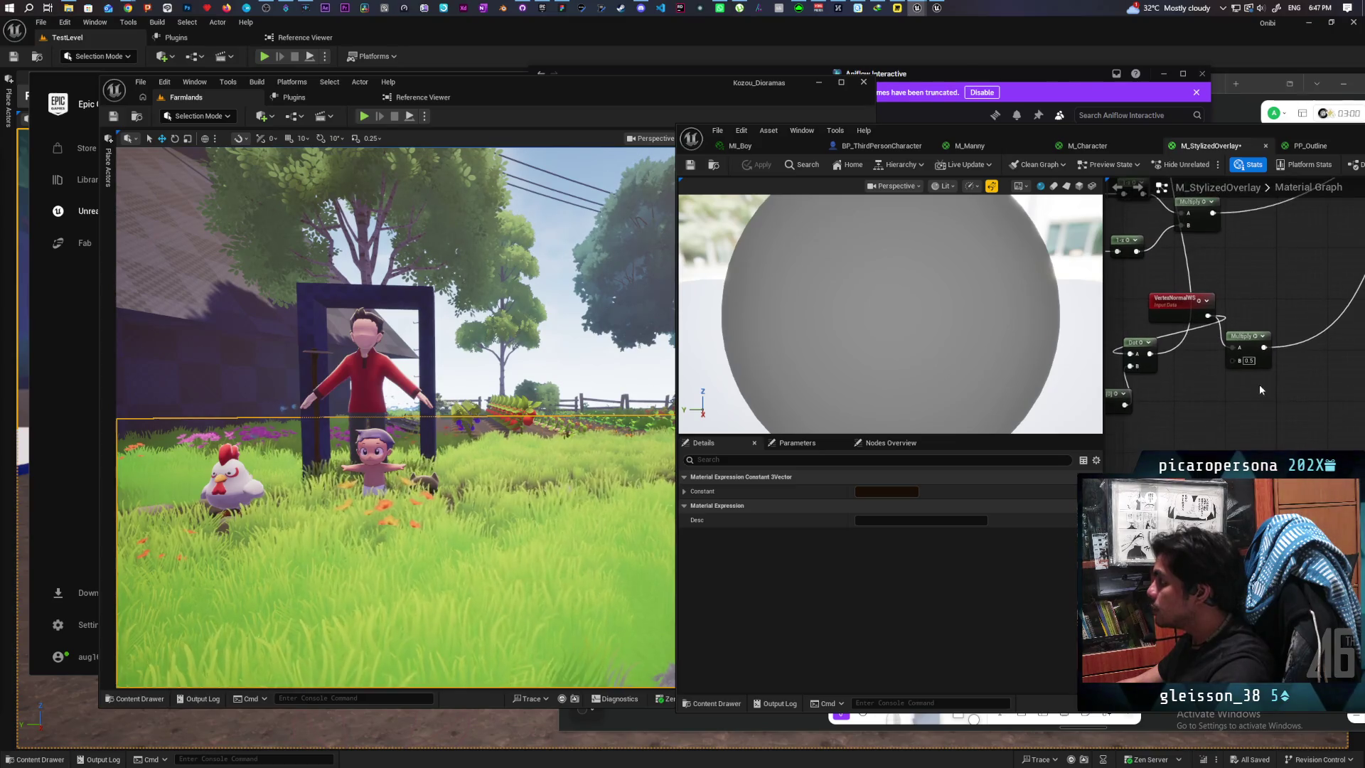
left_click_drag(1262, 358, 1296, 331)
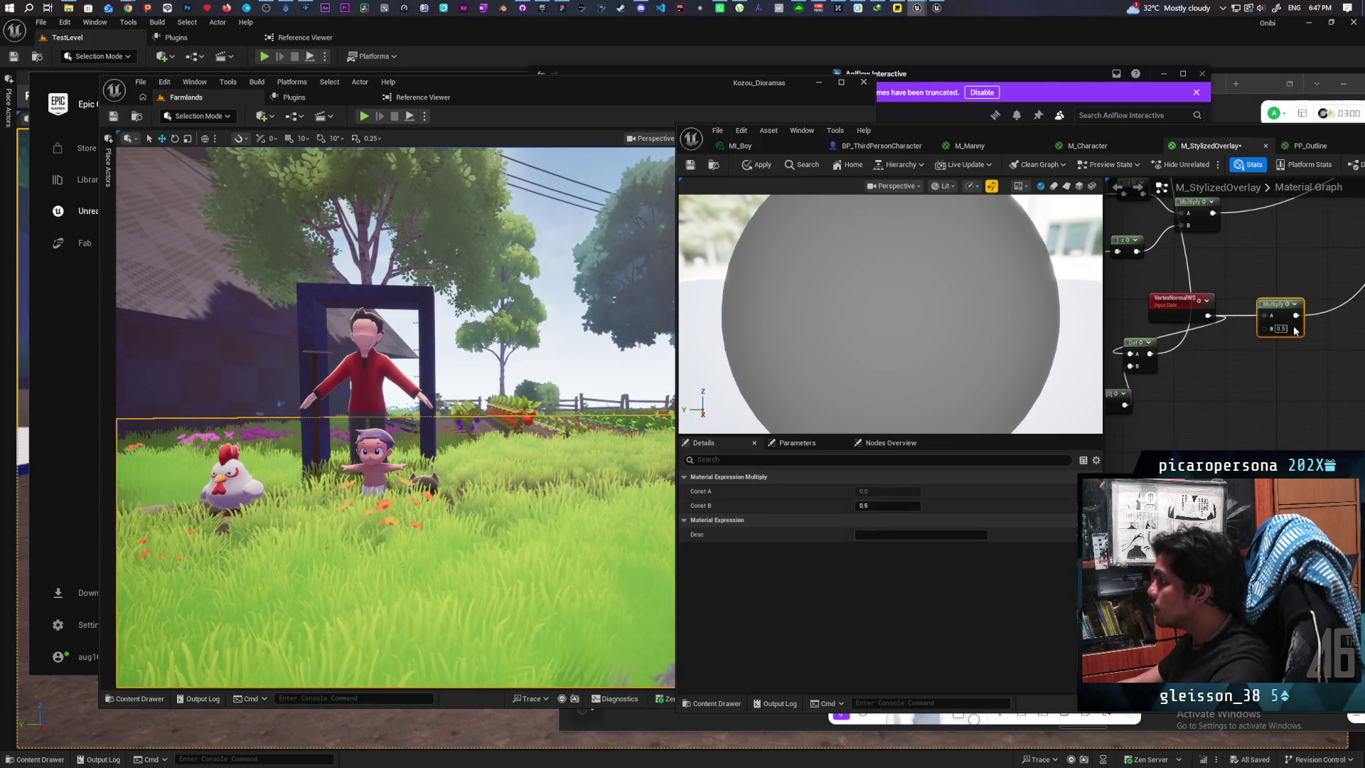
scroll(1221, 398, "down", 4)
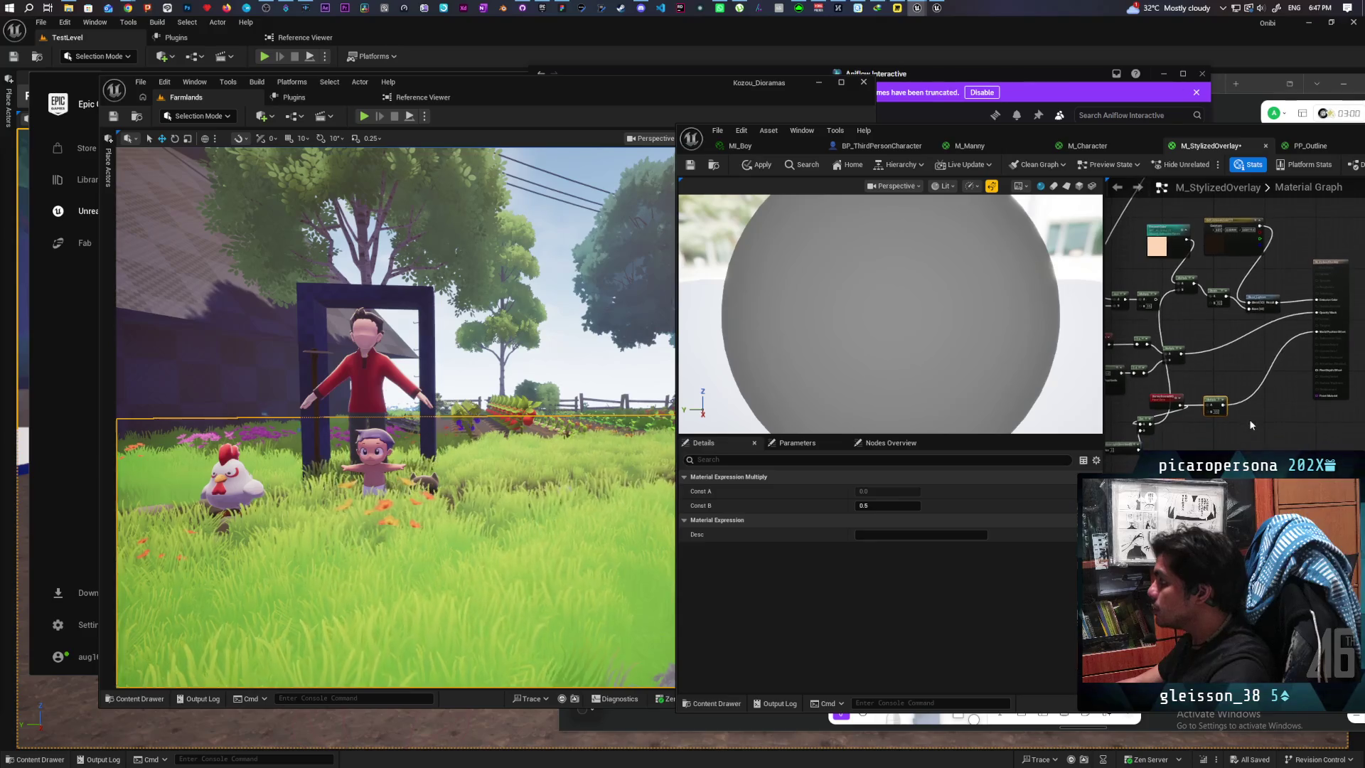
mouse_move(1249, 419)
left_mouse_down()
mouse_move(1184, 401)
mouse_move(1161, 428)
left_mouse_up()
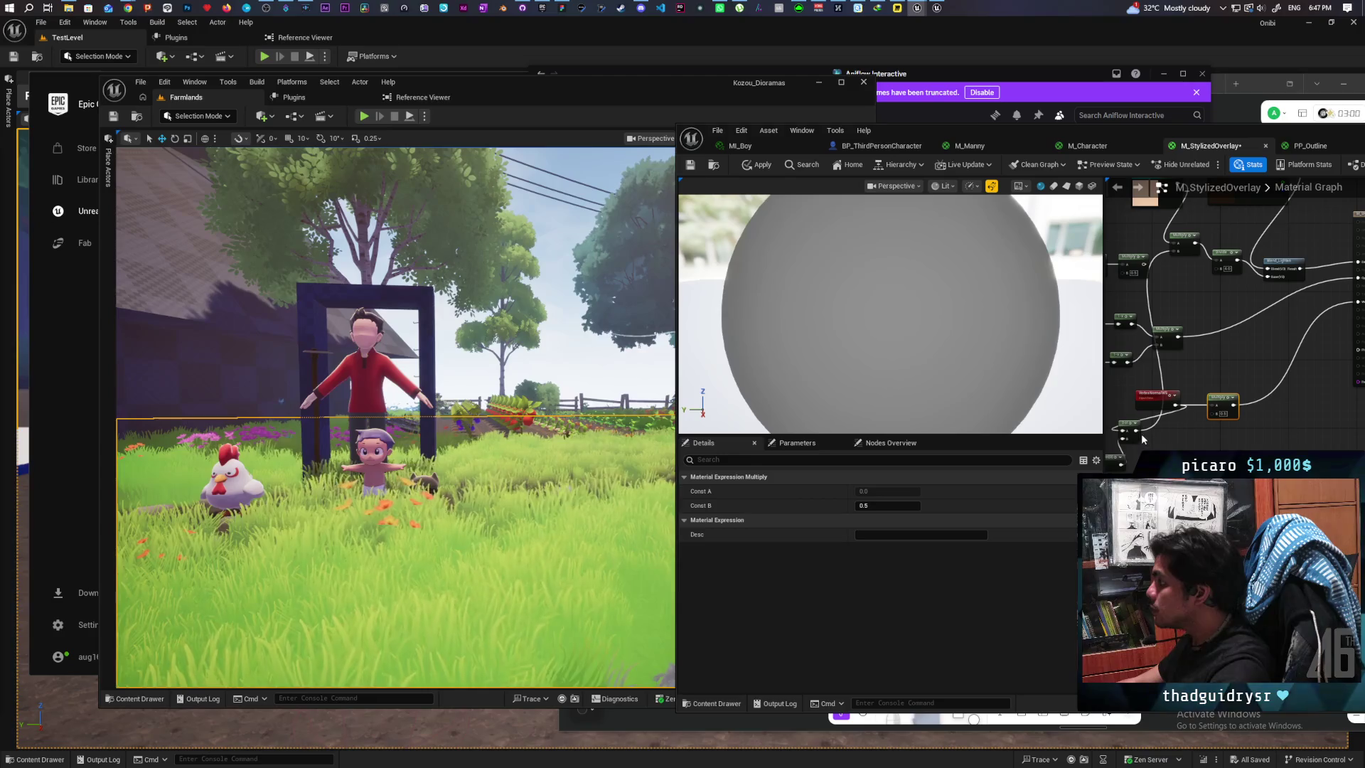
left_click_drag(1139, 430, 1186, 447)
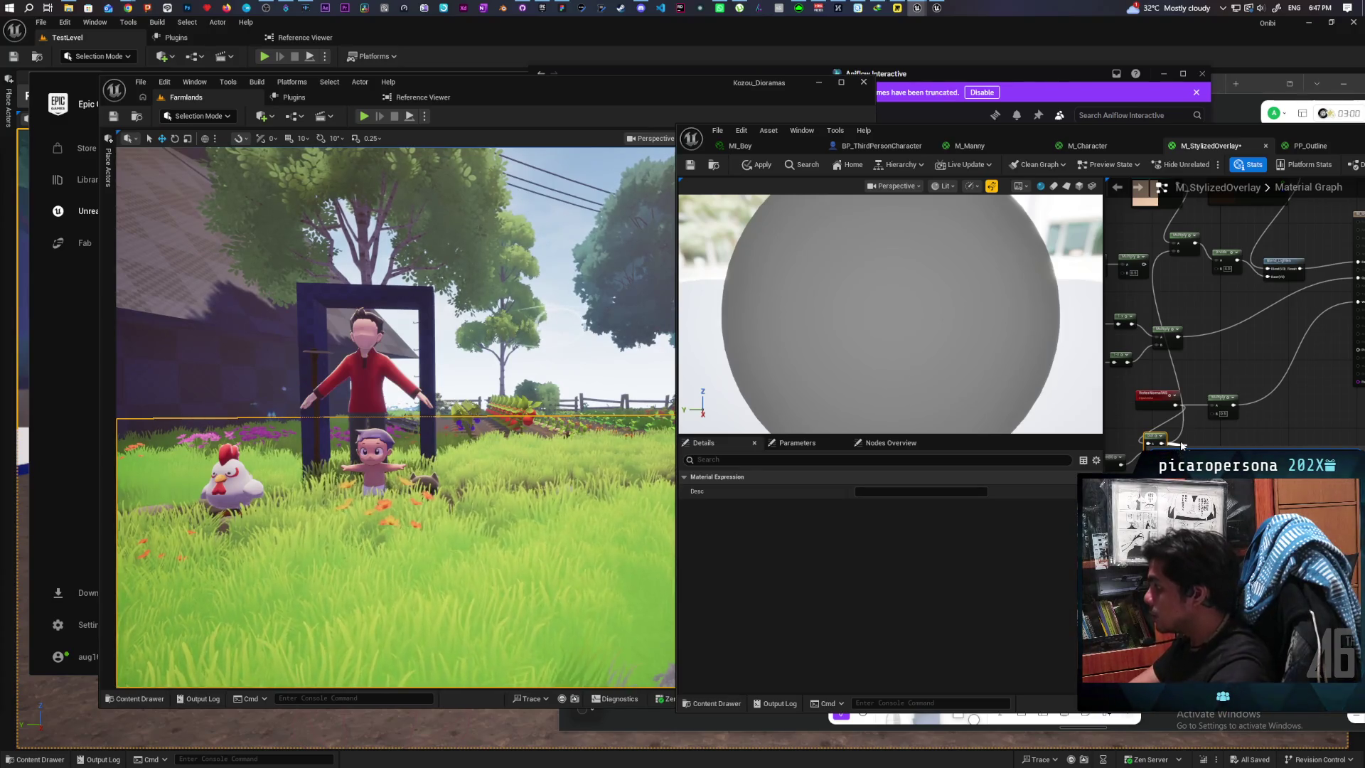
left_click_drag(1182, 446, 1158, 431)
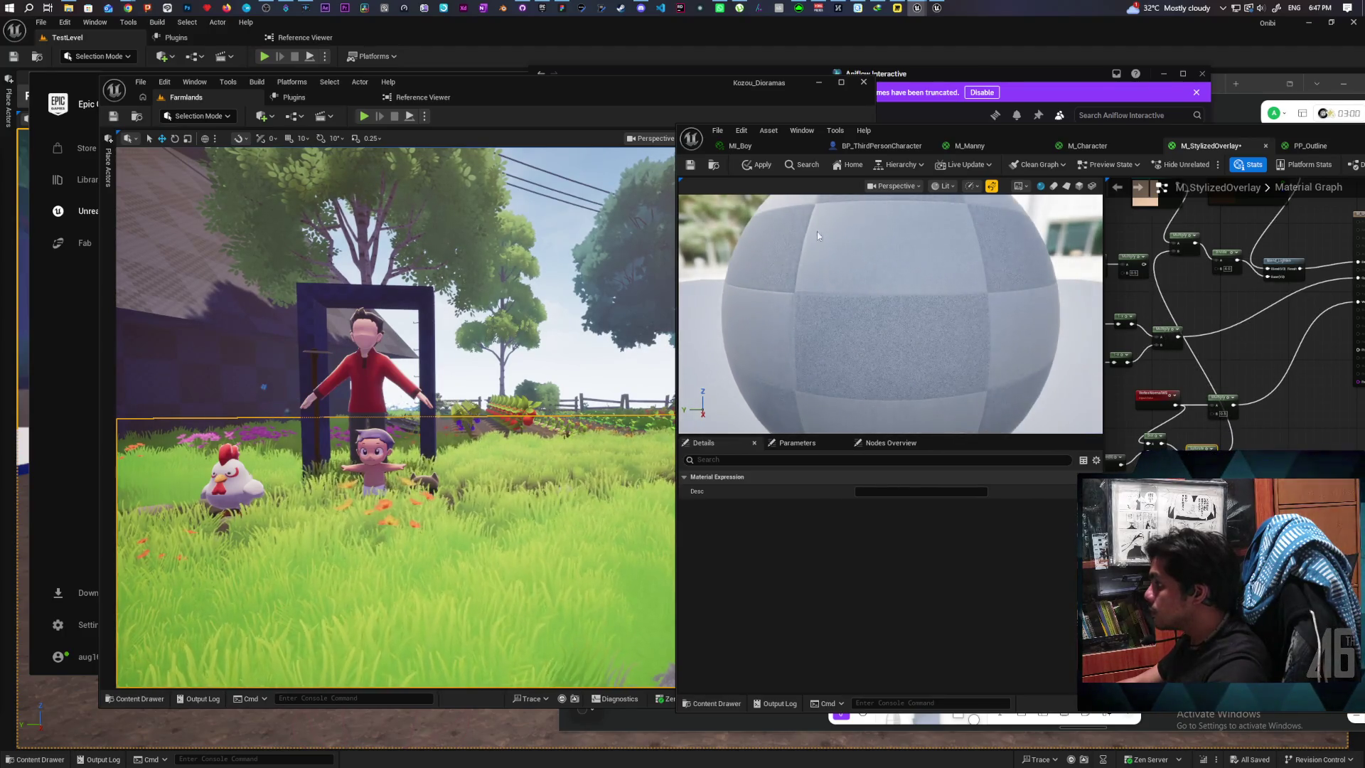
left_click(759, 165)
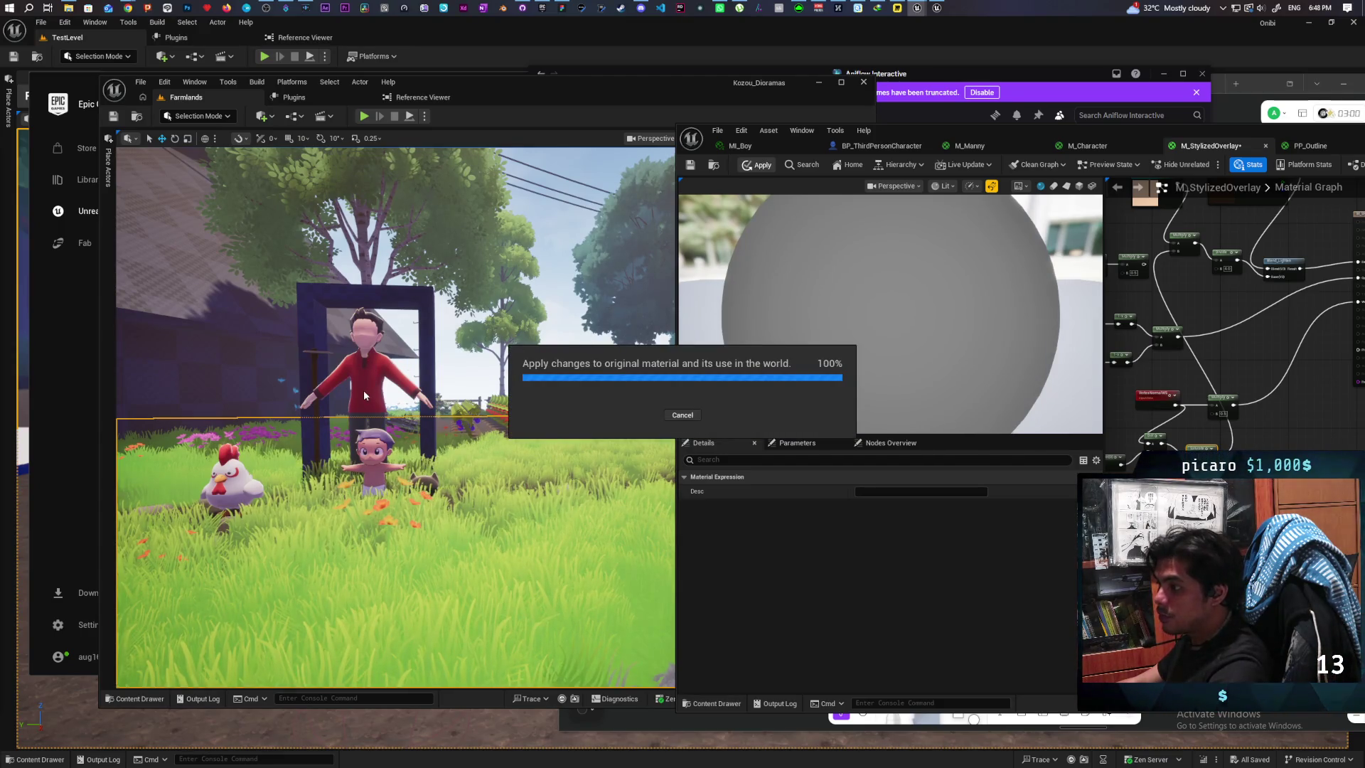
Step: Add a Multiply node in the lower graph, wire its output into the existing nodes, and apply
scroll(405, 439, "up", 5)
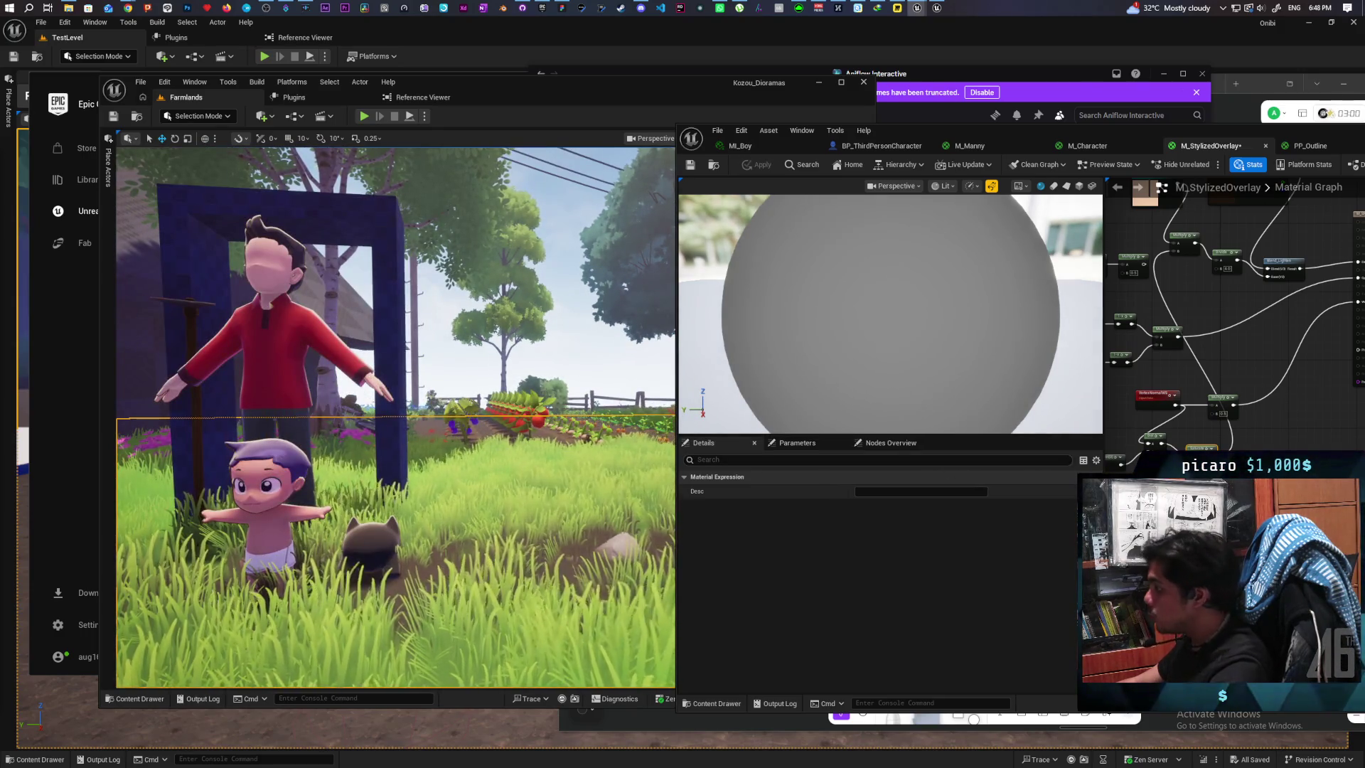
left_click(1261, 414)
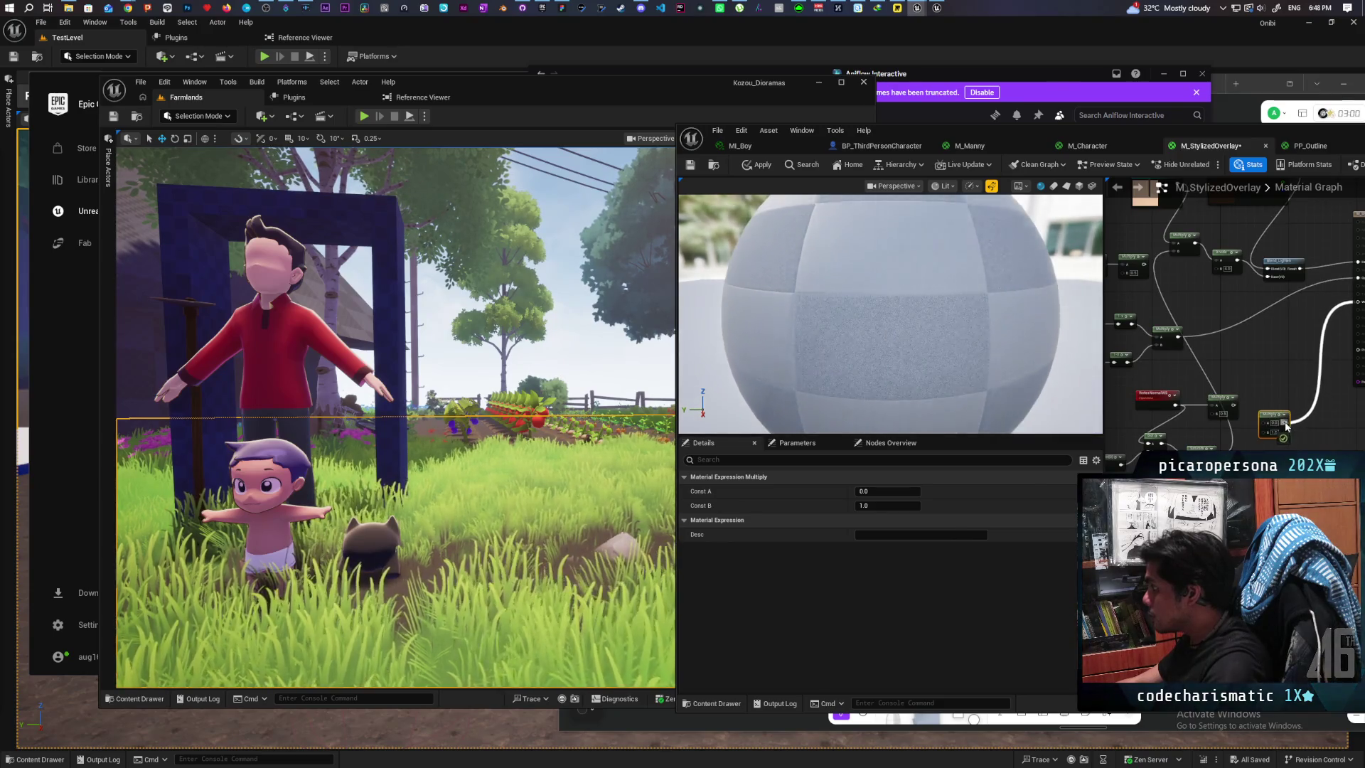
left_click_drag(1233, 410, 1269, 434)
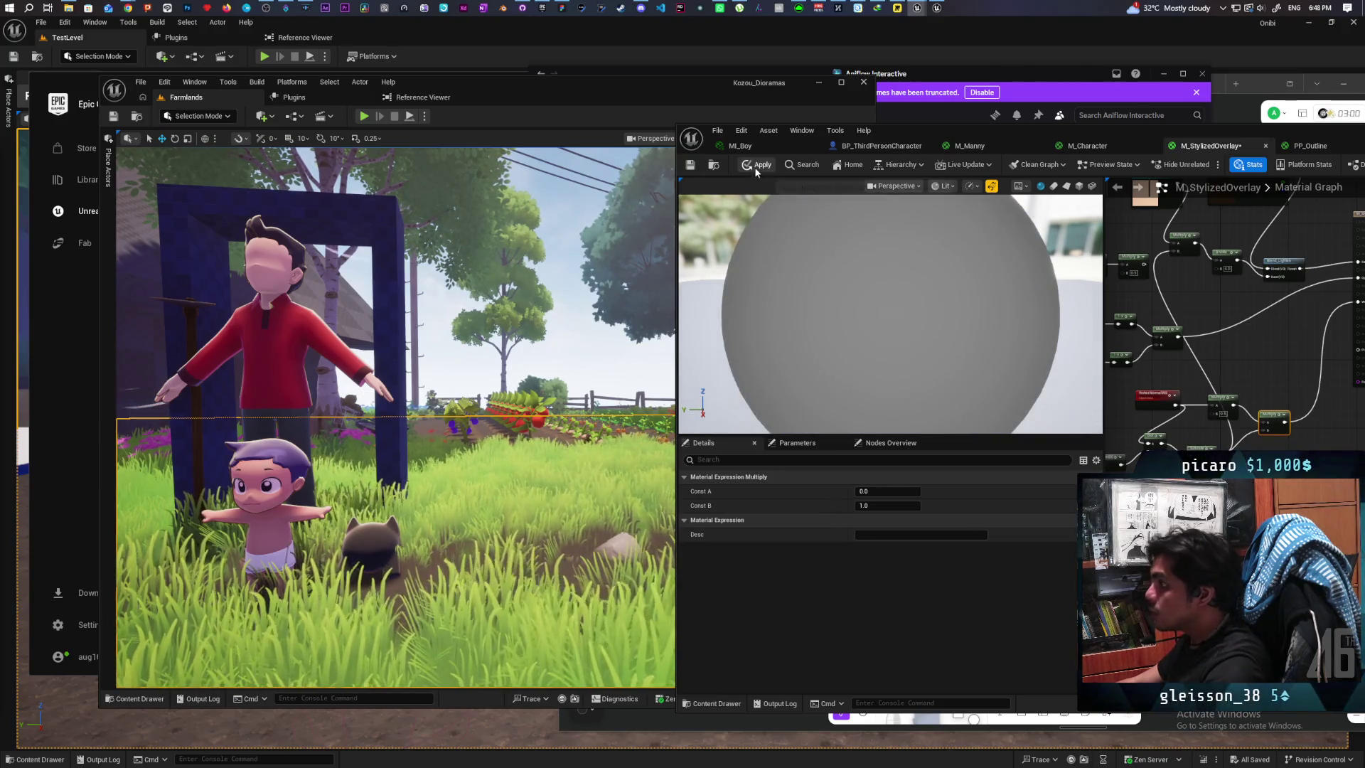
left_click(757, 167)
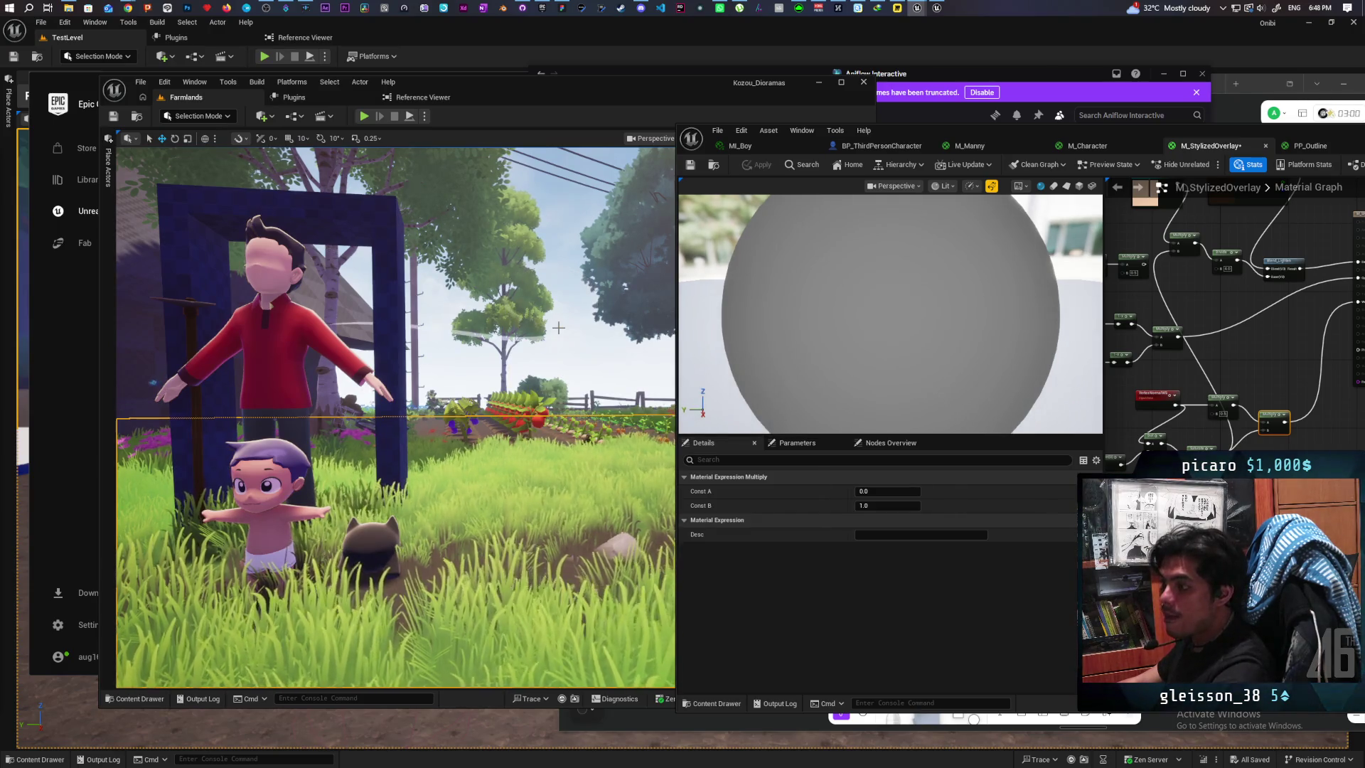
Step: Add a OneMinus node off the Multiply B input, wire its output, and apply the material
scroll(1240, 438, "up", 2)
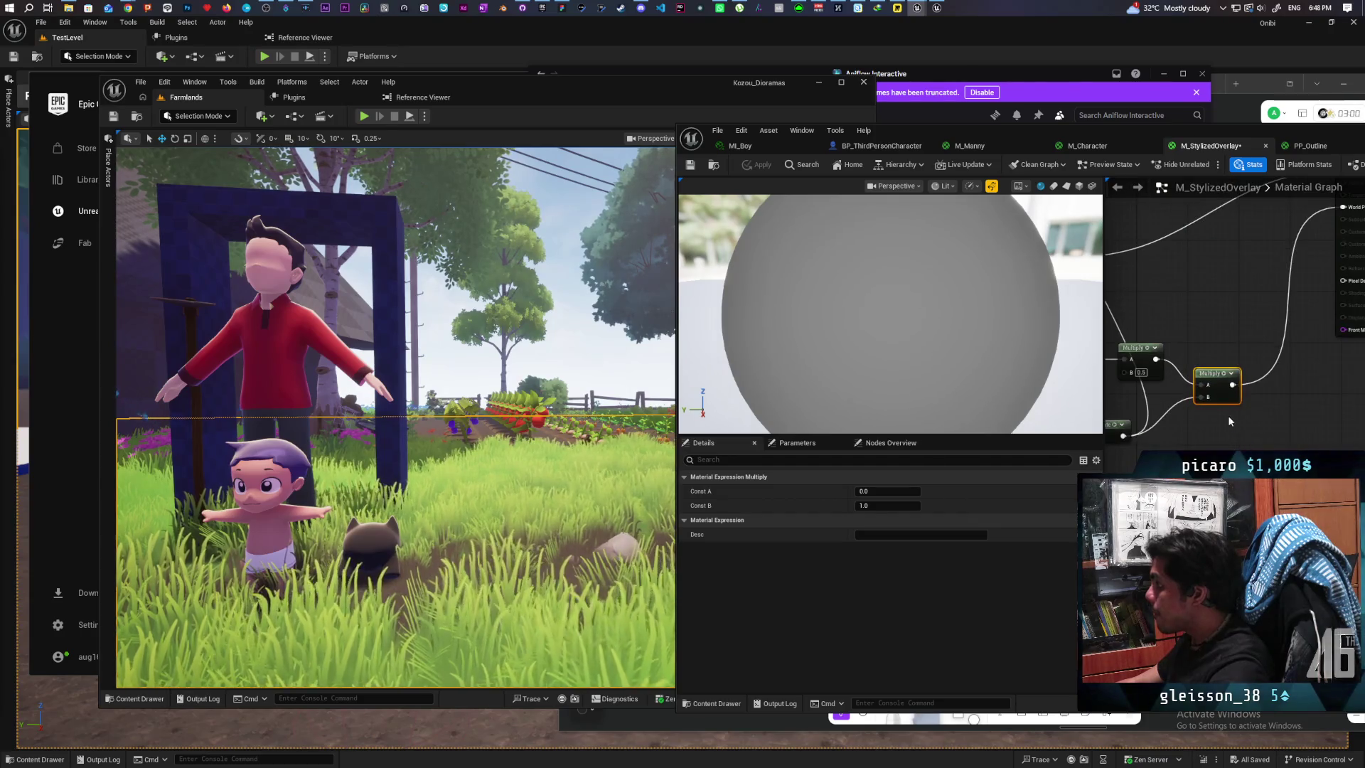
mouse_move(1240, 403)
left_mouse_down()
mouse_move(1286, 401)
mouse_move(1176, 439)
left_mouse_up()
type("oneminus")
key("Return")
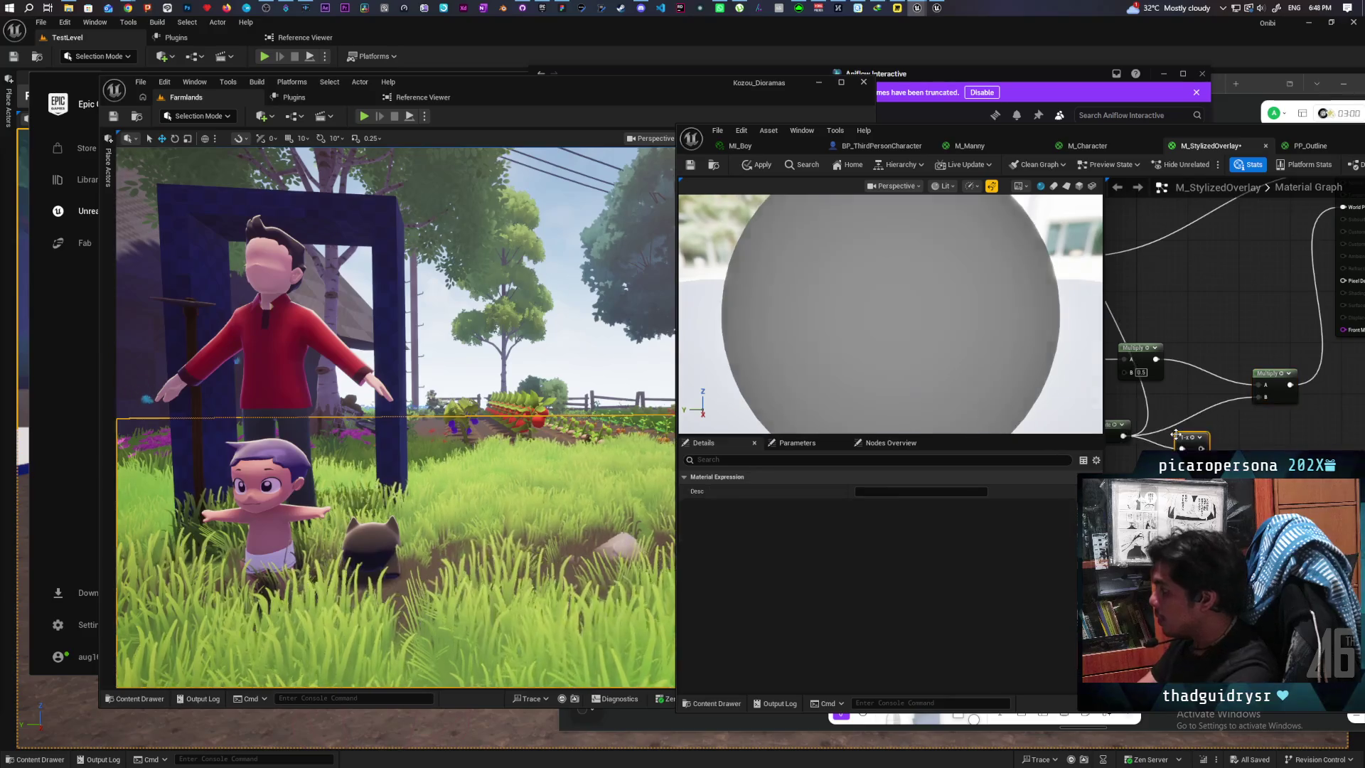
left_click_drag(1201, 448, 1247, 420)
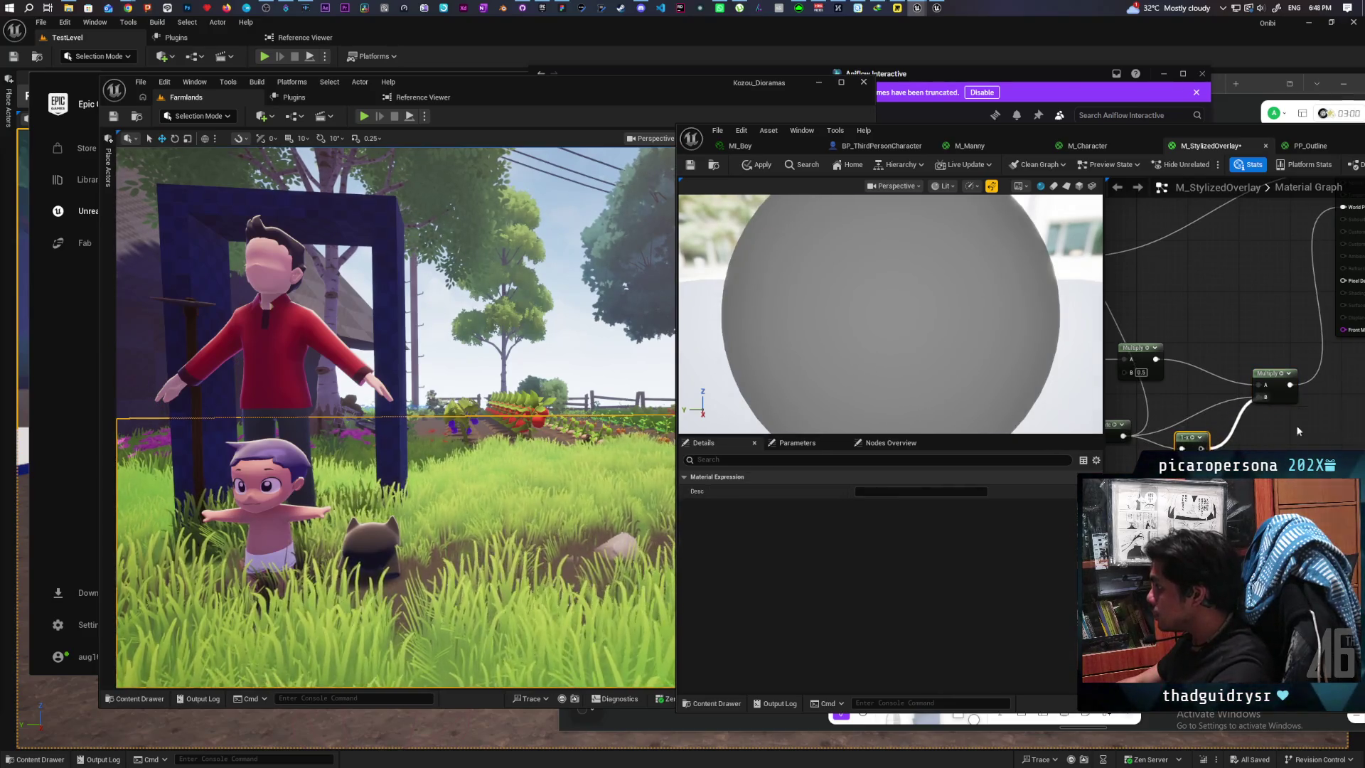
left_click(758, 164)
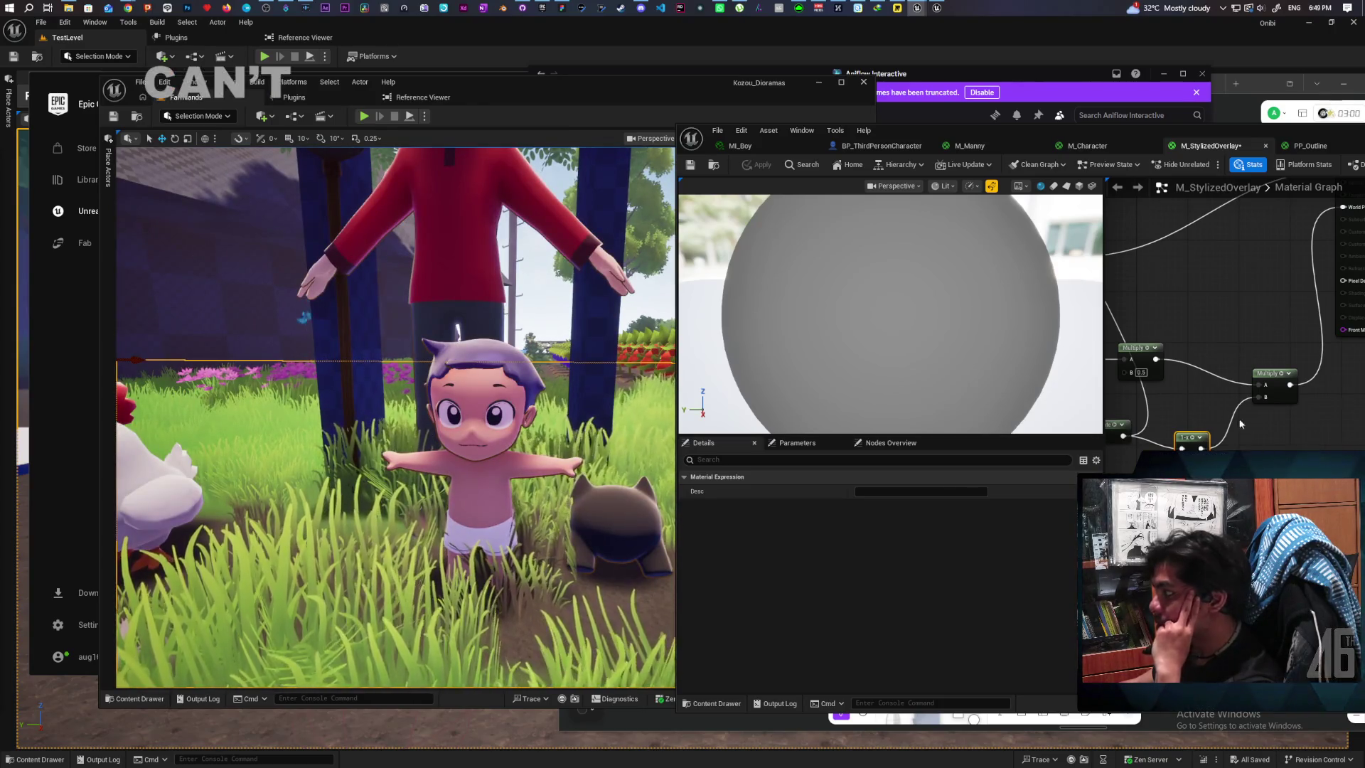
Step: Connect the first Multiply to World Position Offset, apply, and start playing the level from the viewport
left_click_drag(1256, 417, 1250, 470)
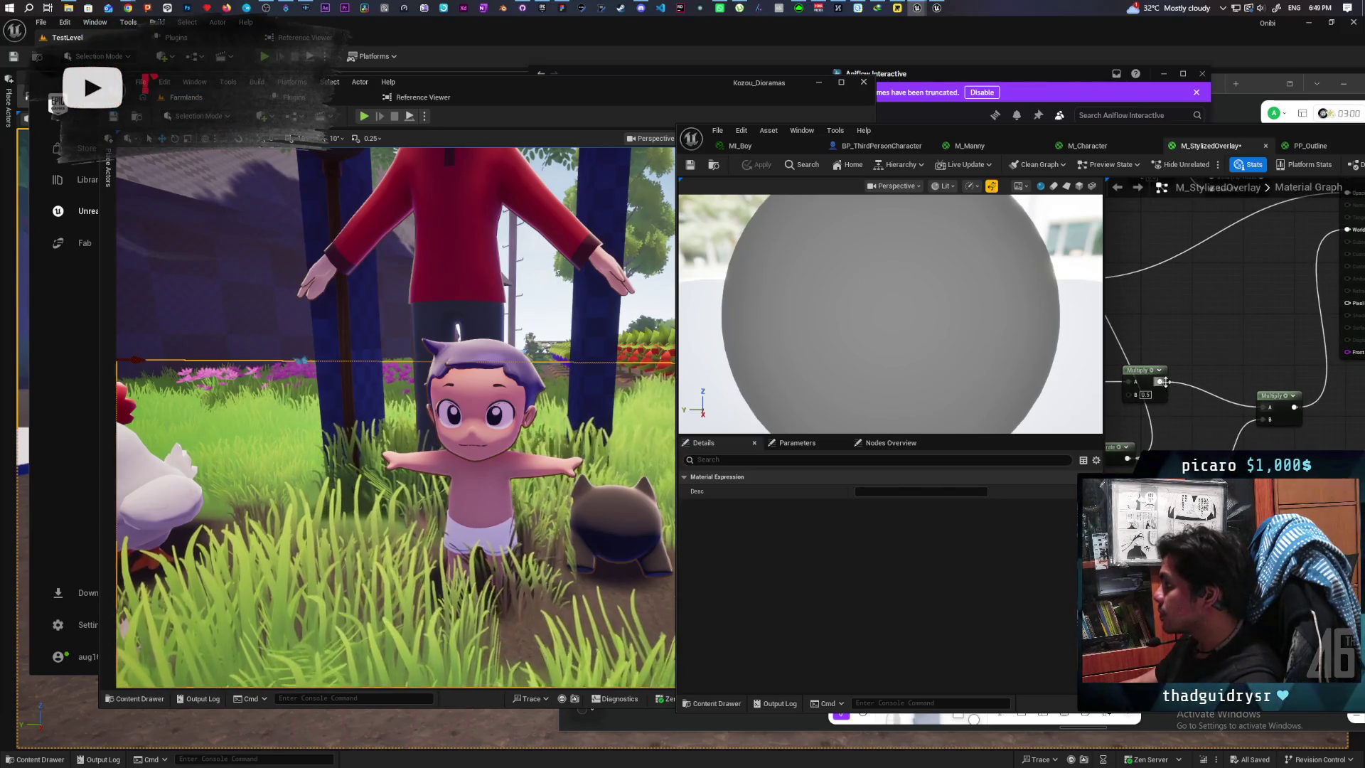
left_click_drag(1164, 382, 1346, 230)
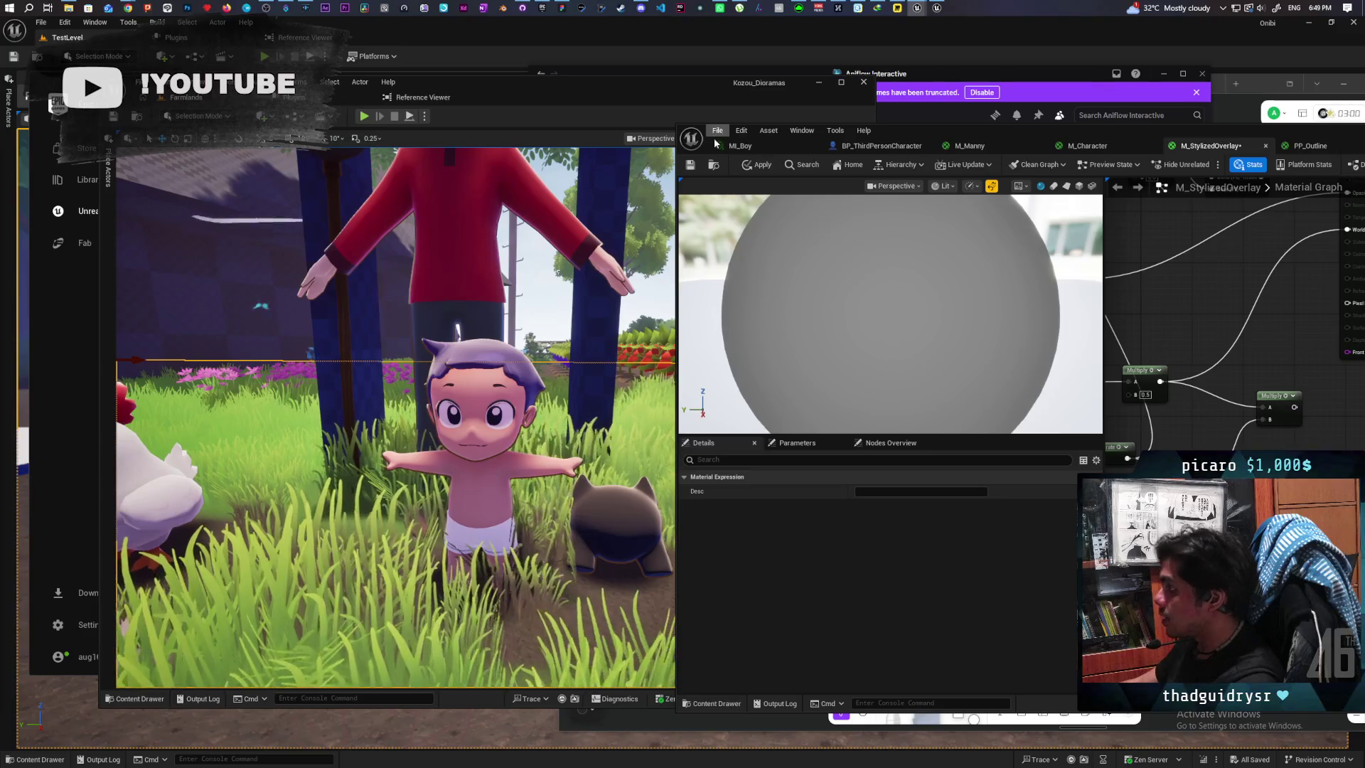
left_click(758, 164)
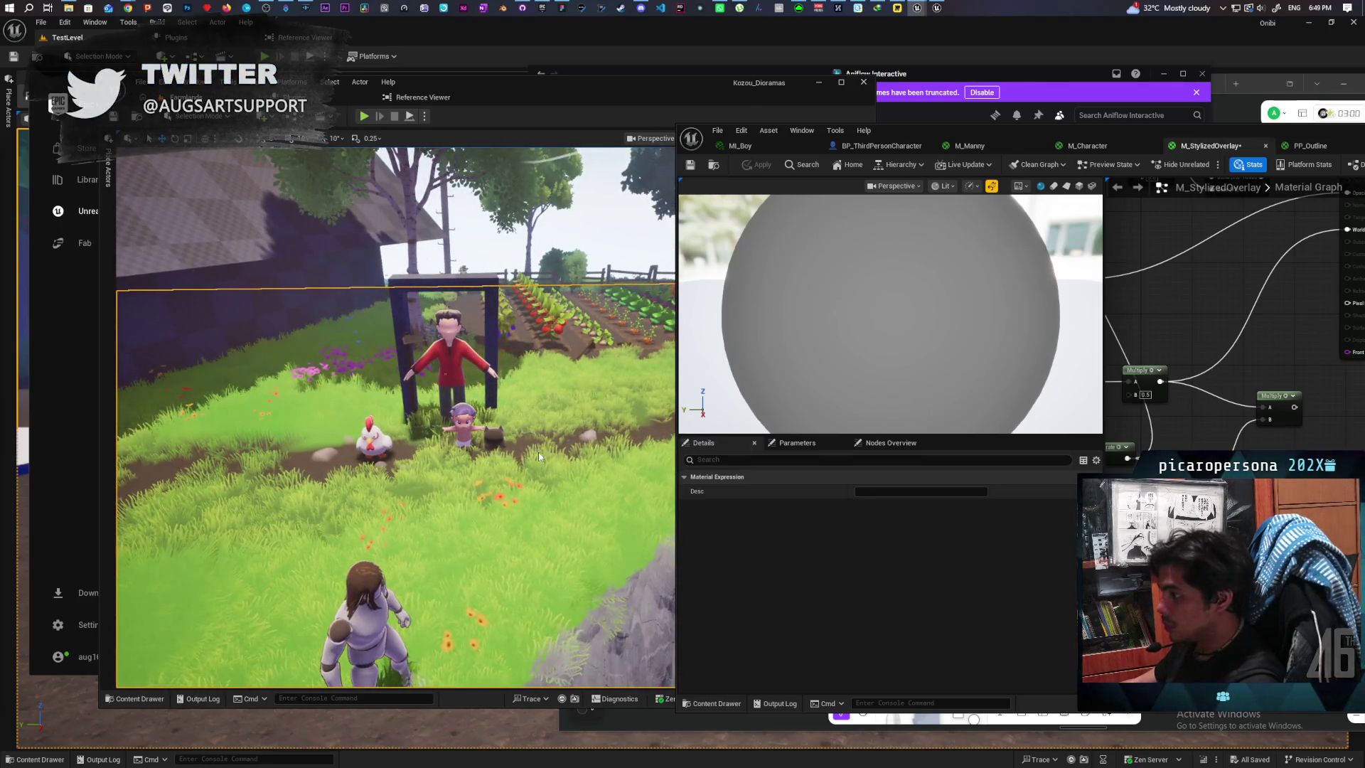
right_click(538, 456)
left_click(575, 445)
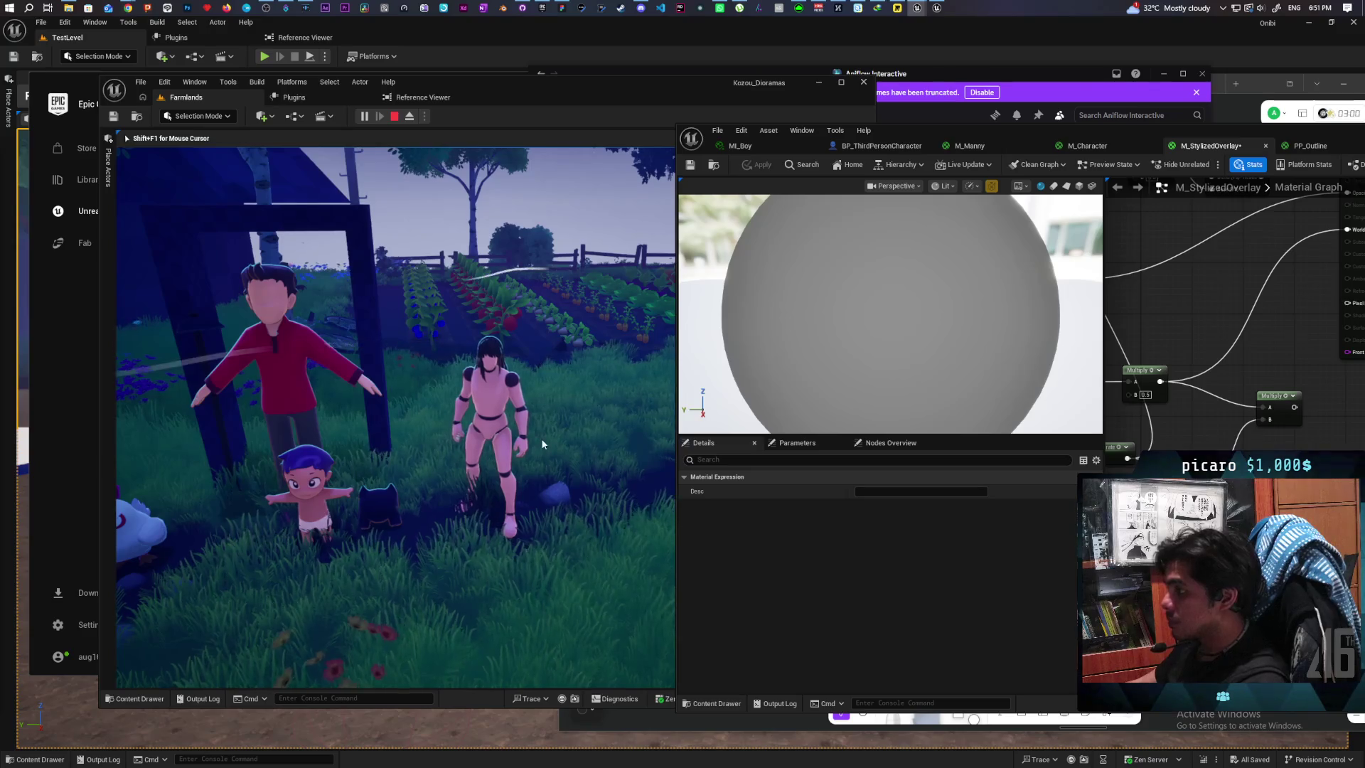
key("Escape")
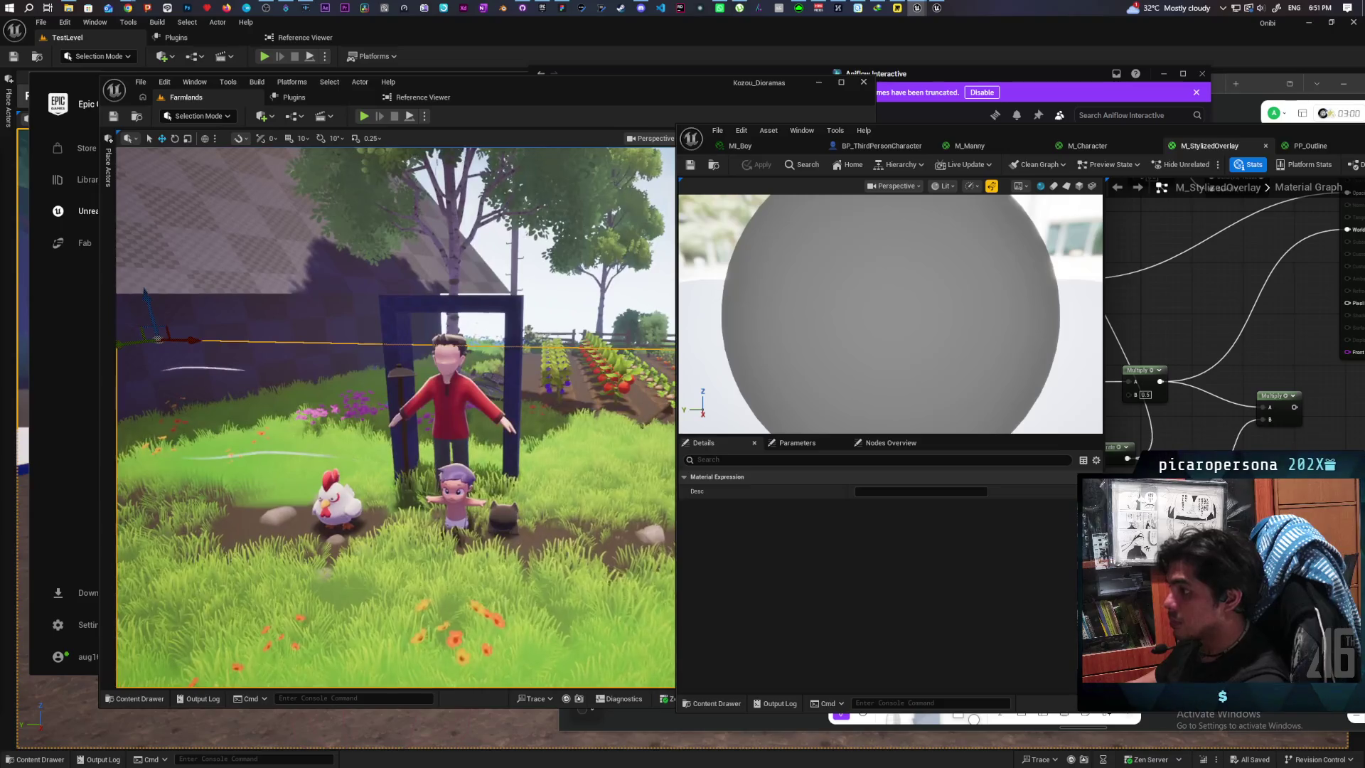
Step: Select the man character in Farmlands and open its SK_Man skeletal mesh editor
mouse_move(1121, 125)
left_mouse_down()
mouse_move(994, 293)
mouse_move(1140, 310)
left_mouse_up()
left_click(771, 353)
left_click(449, 398)
key("ctrl+b")
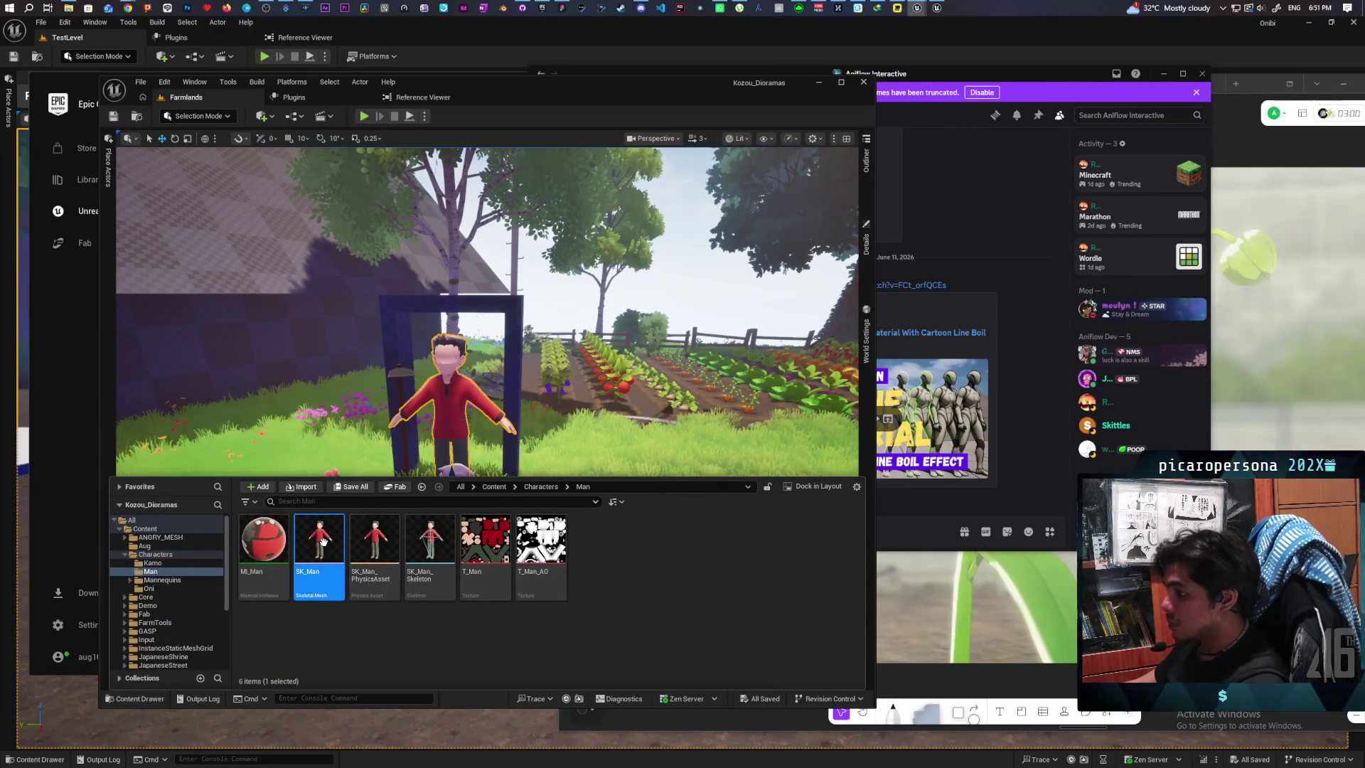
double_click(319, 555)
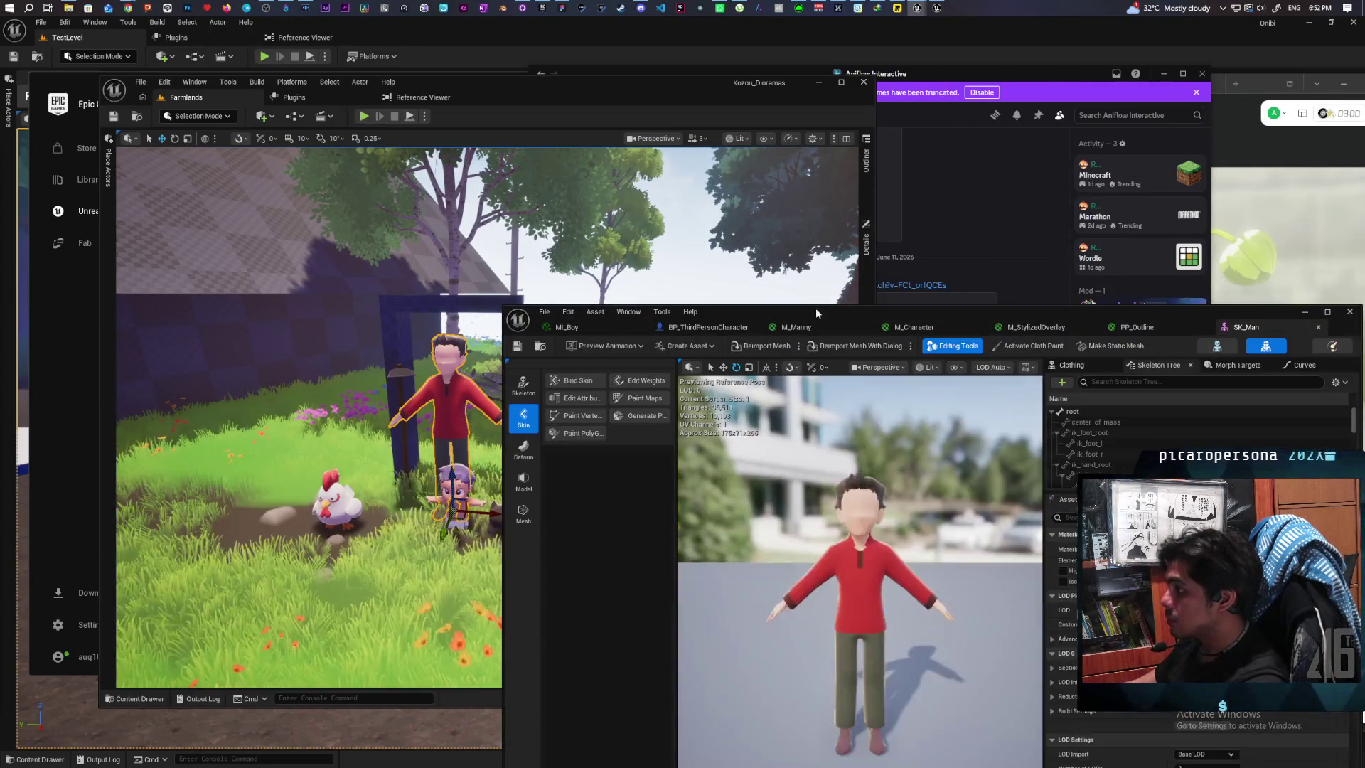
mouse_move(816, 309)
left_mouse_down()
mouse_move(701, 142)
mouse_move(710, 134)
left_mouse_up()
Step: Inspect the man's material settings and Man folder while arranging the SK_Man editor window
type("overl")
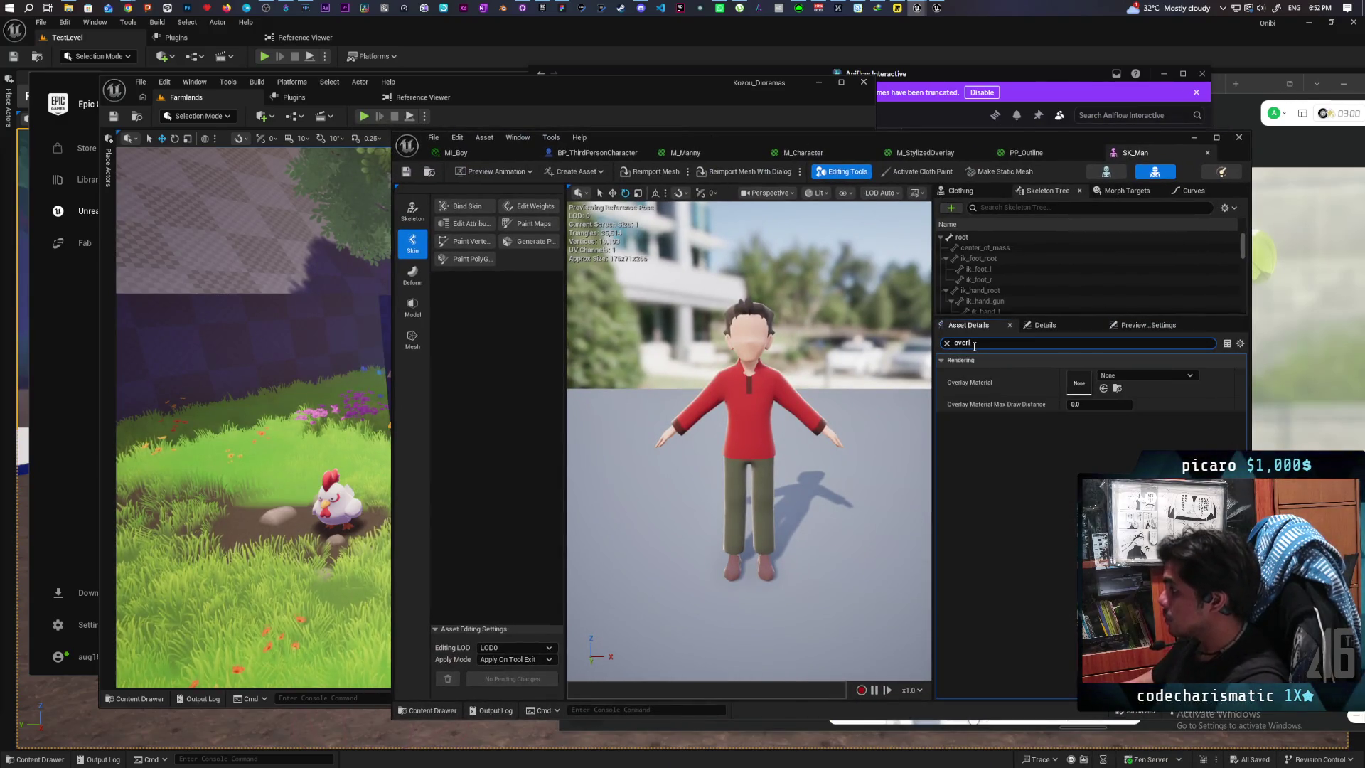
left_click_drag(685, 135, 868, 125)
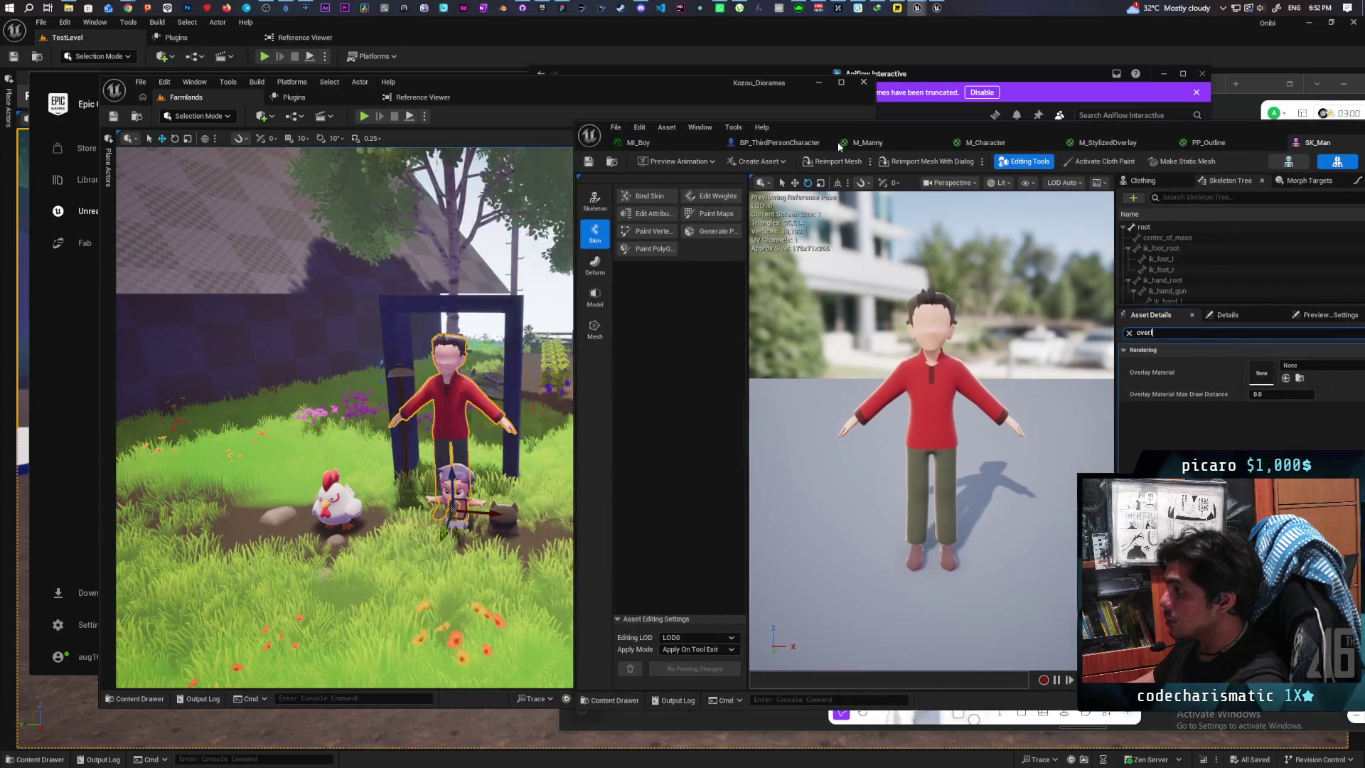
left_click(140, 699)
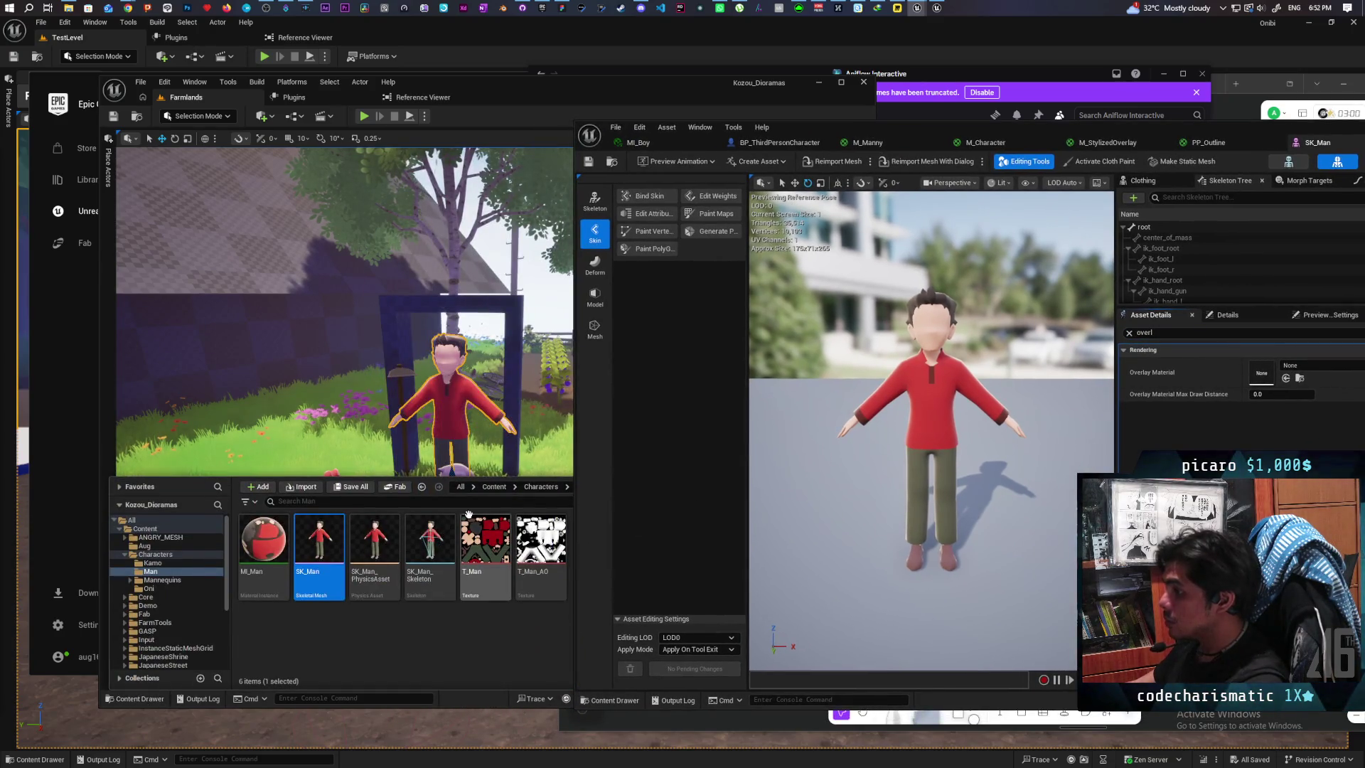
mouse_move(892, 131)
left_mouse_down()
mouse_move(489, 424)
mouse_move(303, 493)
left_mouse_up()
left_click(866, 244)
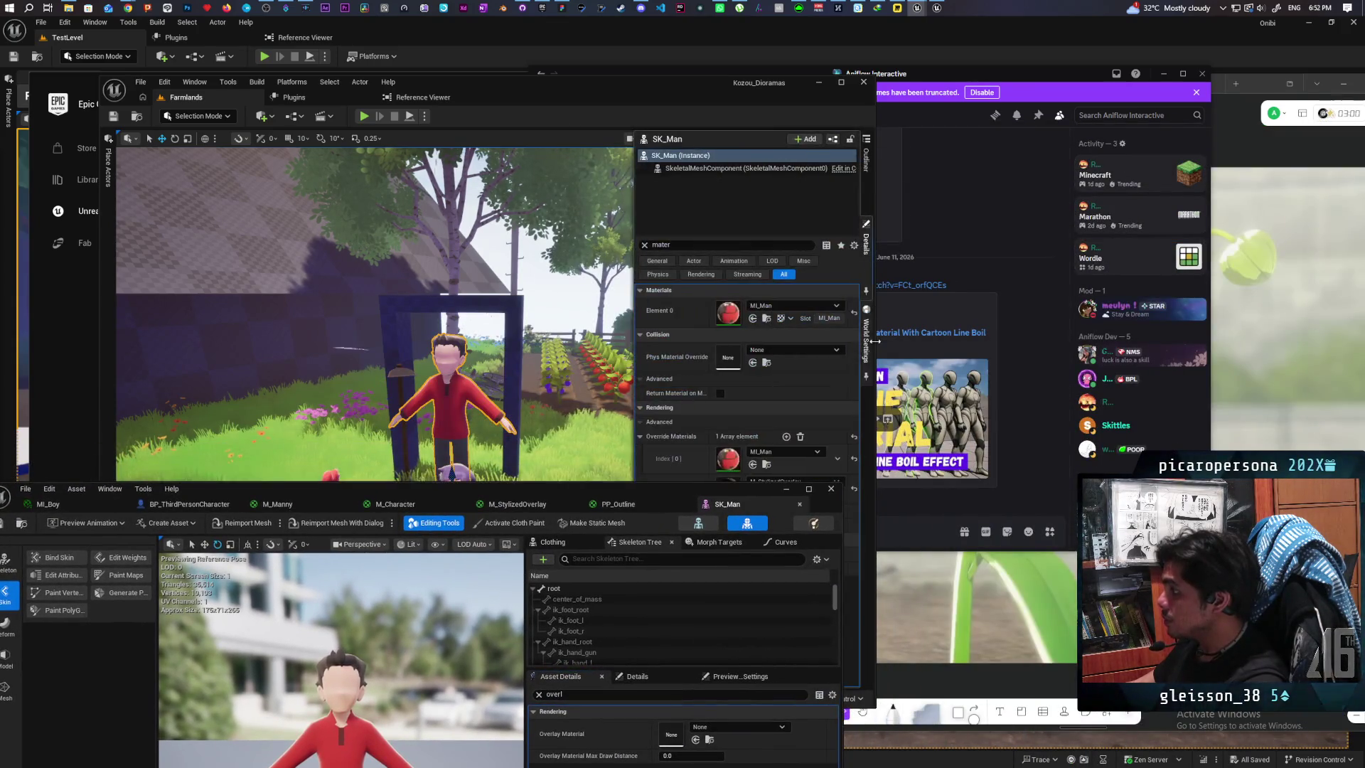
left_click_drag(734, 489, 735, 527)
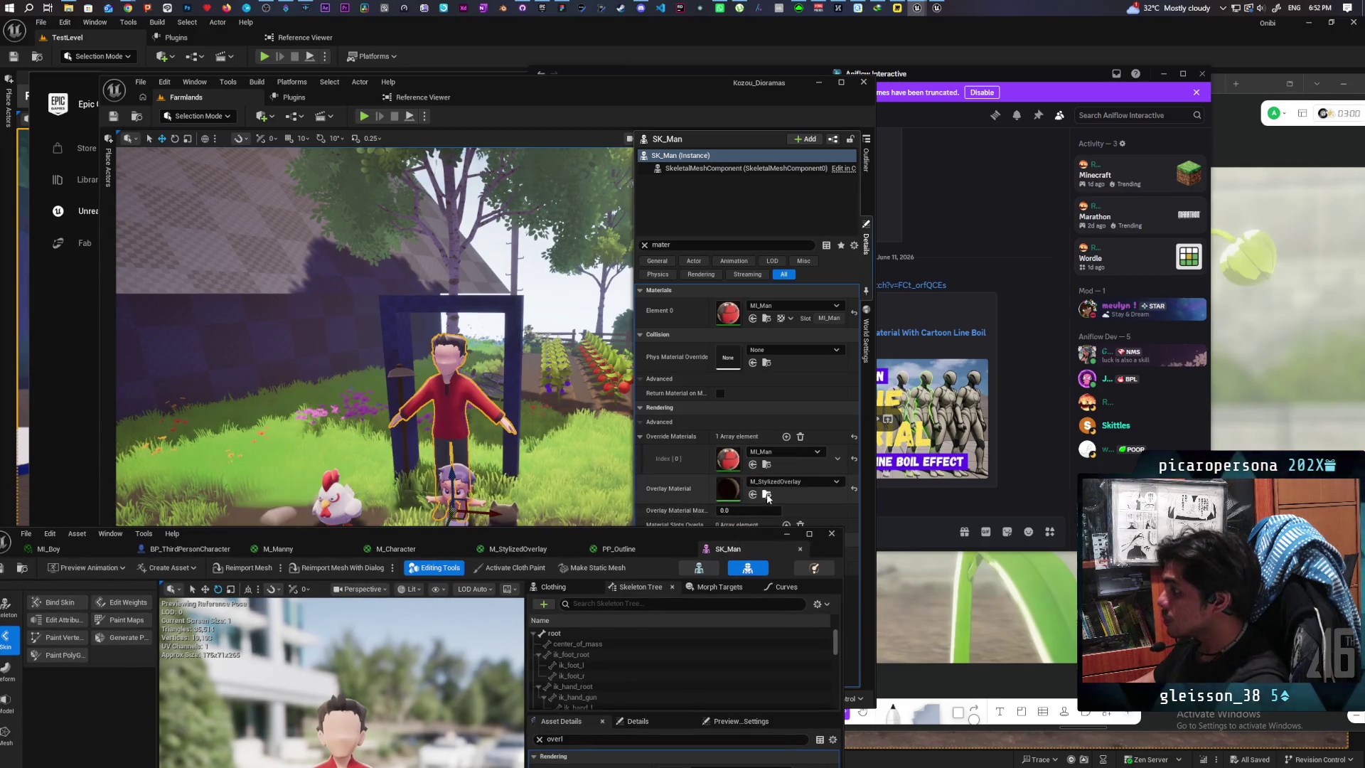
key("ctrl+space")
left_click_drag(638, 534, 800, 204)
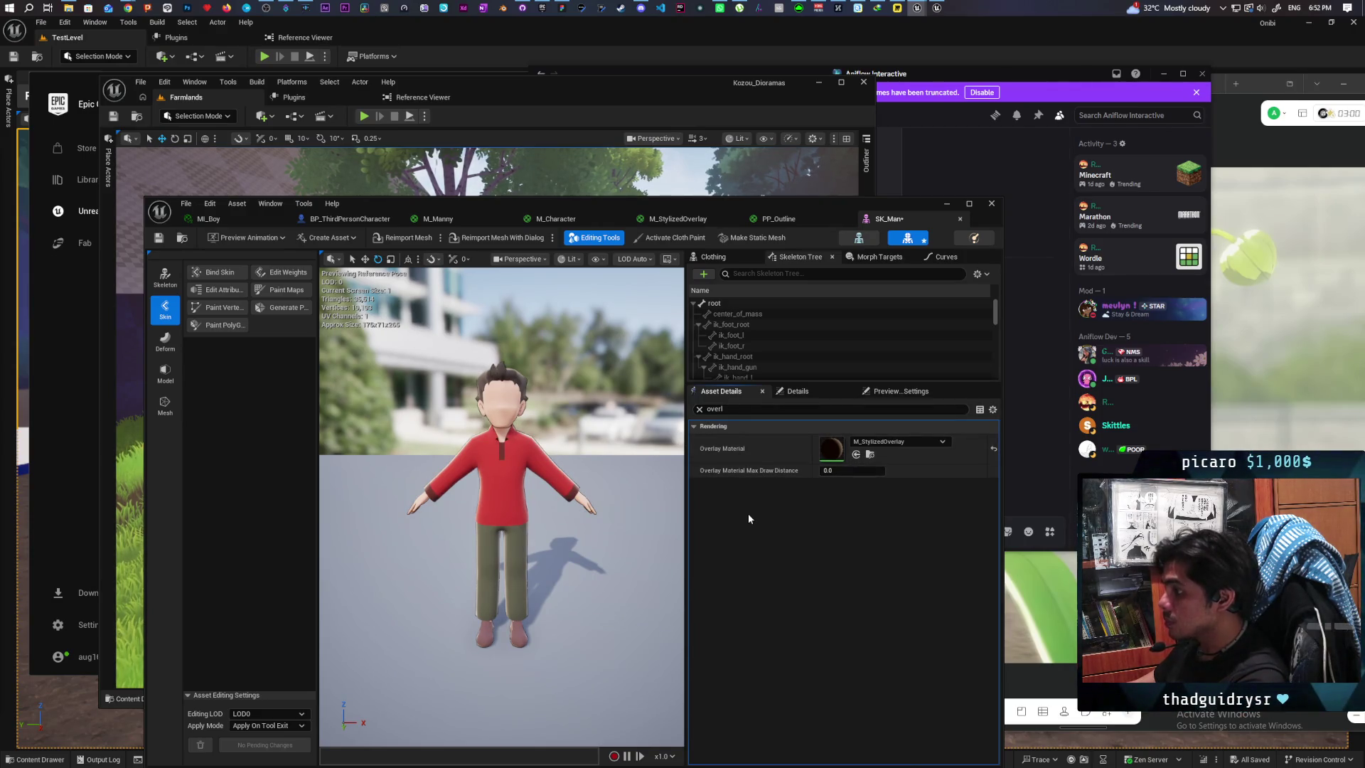
scroll(543, 478, "up", 5)
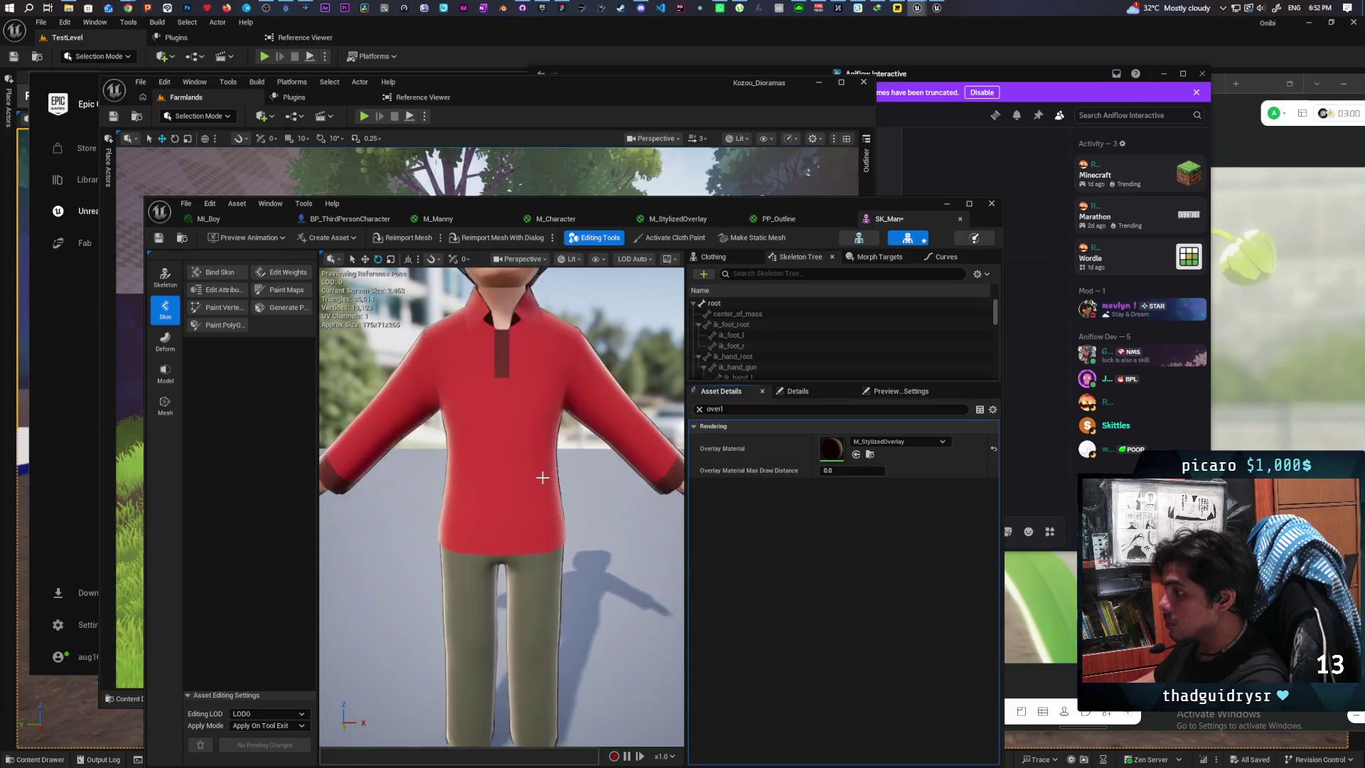
scroll(543, 478, "down", 5)
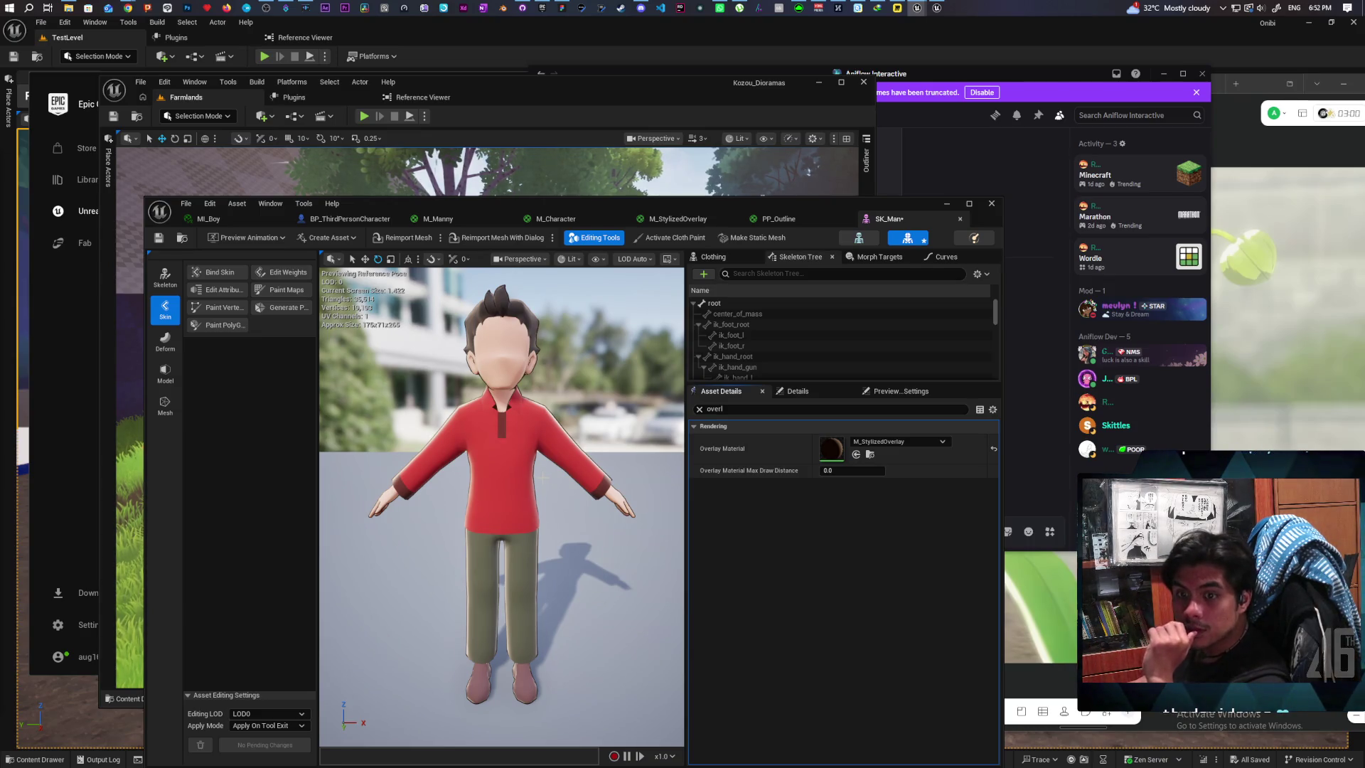
left_click_drag(540, 211, 909, 143)
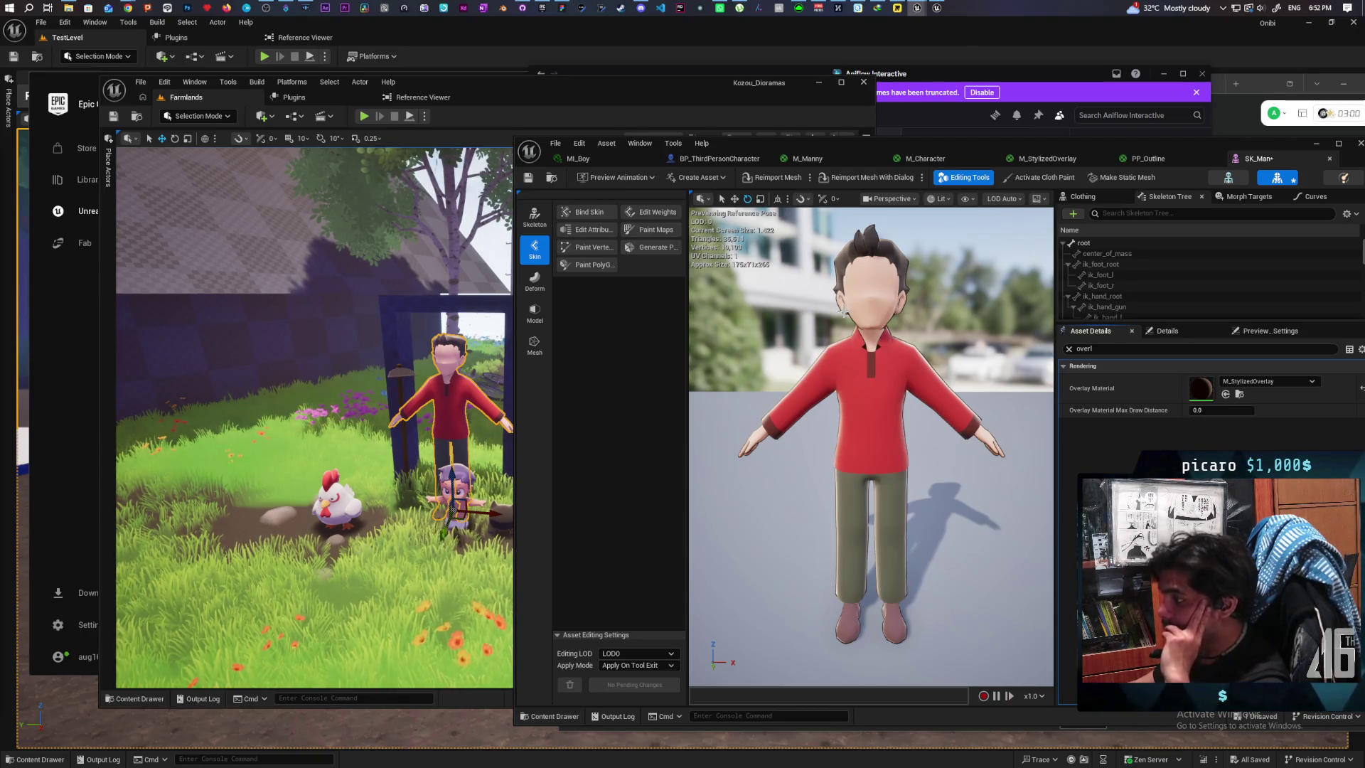
Step: Fly the view closer to the chicken and characters and pick out M_StylizedOverlay in the assets
key("w")
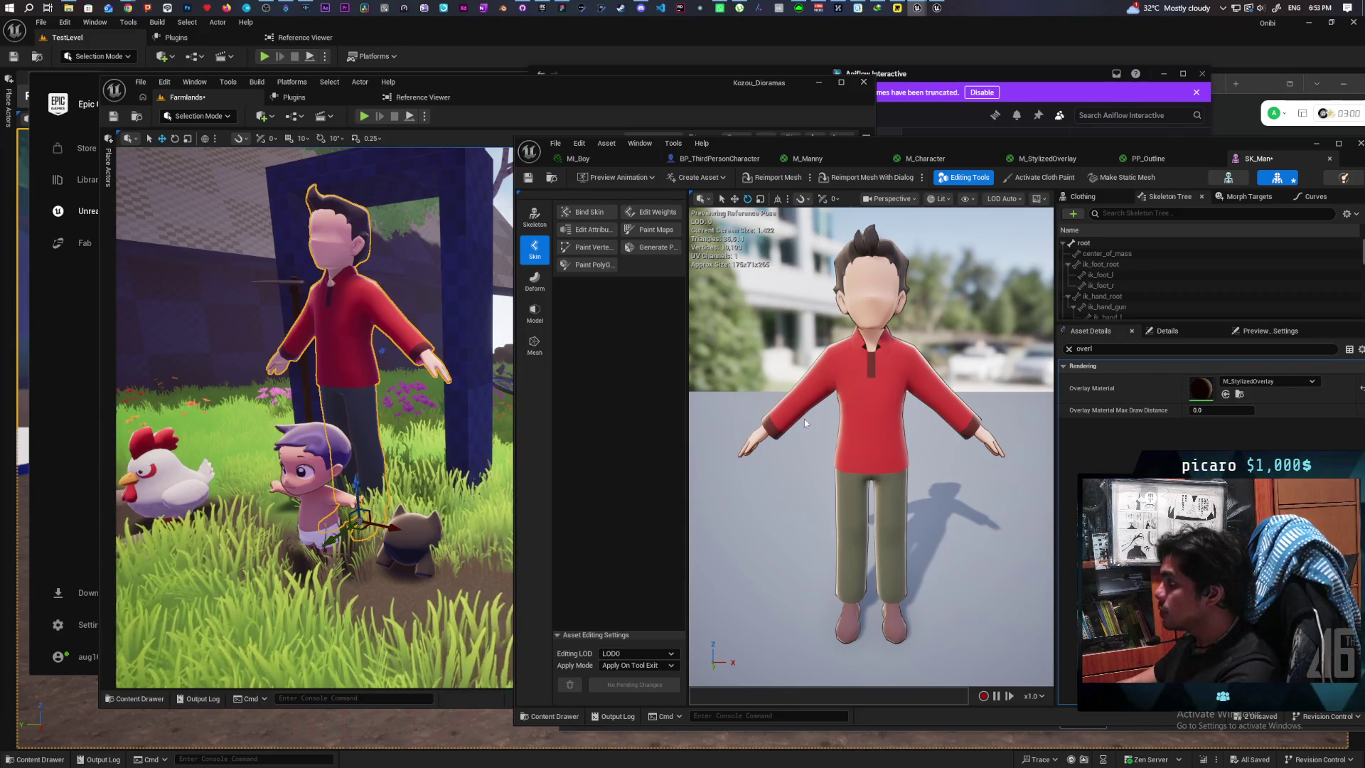
left_click(550, 716)
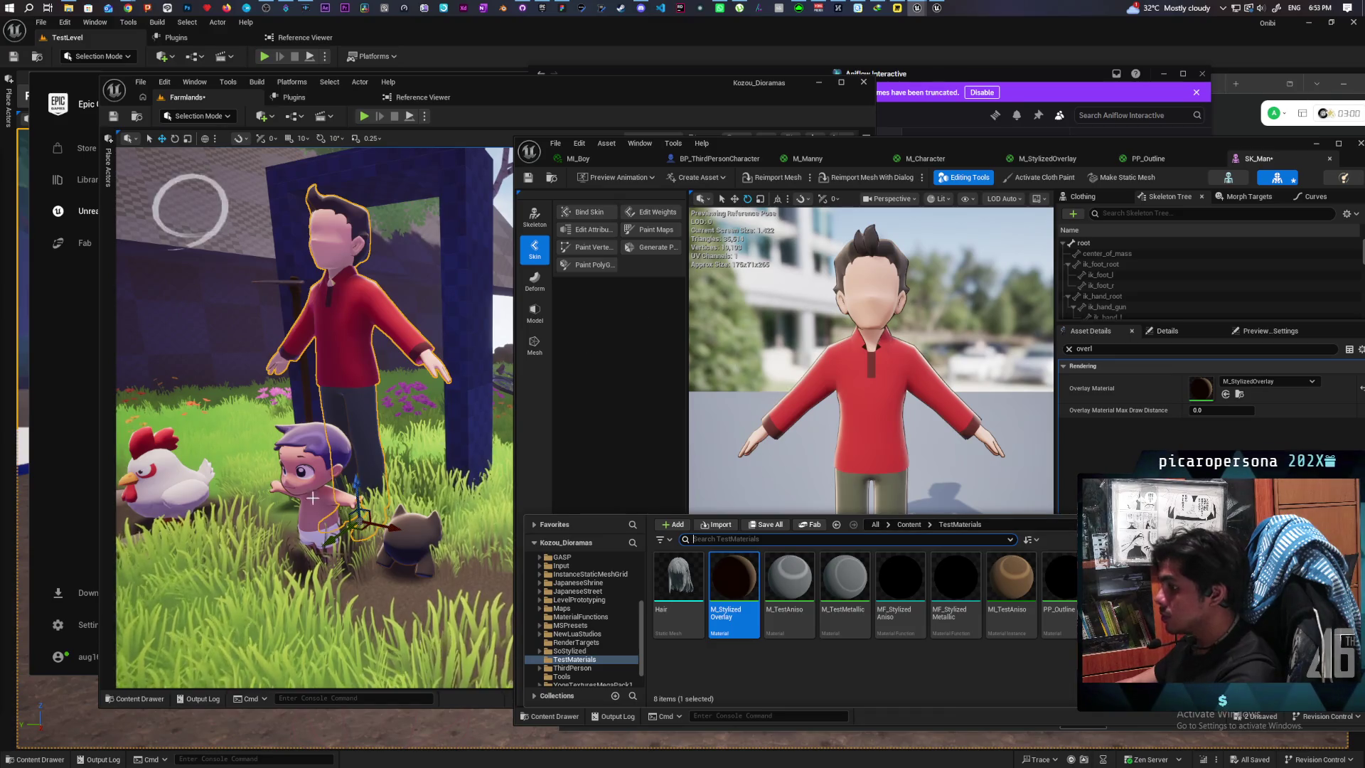
left_click(221, 642)
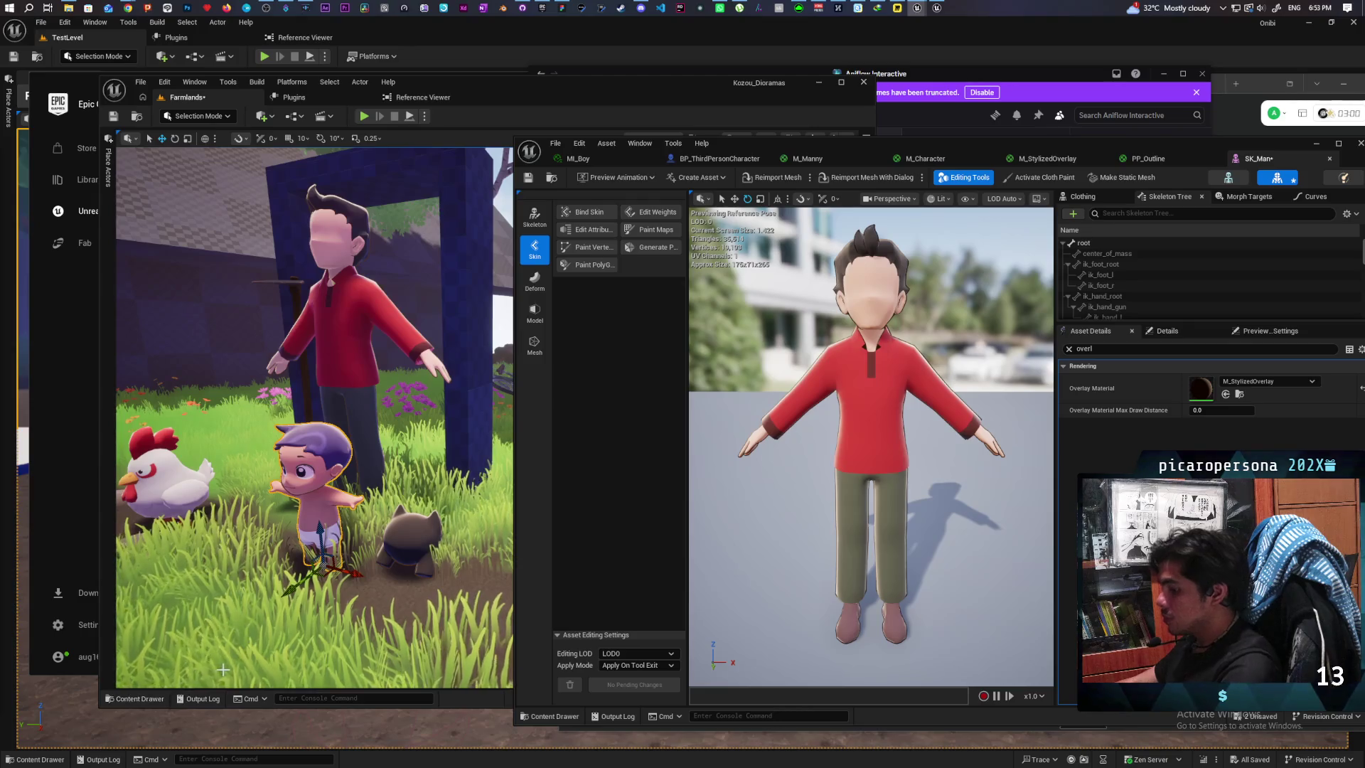
key("ctrl+space")
Step: Filter SK_Kamo's details by 'over', assign M_StylizedOverlay as its Overlay Material like SK_Man, and save
double_click(430, 551)
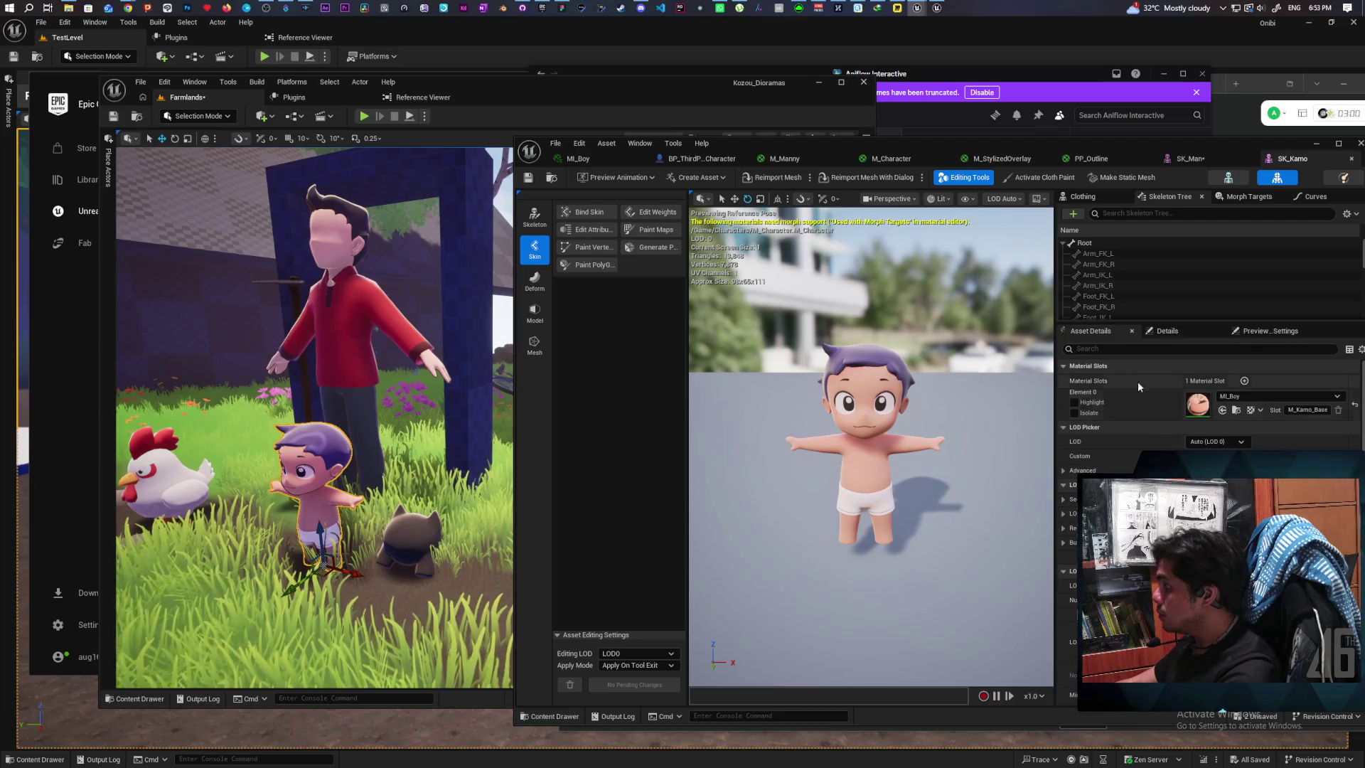
left_click(1121, 349)
type("over")
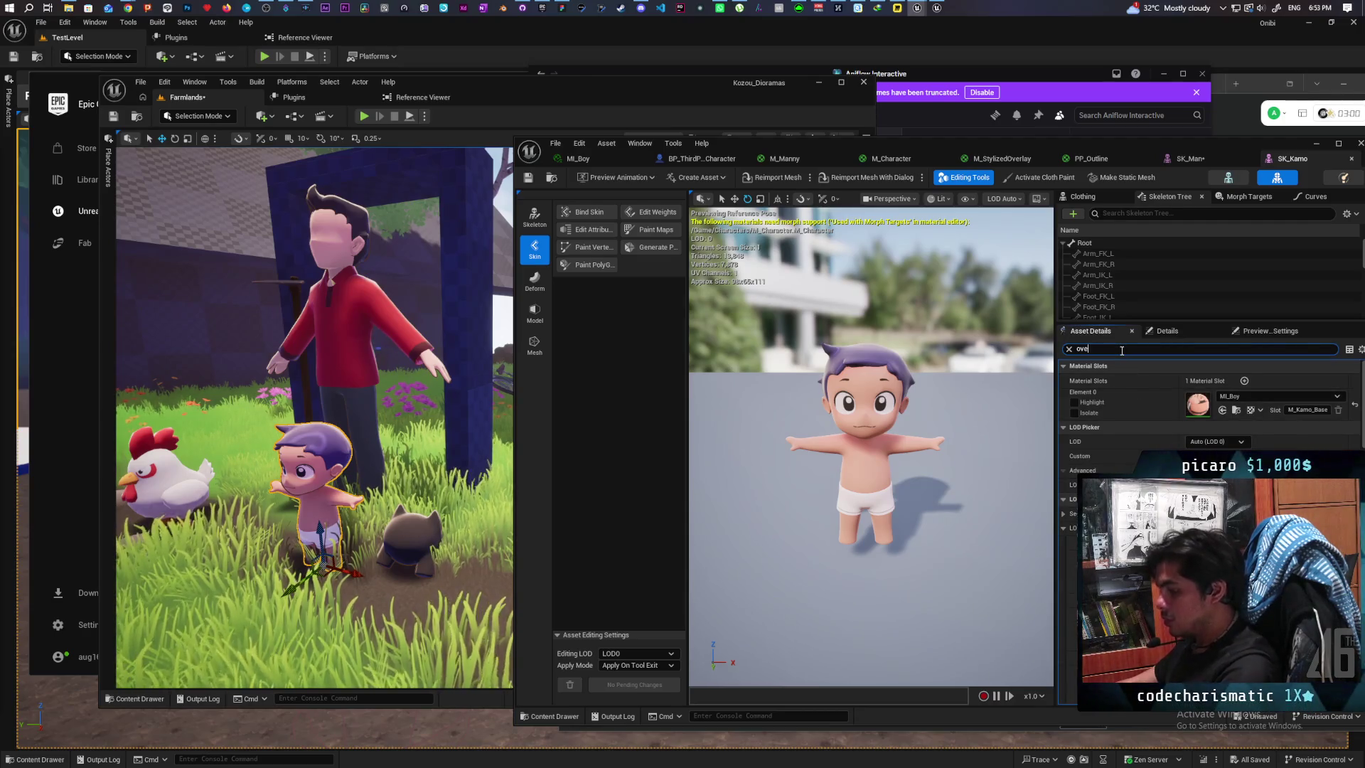
left_click(1184, 158)
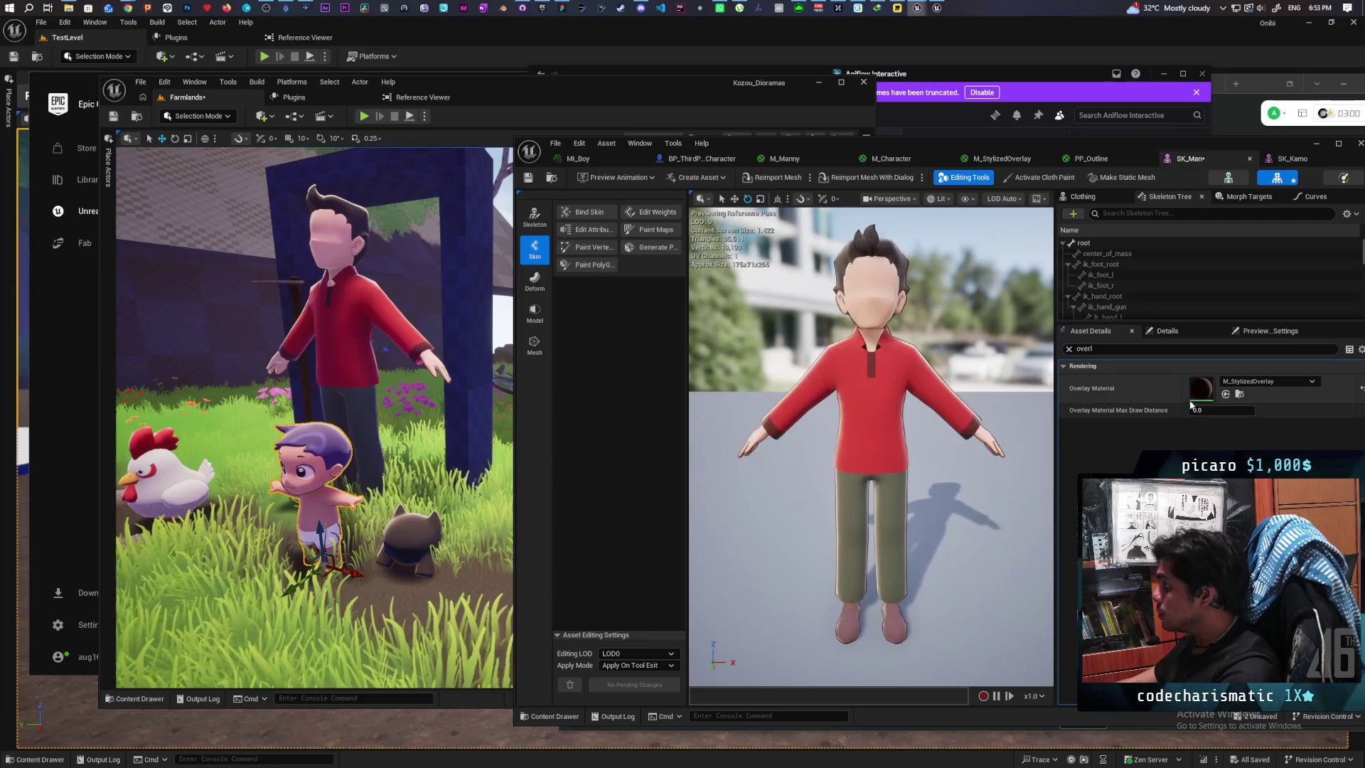
left_click(1238, 396)
left_click(1291, 158)
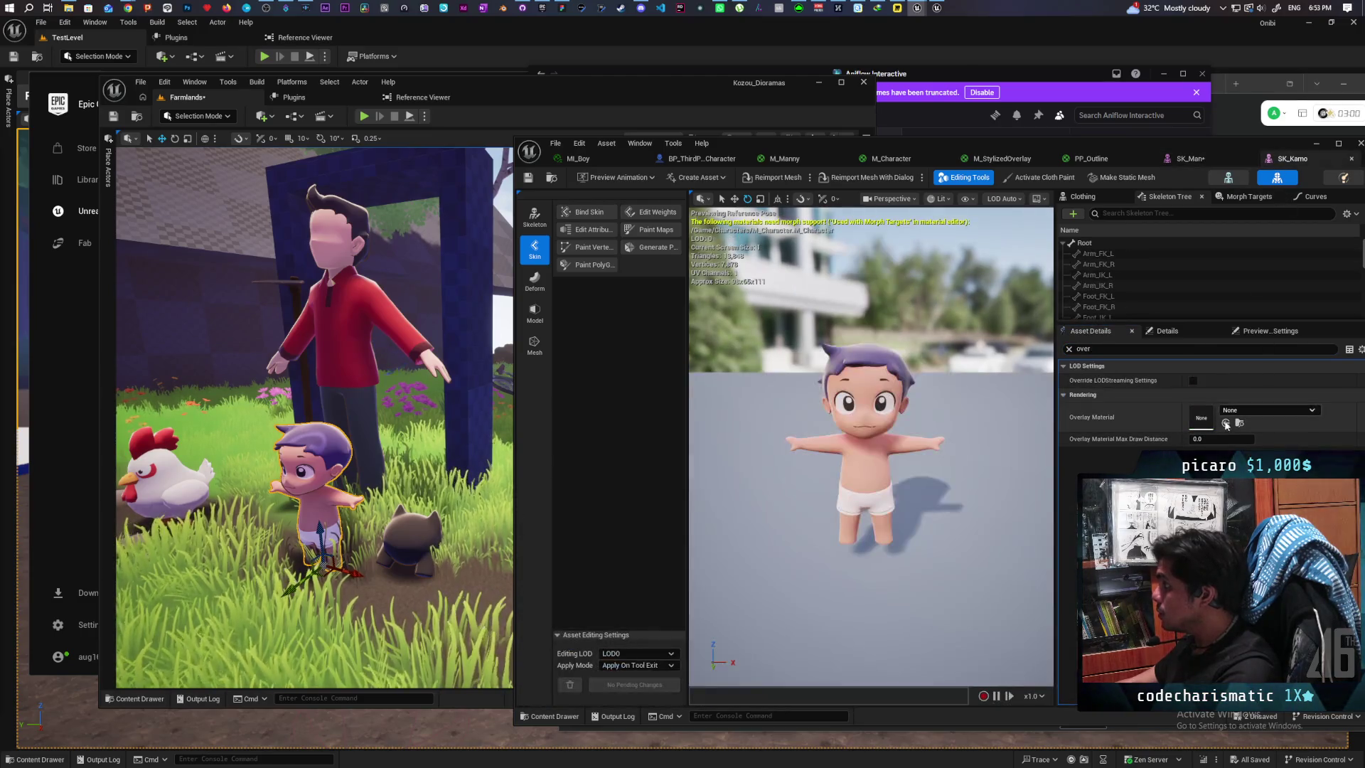
left_click(1226, 424)
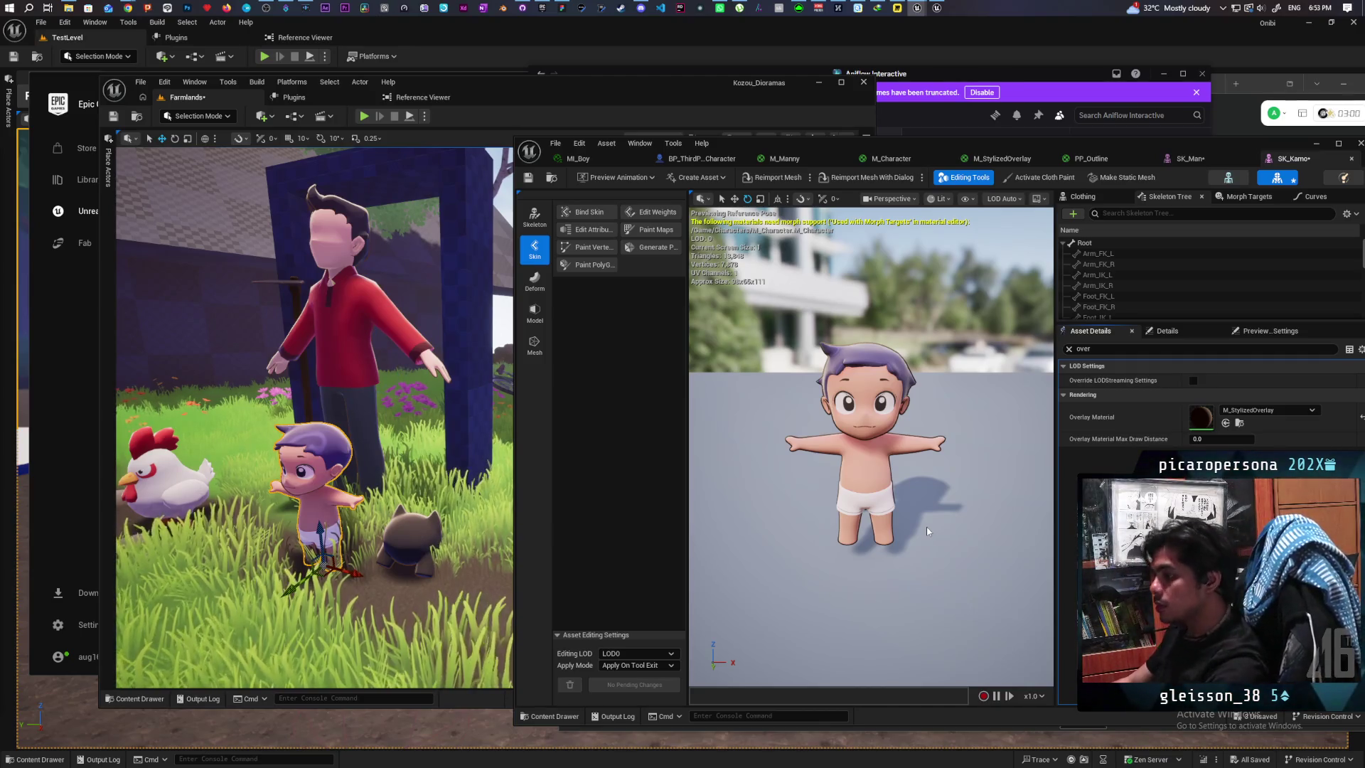
key("ctrl+s")
Step: Save and close the mesh editor and move the Discord window aside
left_click(1316, 143)
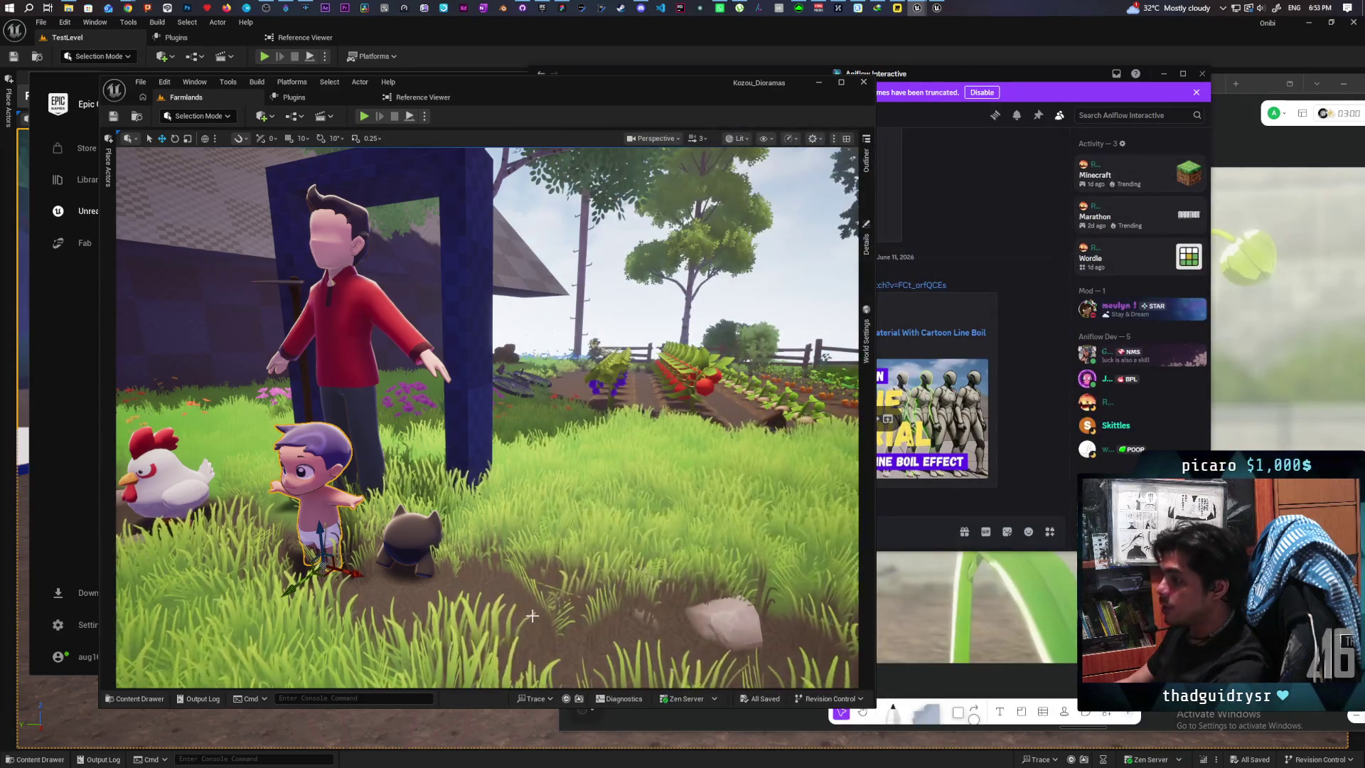
mouse_move(1059, 75)
left_mouse_down()
mouse_move(753, 25)
mouse_move(765, 45)
mouse_move(1180, 47)
left_mouse_up()
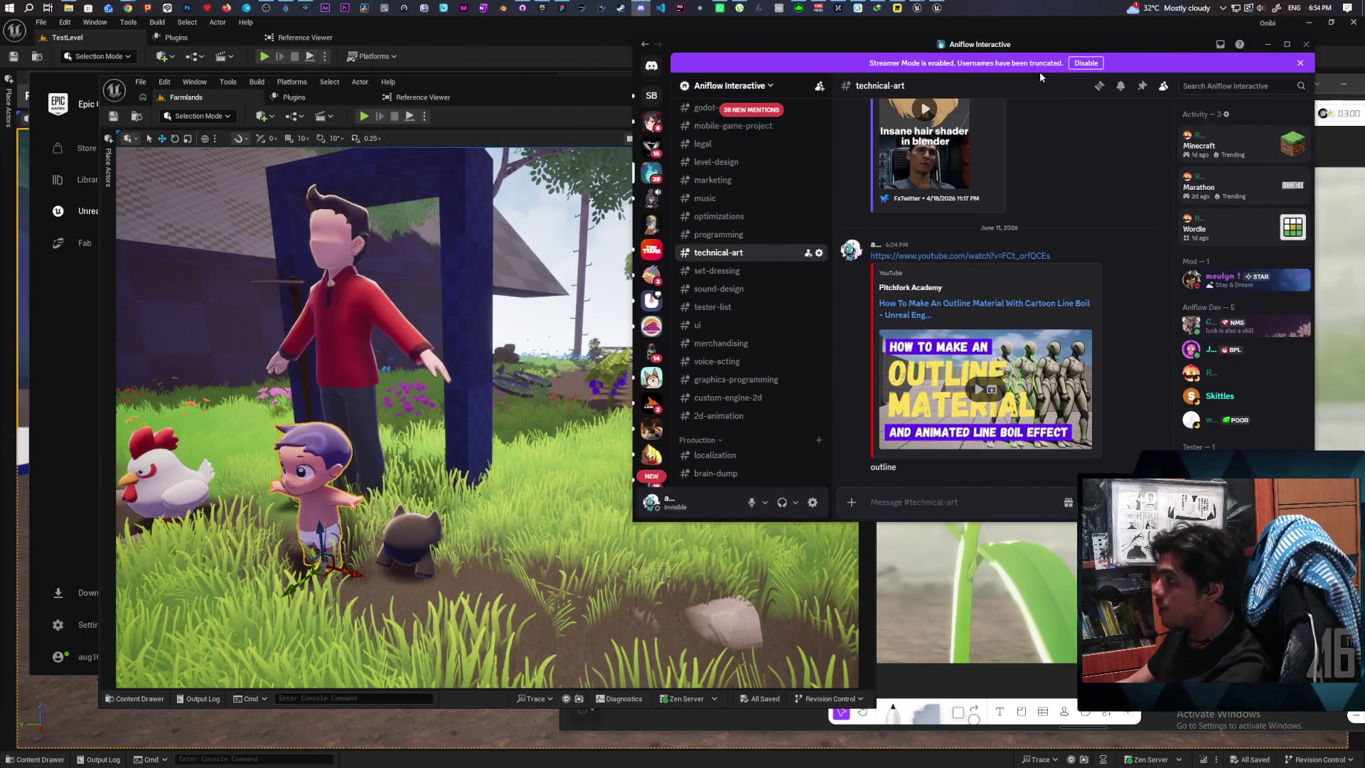
left_click_drag(1038, 49, 1076, 47)
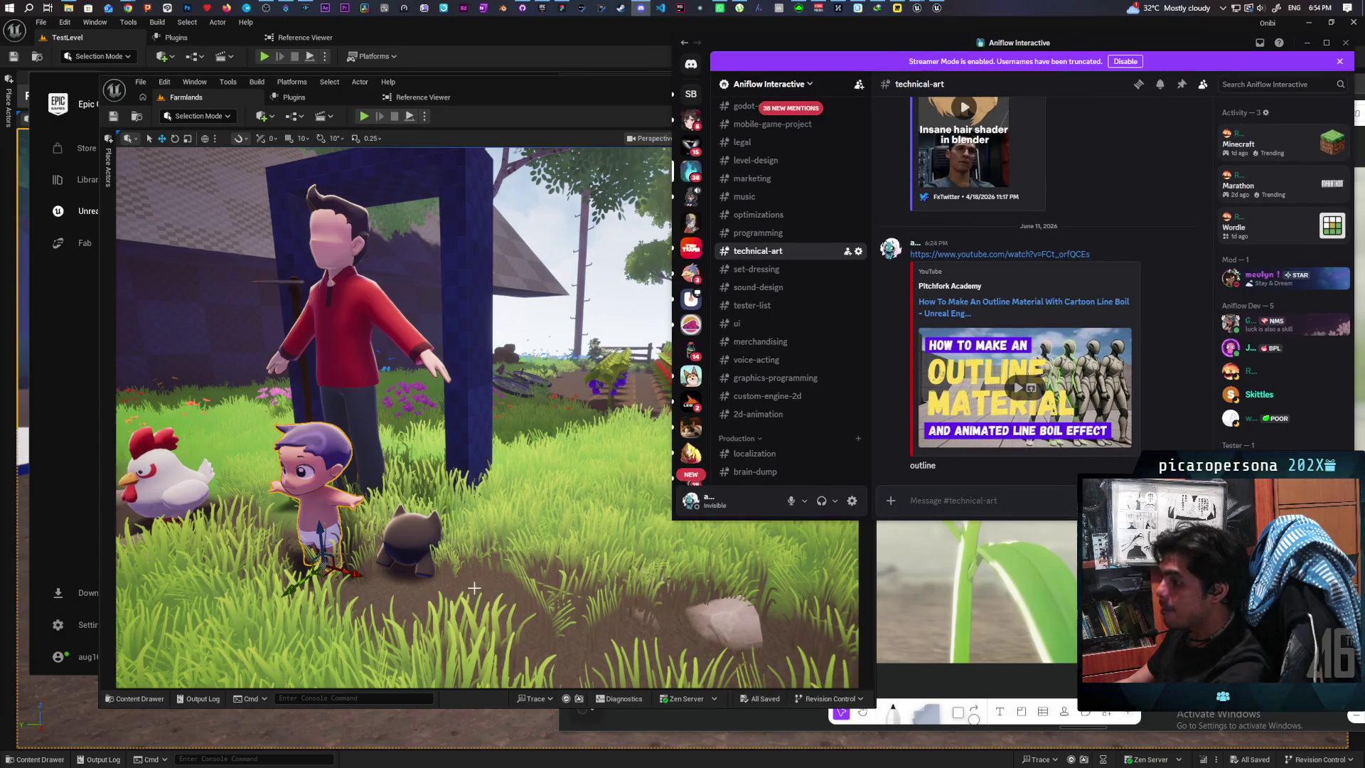
Step: Play Farmlands from a viewport spot, stop the session, and bring up the Man folder's assets
right_click(475, 588)
left_click(517, 575)
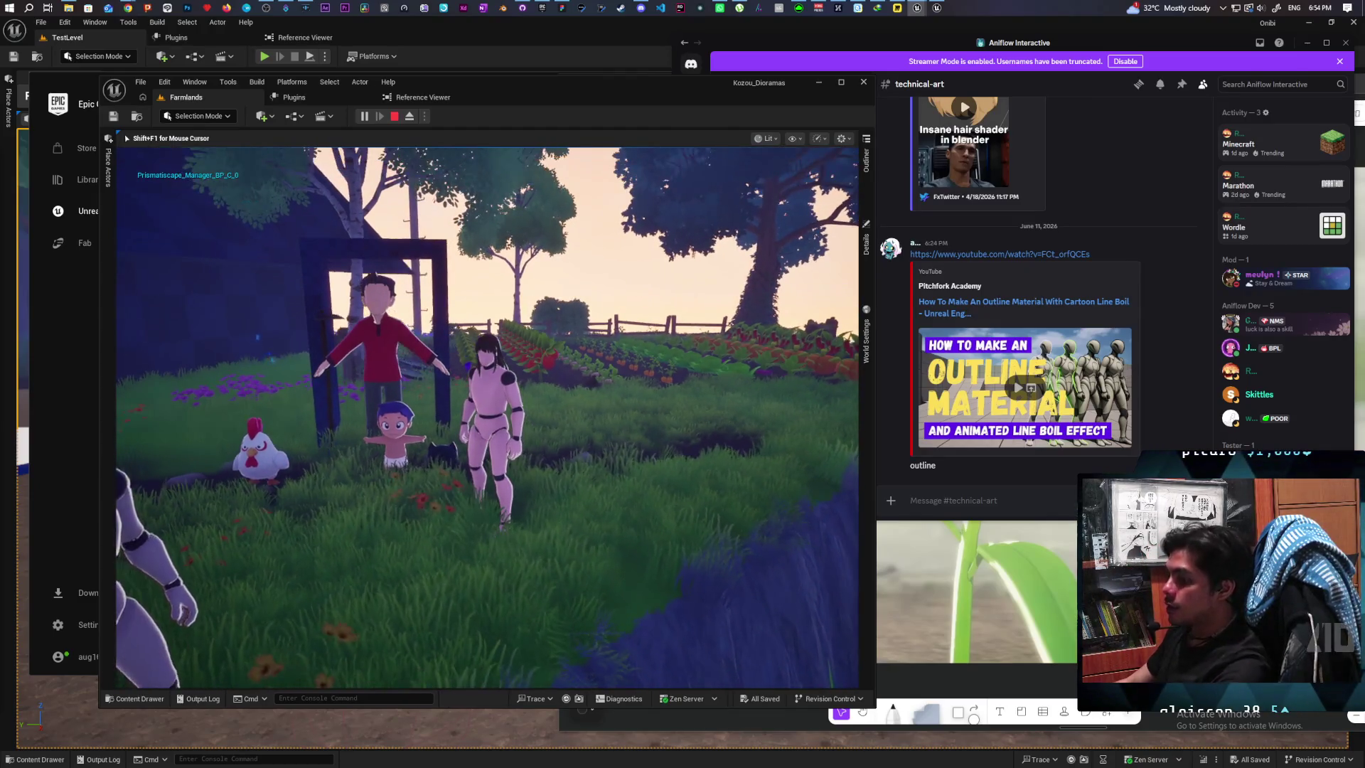
key("Escape")
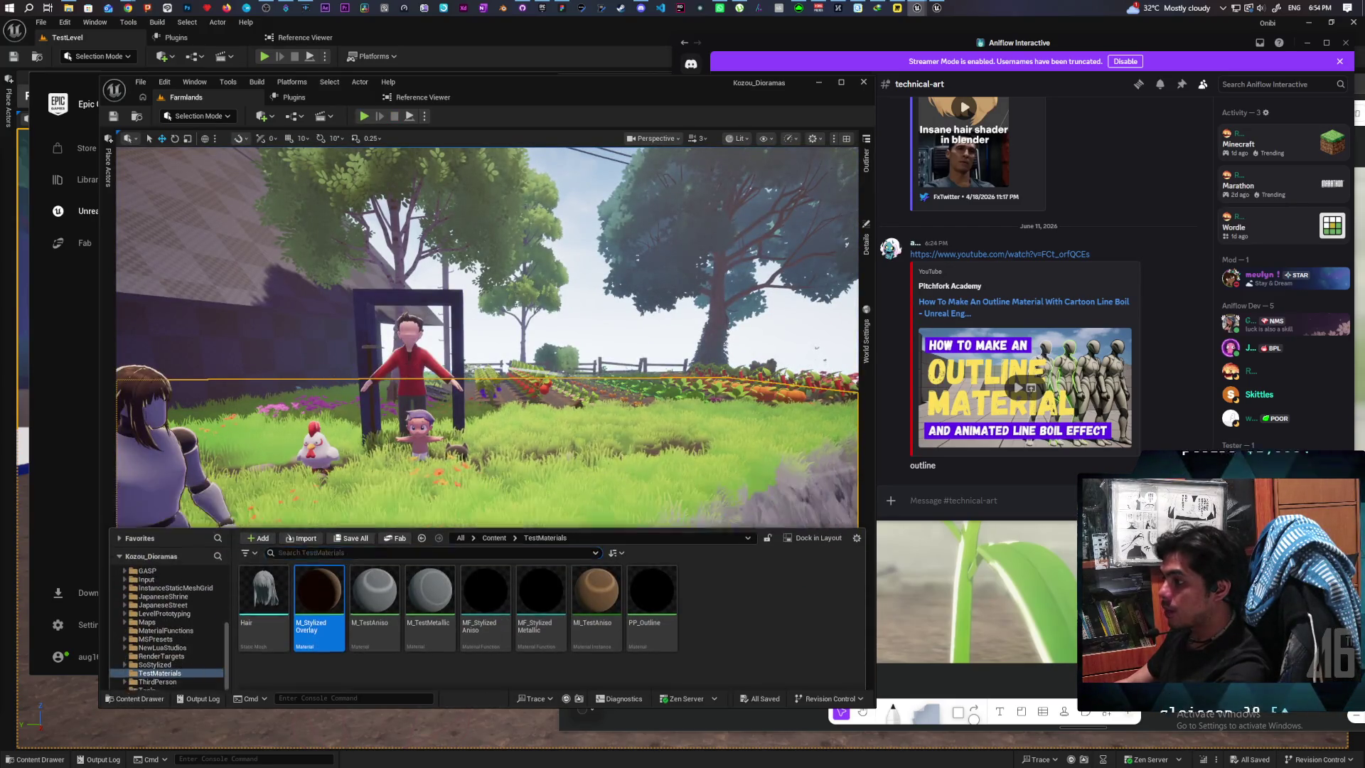
key("ctrl+space")
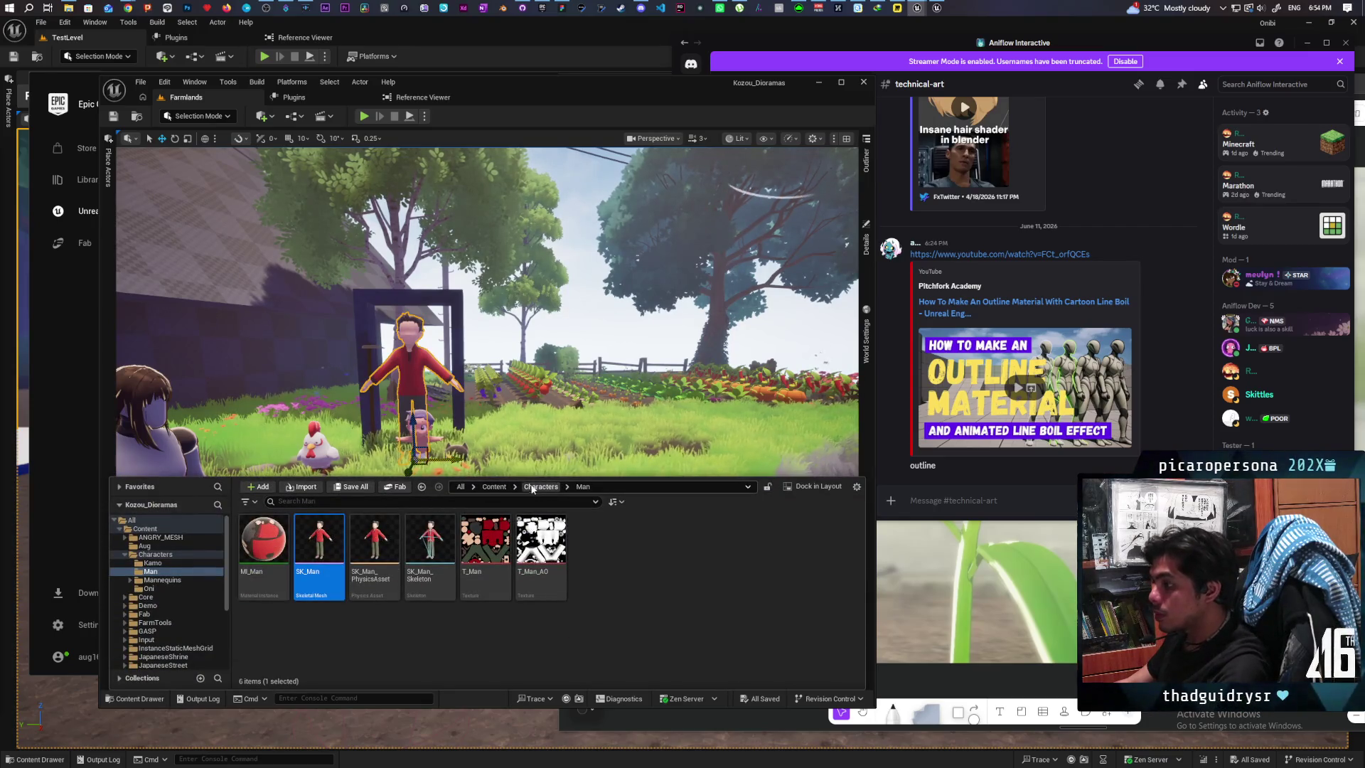
left_click(312, 552, "ctrl")
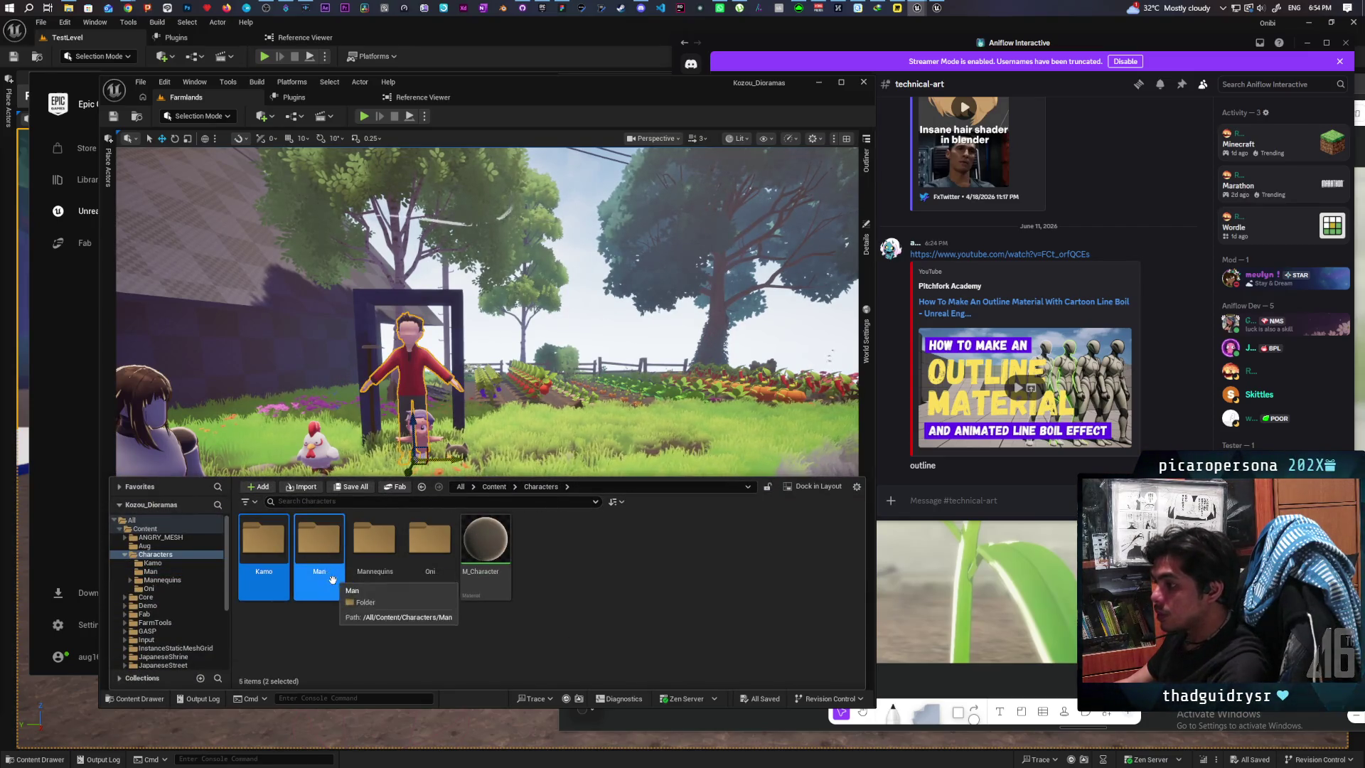
right_click(322, 549)
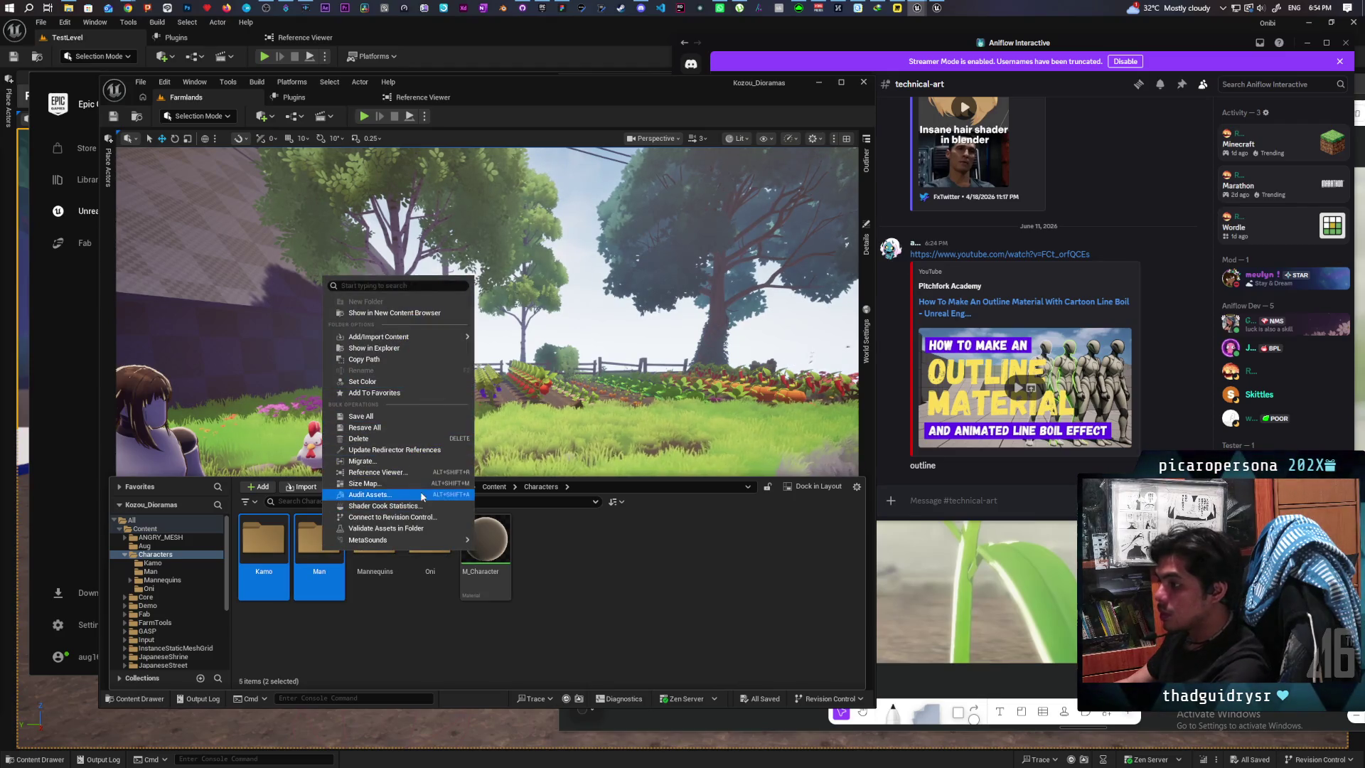
left_click(421, 460)
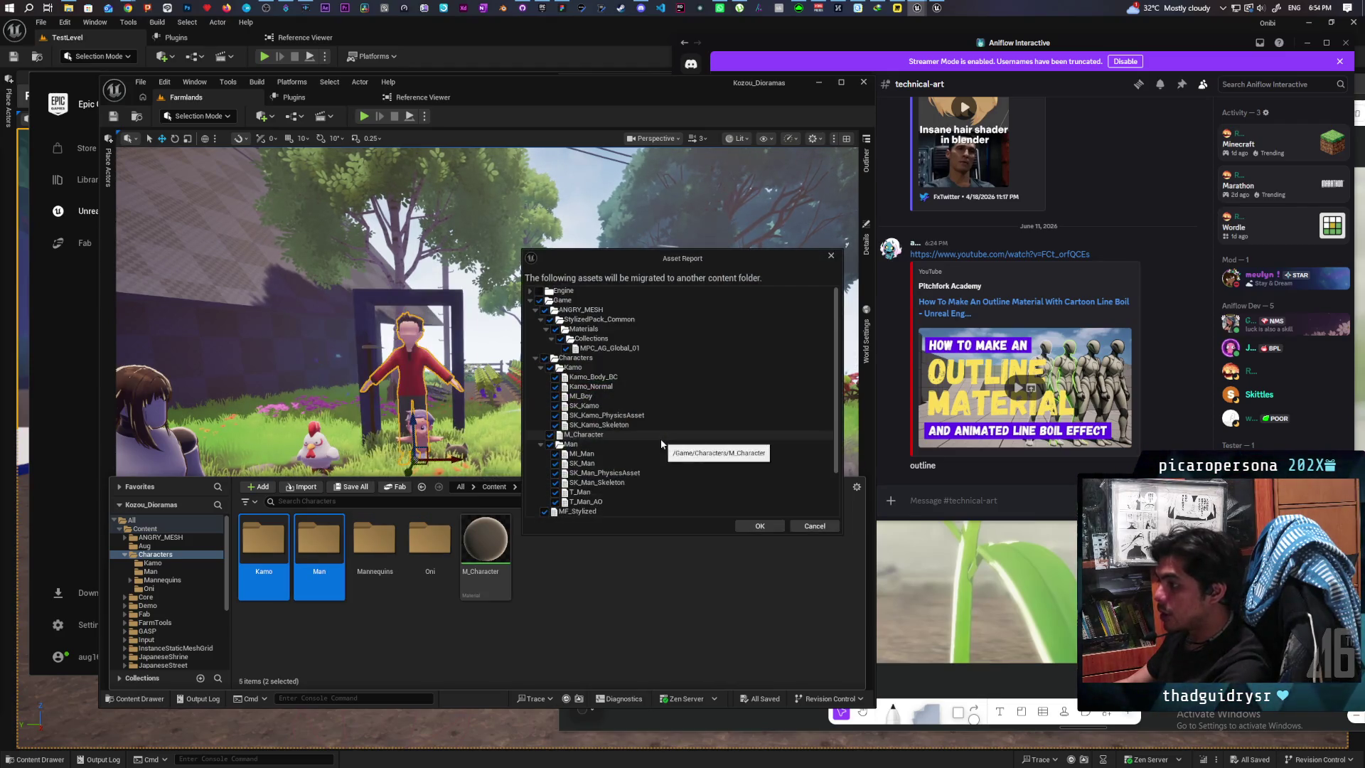
scroll(650, 383, "down", 2)
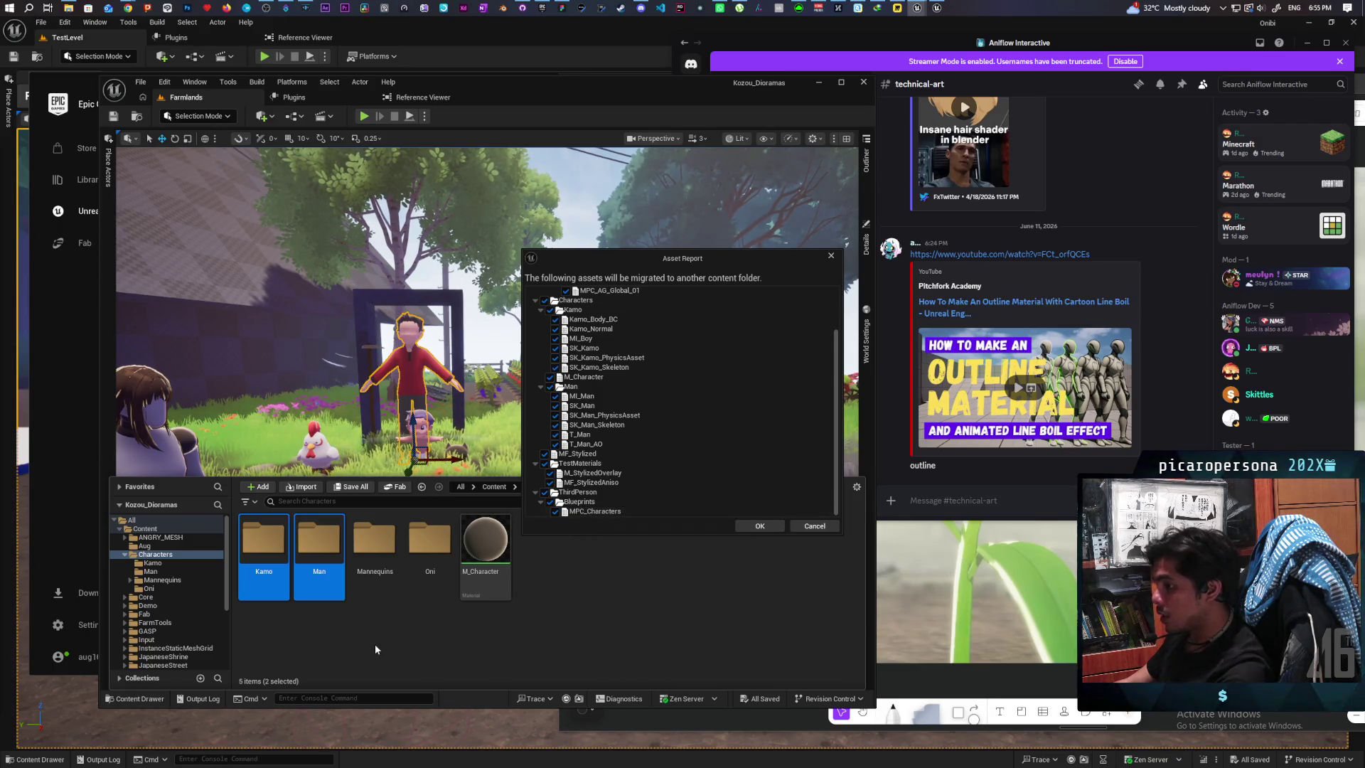
double_click(270, 547)
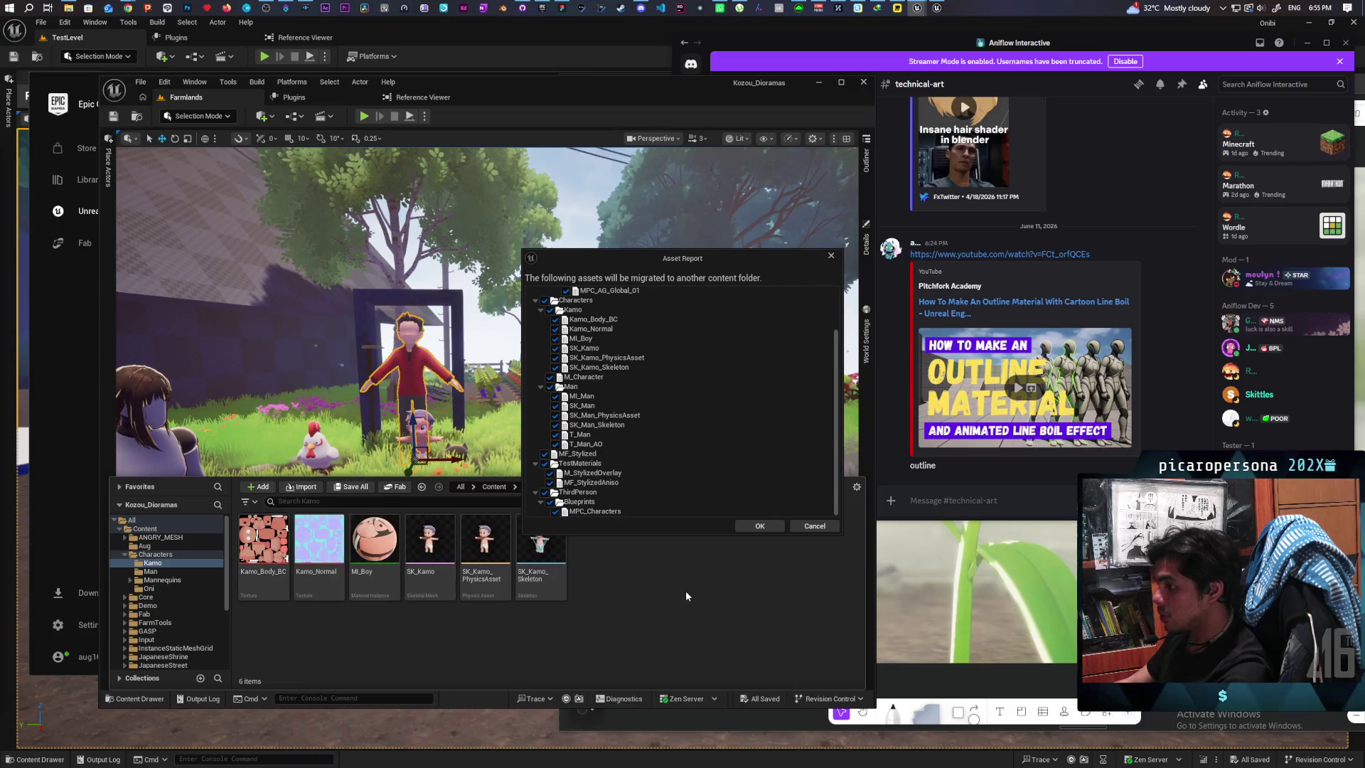
left_click(815, 525)
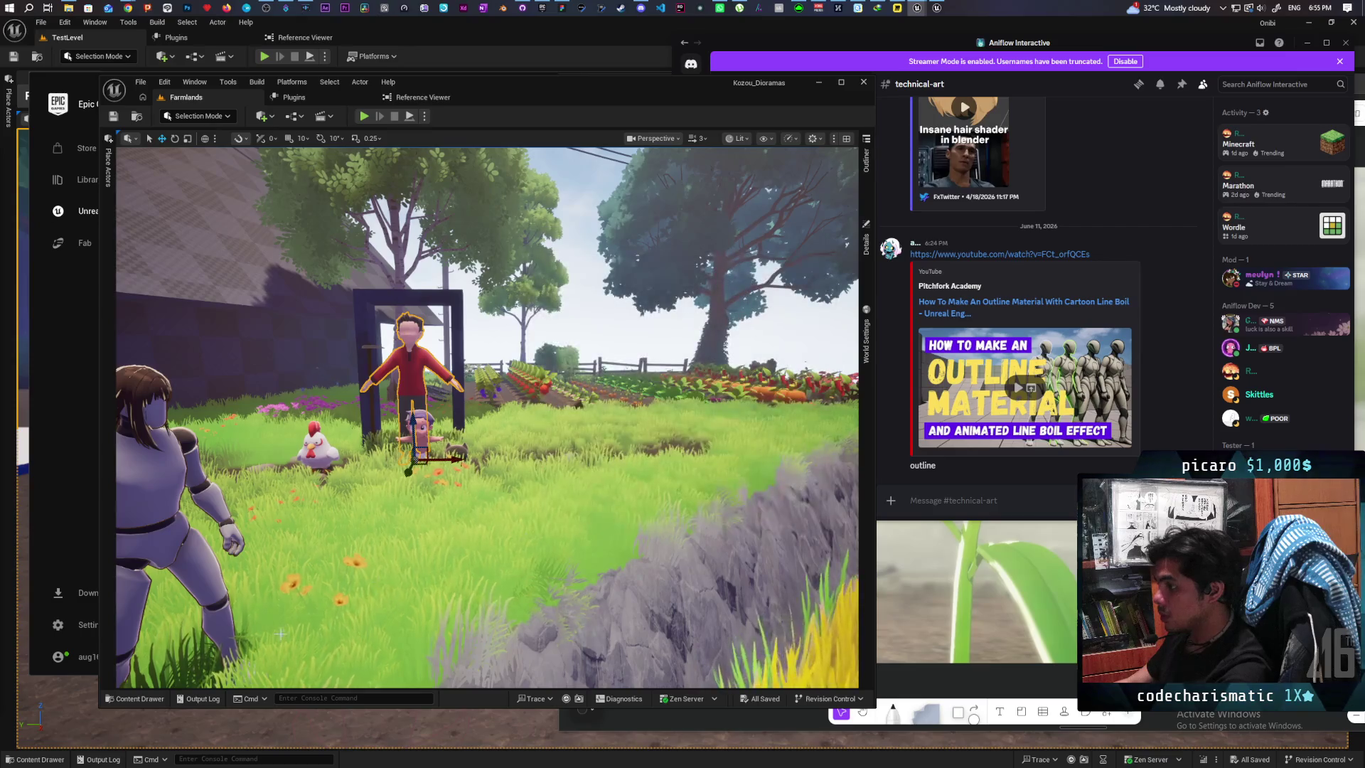
Step: Go to the Content root folder and search the assets for 'characters'
left_click(139, 699)
left_click(491, 486)
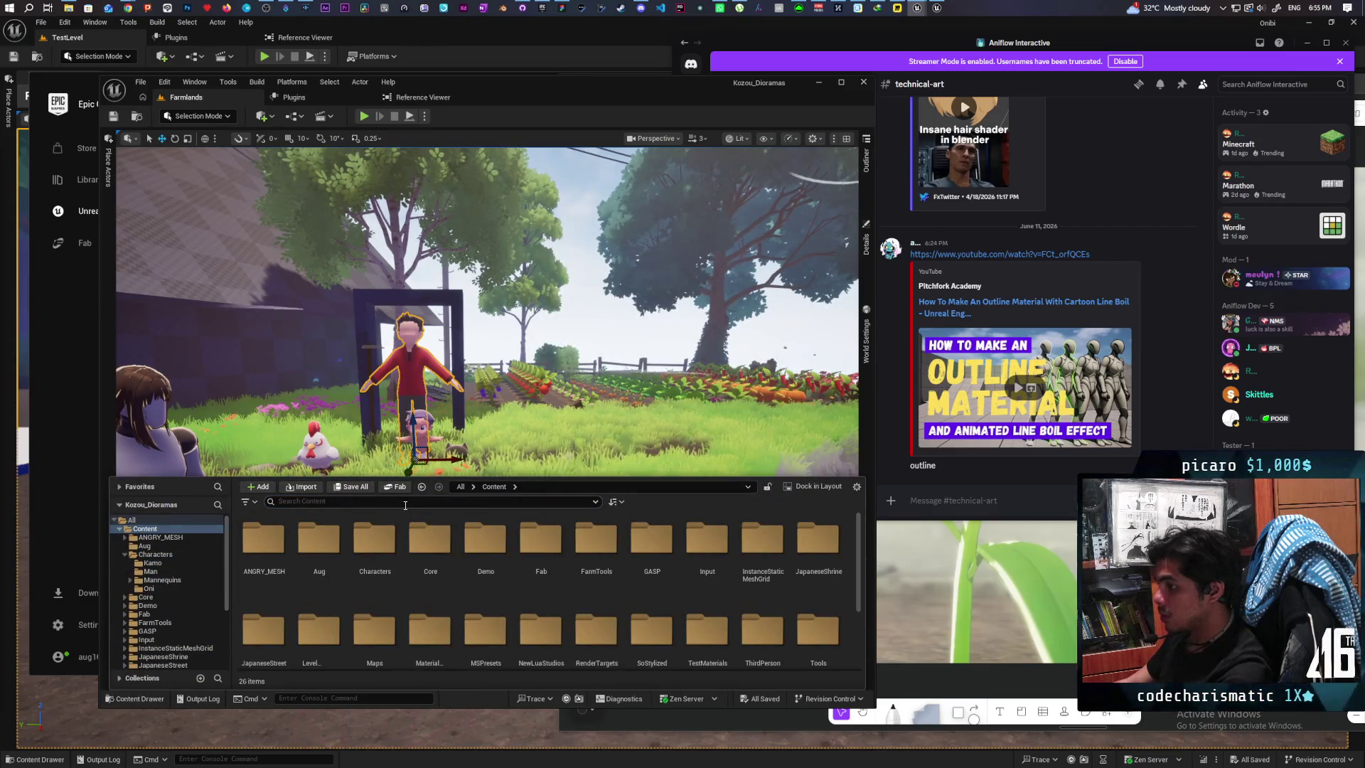
type("chaarct")
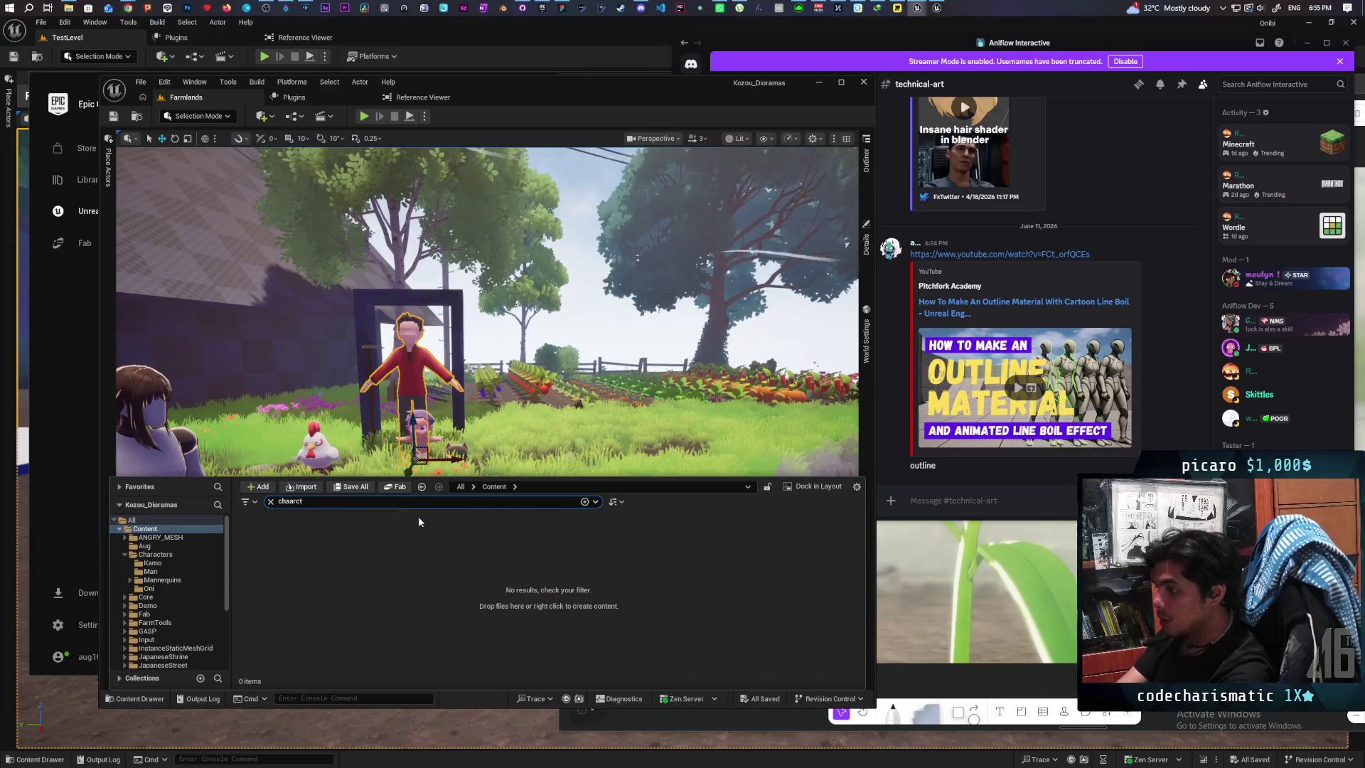
key("BackSpace")
key("BackSpace")
key("BackSpace")
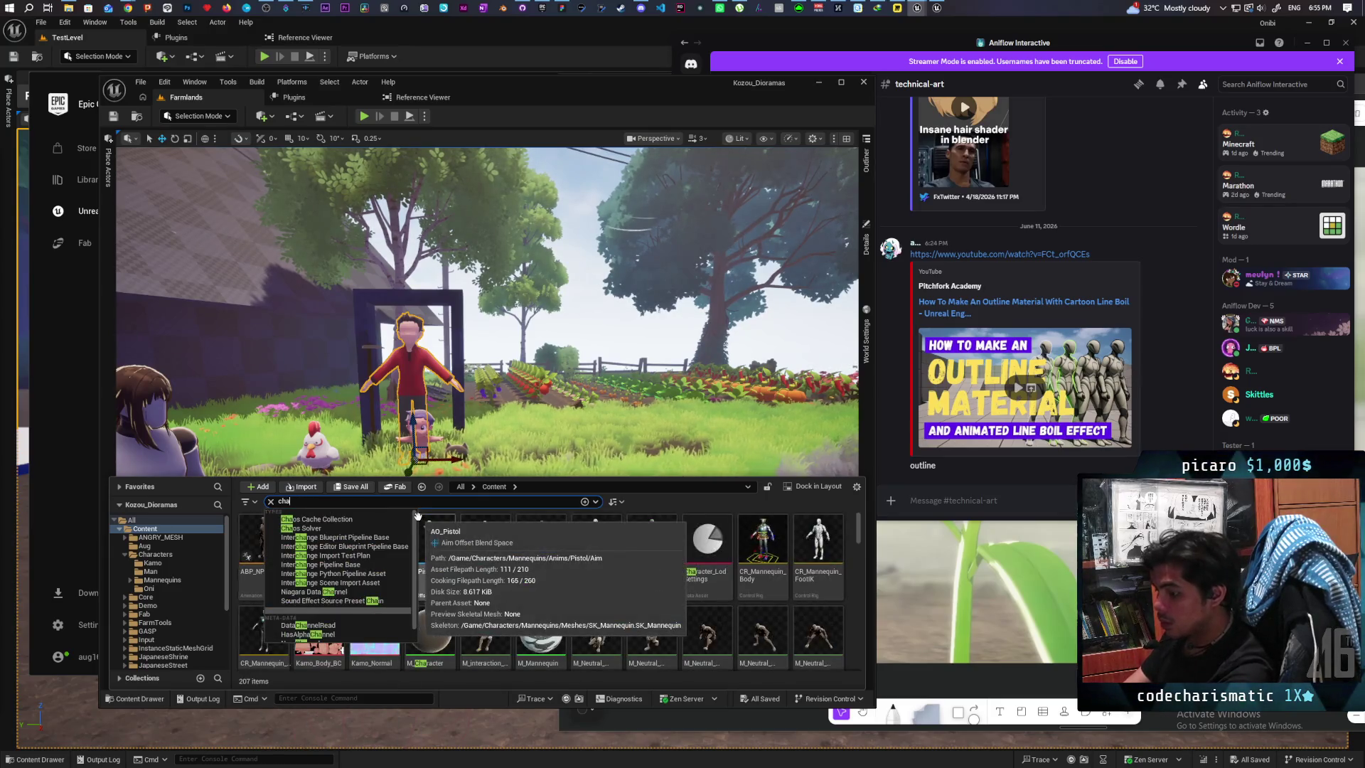
type("racters")
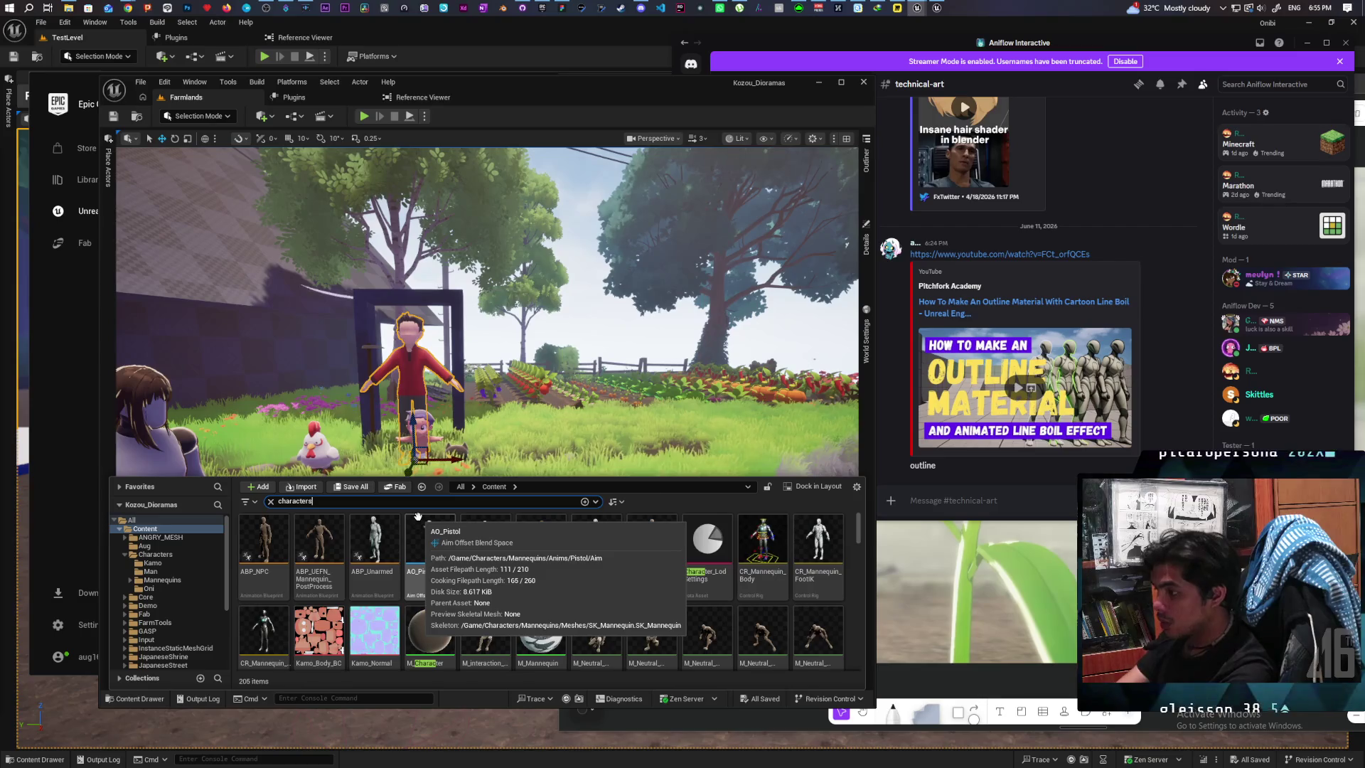
scroll(711, 611, "down", 3)
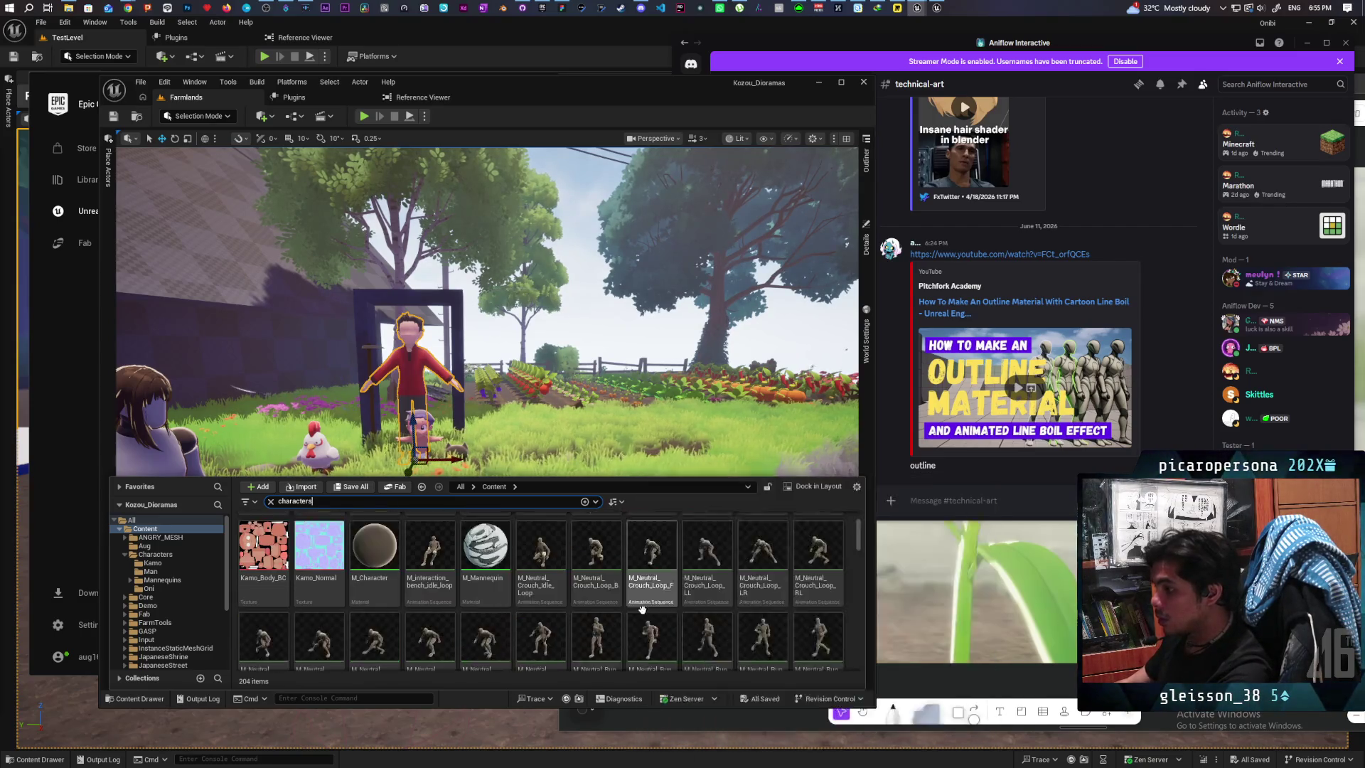
scroll(747, 613, "up", 2)
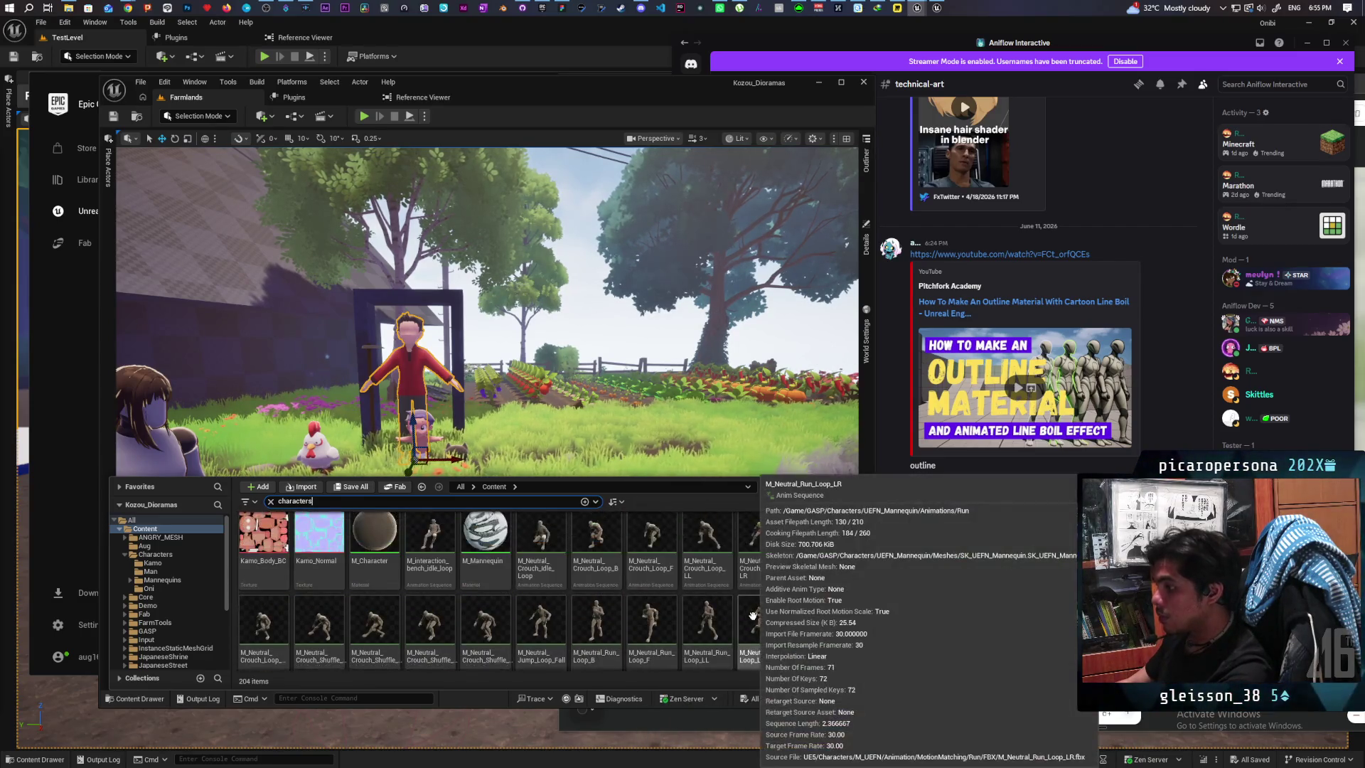
scroll(753, 616, "up", 1)
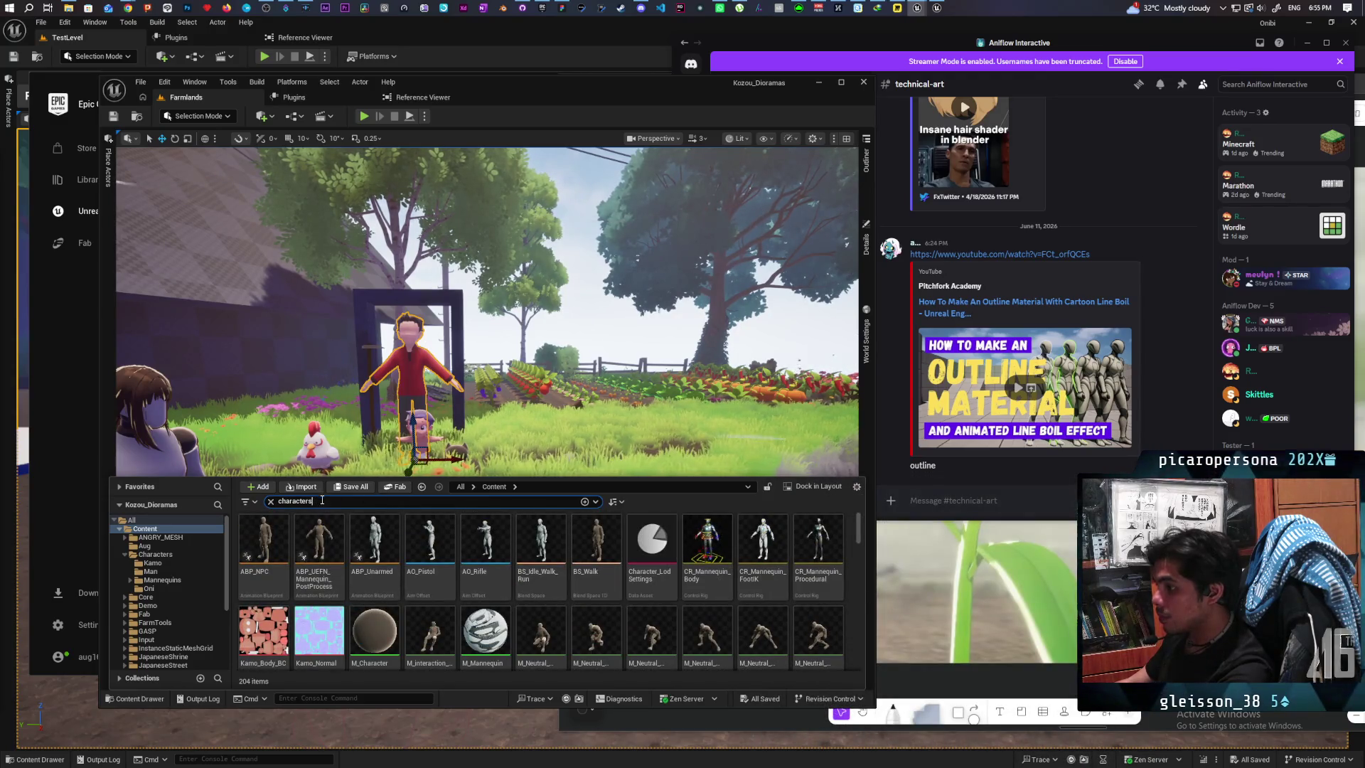
Step: Find MPC_Characters with an 'mpc' search and open its Reference Viewer from Asset Actions
type("mpc")
key("Down")
key("ctrl+b")
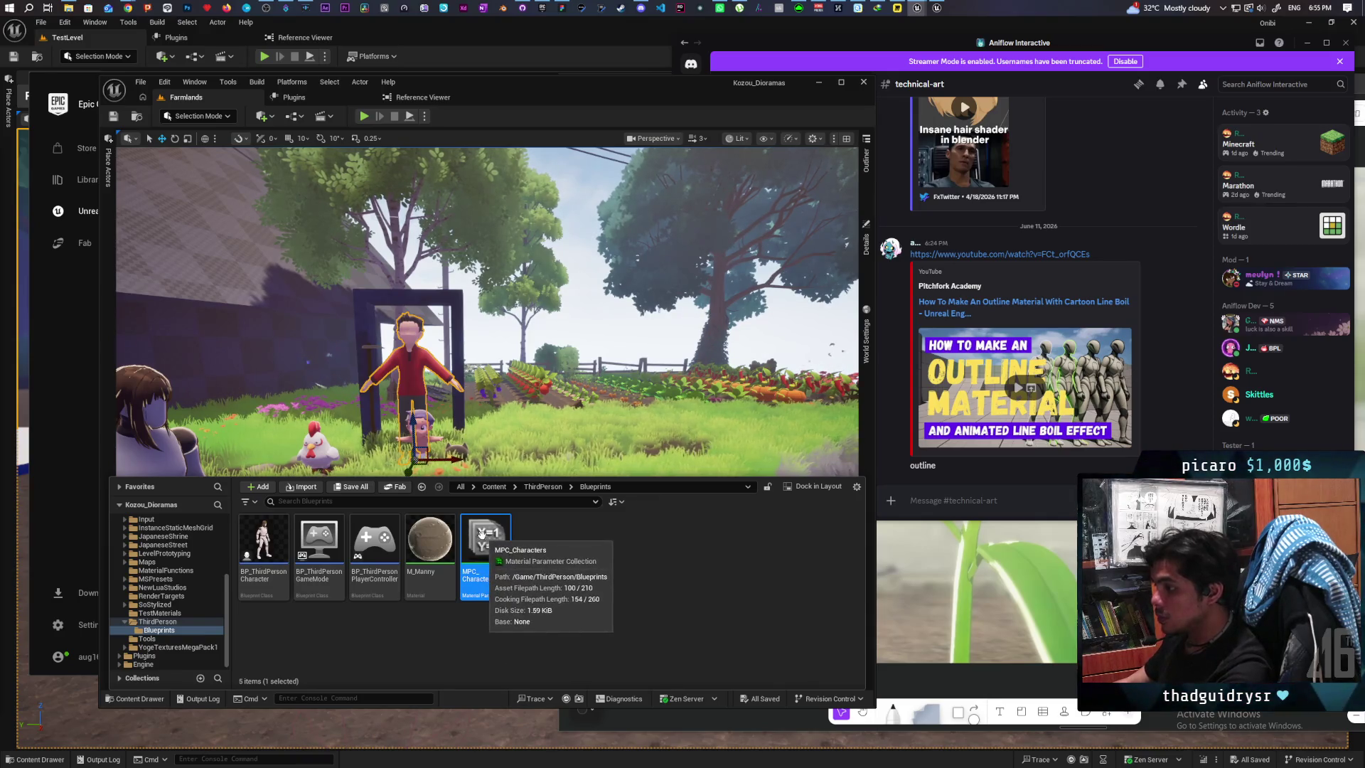
right_click(488, 542)
mouse_move(604, 332)
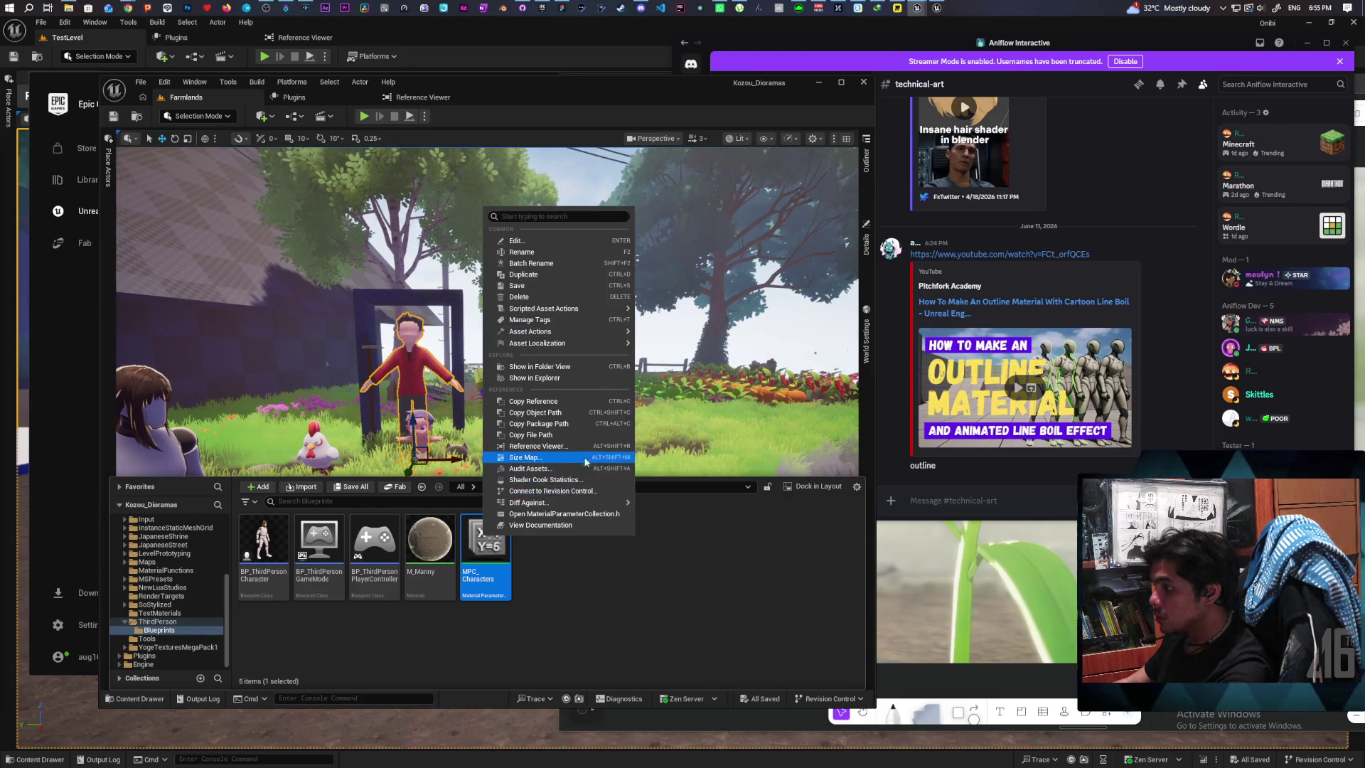
left_click(583, 446)
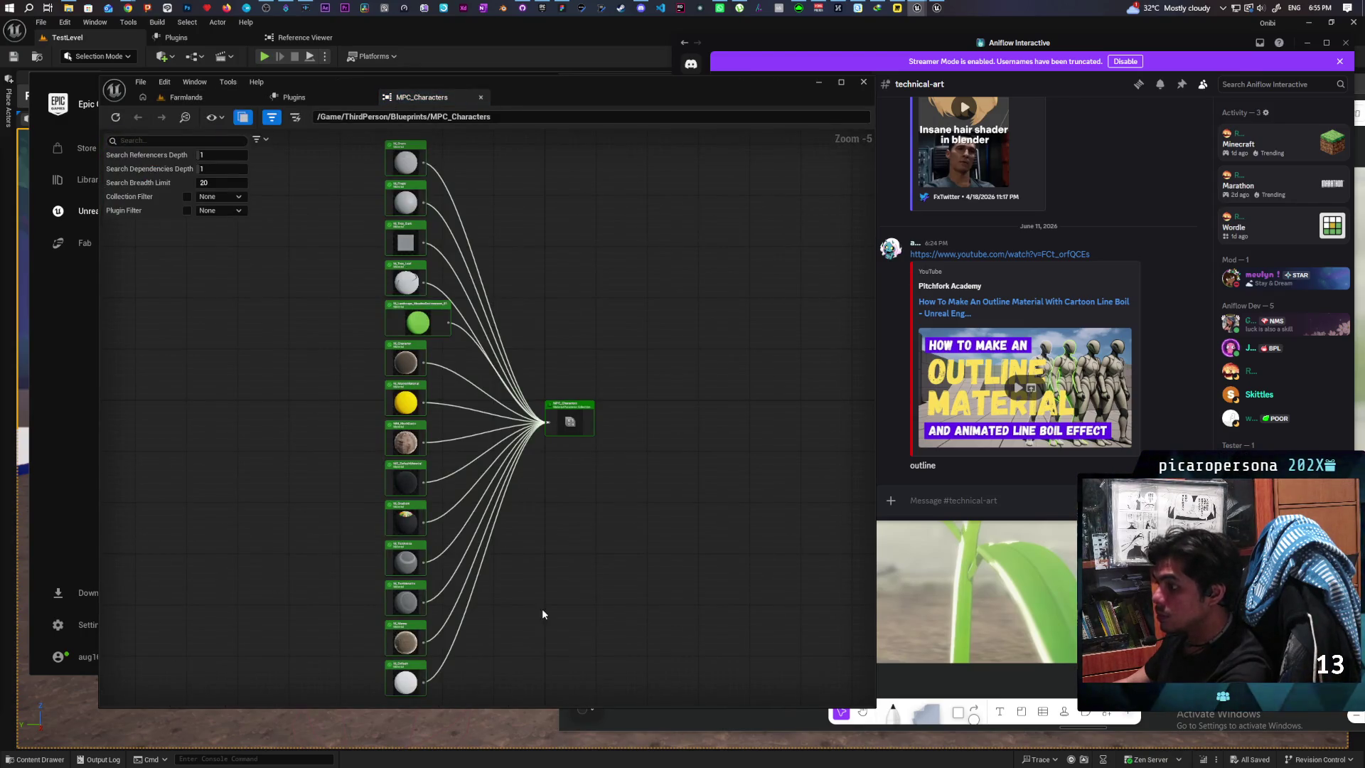
Step: Pick M_Character among the MPC_Characters referencers and open it in the material editor
scroll(509, 505, "up", 3)
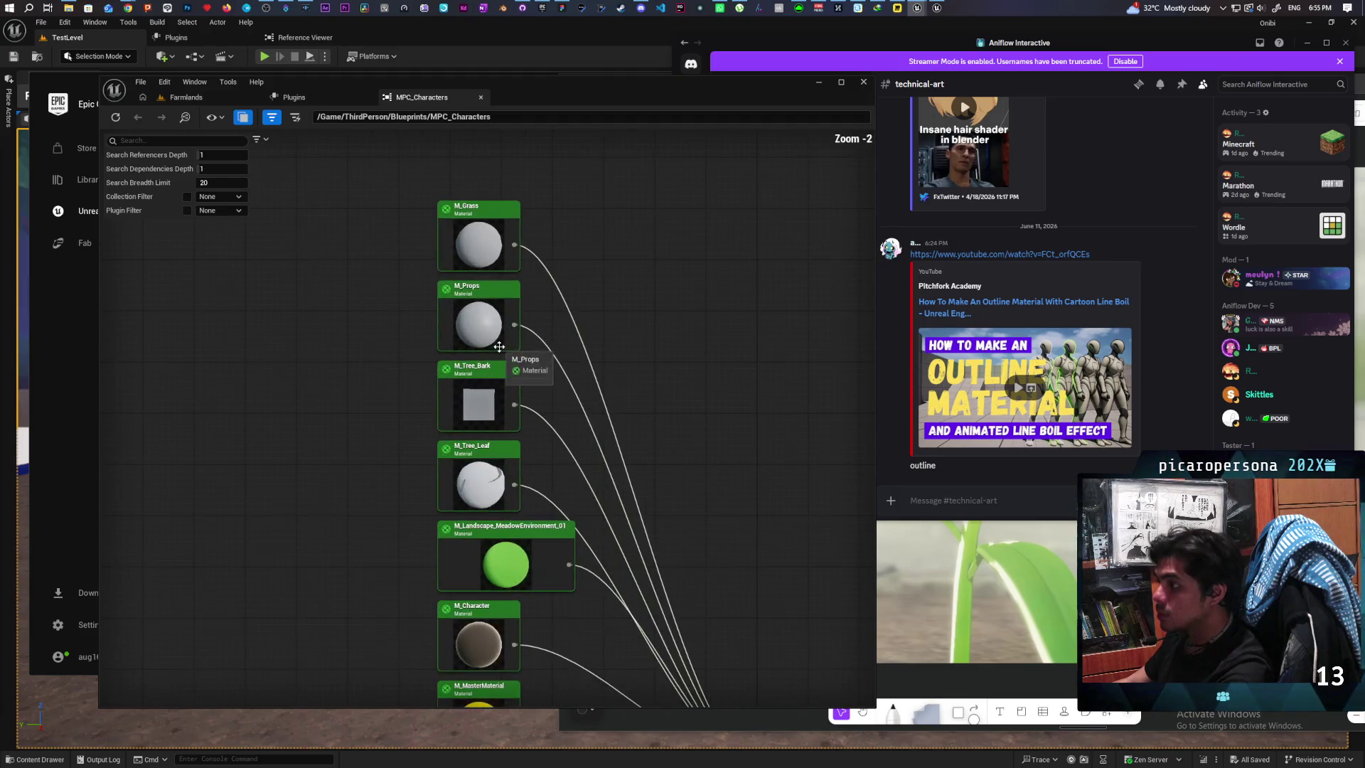
mouse_move(553, 407)
left_mouse_down()
mouse_move(582, 310)
mouse_move(559, 278)
left_mouse_up()
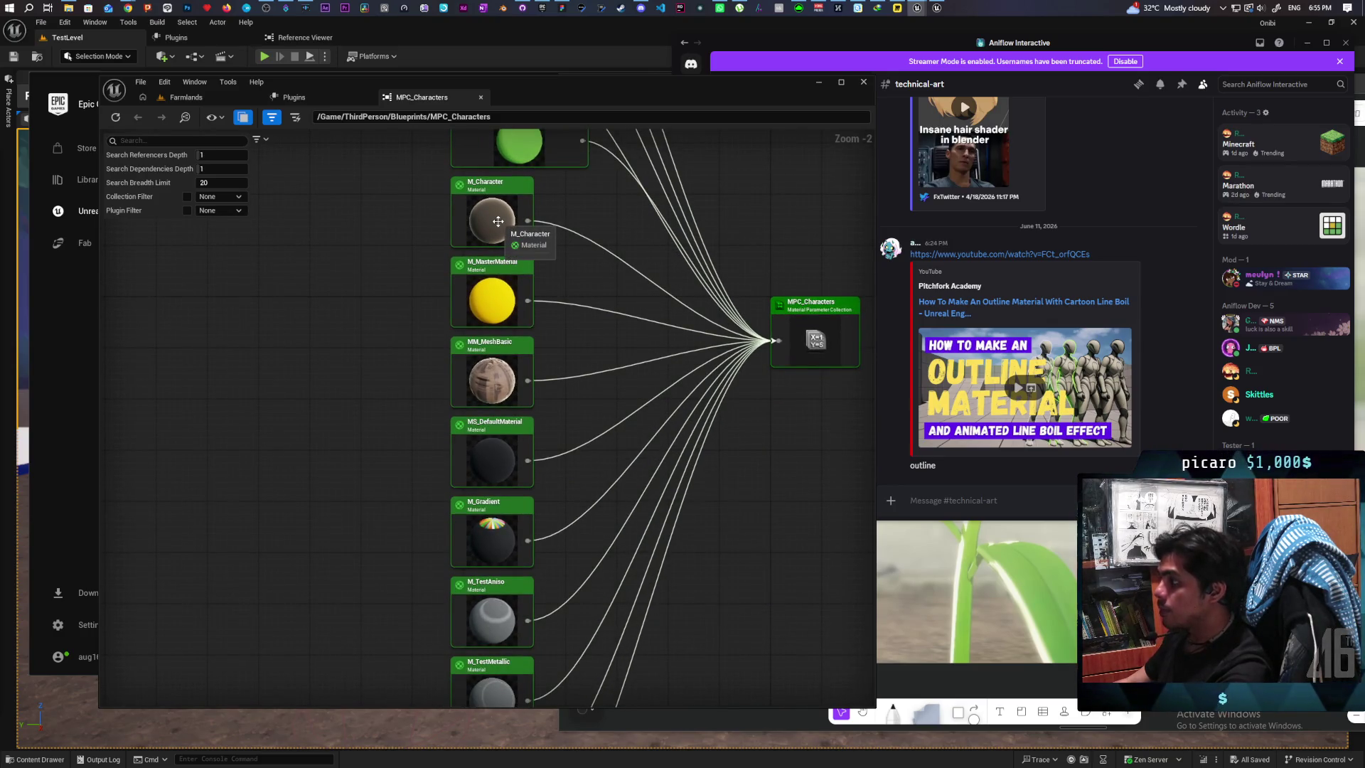
left_click(498, 222)
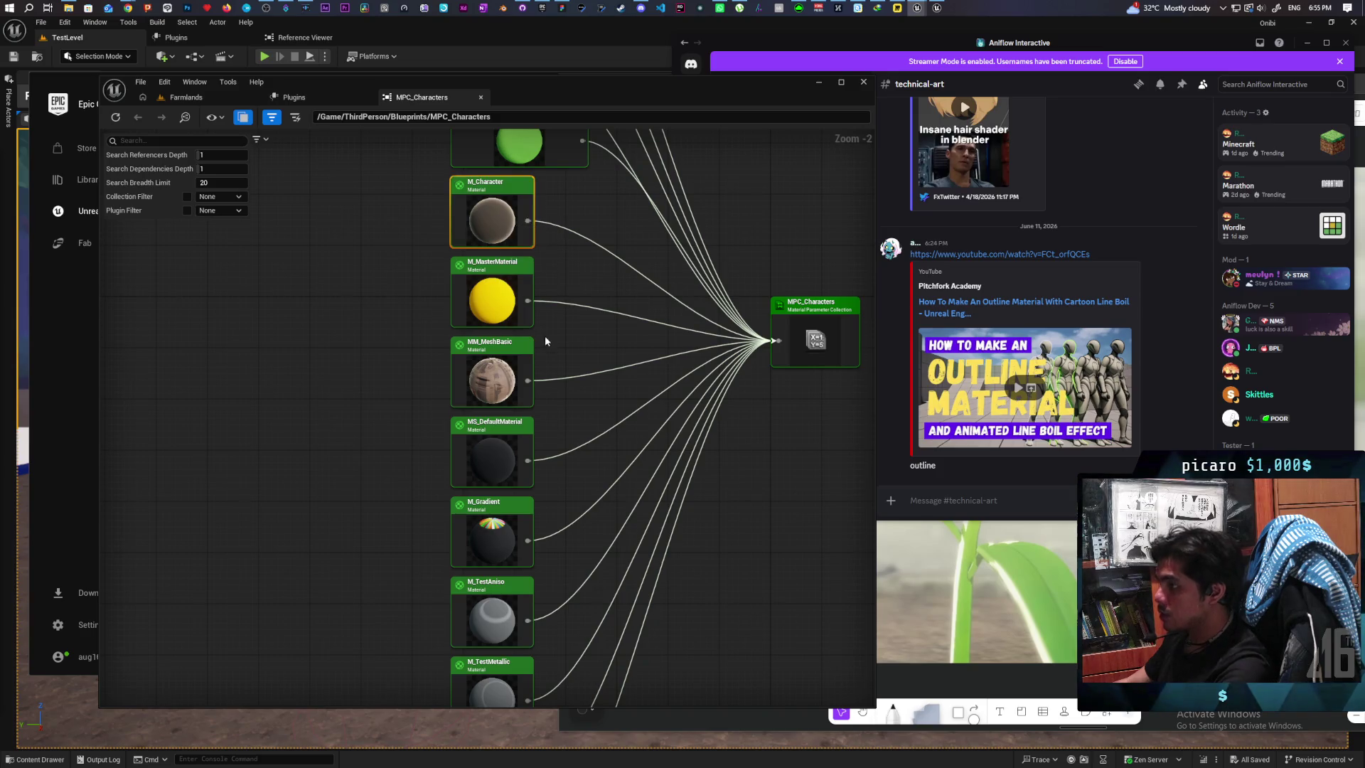
key("ctrl+b")
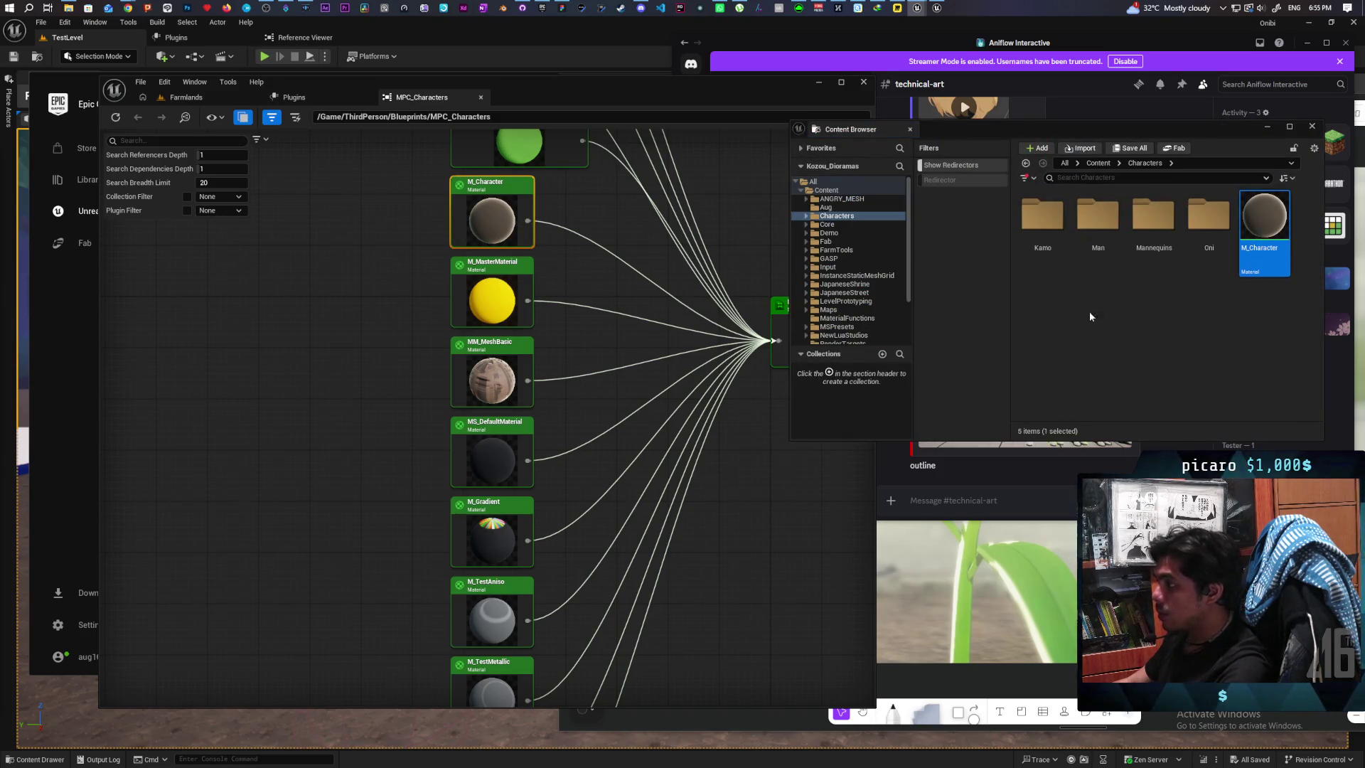
double_click(1264, 217)
Step: Open the MF_Stylized material function from M_Character's node graph
mouse_move(996, 378)
left_mouse_down()
mouse_move(1137, 369)
mouse_move(1138, 420)
mouse_move(1098, 444)
mouse_move(1107, 416)
left_mouse_up()
scroll(1162, 367, "up", 2)
mouse_move(1218, 441)
left_mouse_down()
mouse_move(1137, 384)
mouse_move(1144, 427)
mouse_move(1046, 355)
left_mouse_up()
double_click(1044, 286)
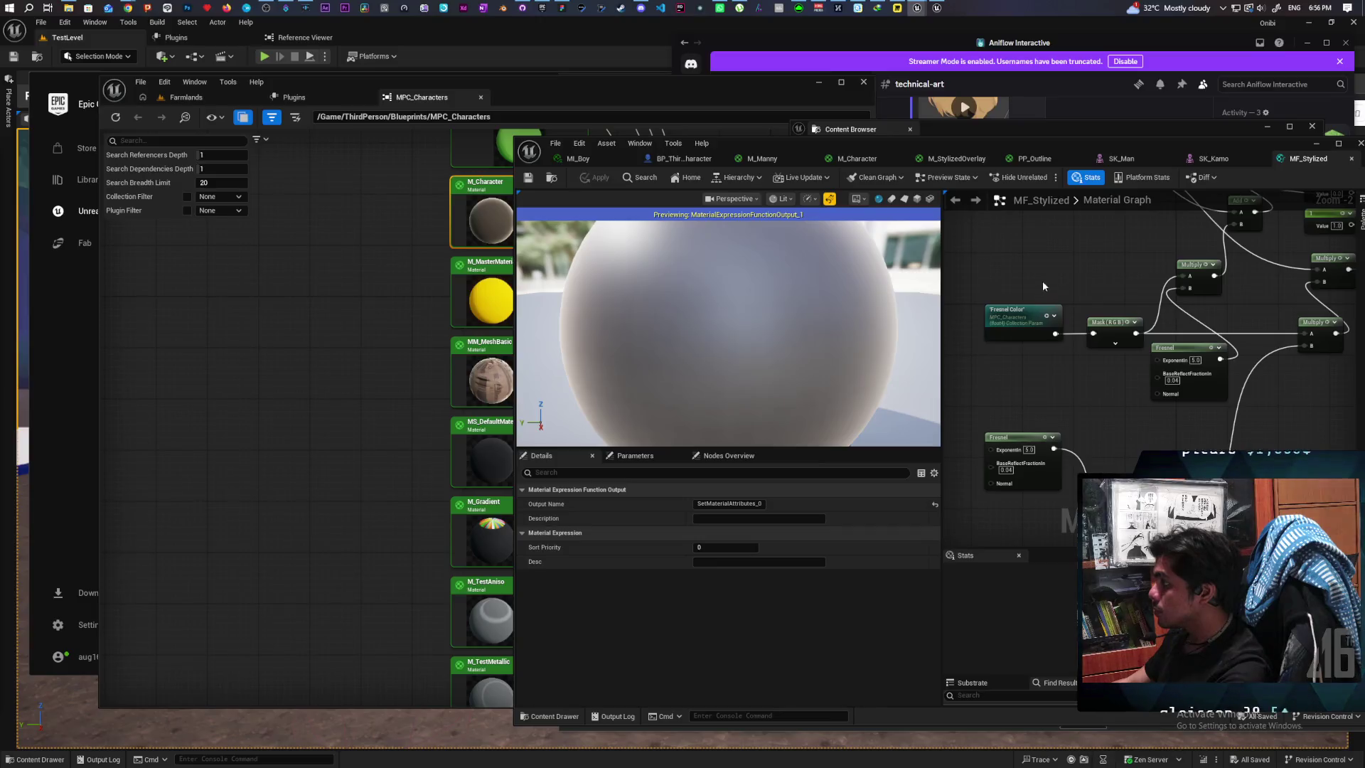
Step: Switch the Fresnel Color parameter's collection to MPC_AG_Global_01
left_click(1032, 307)
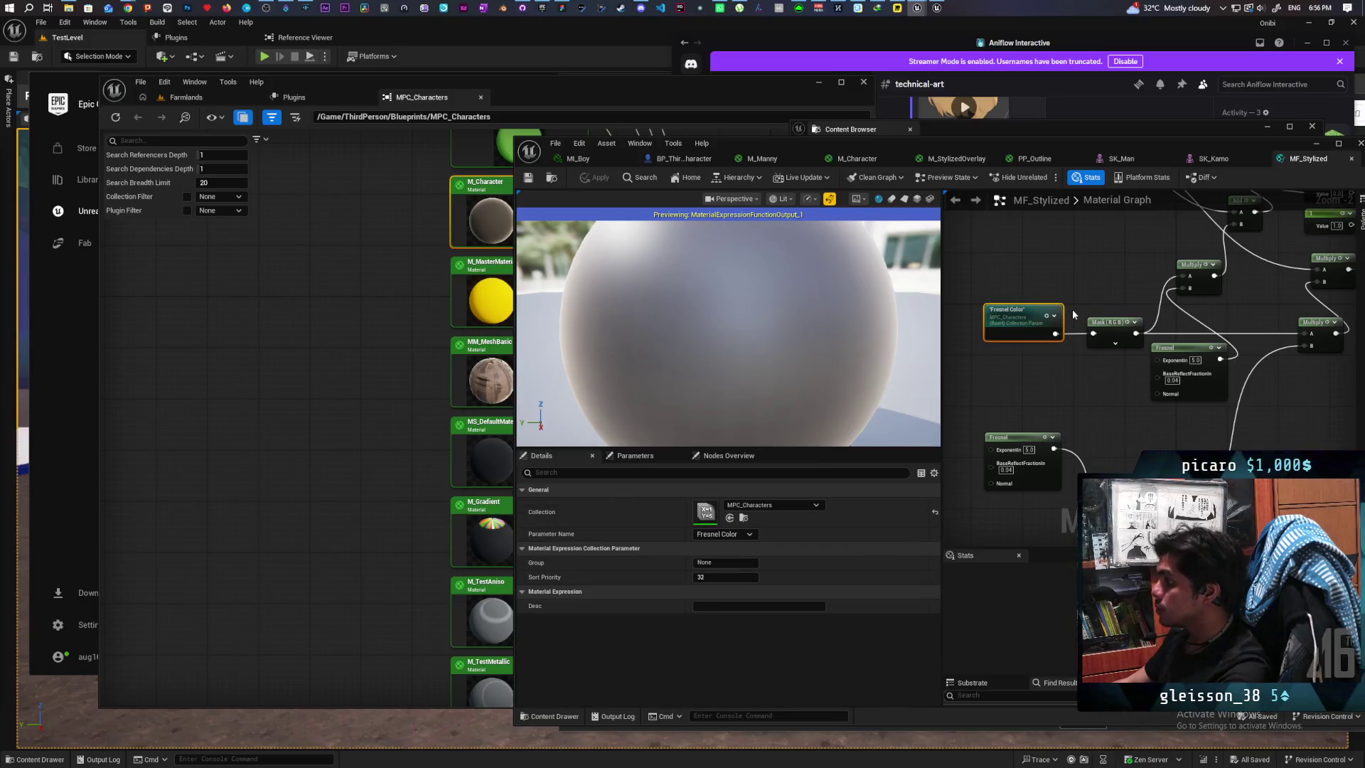
left_click(787, 505)
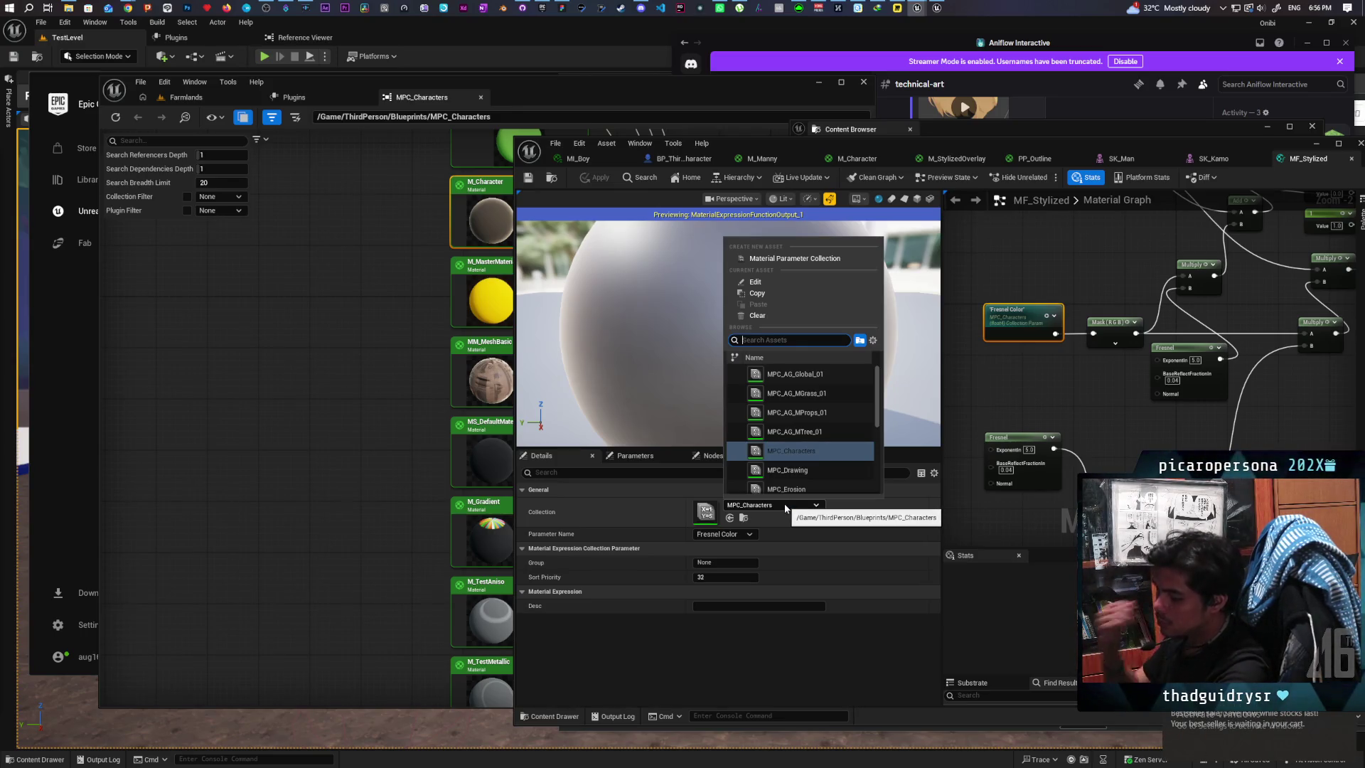
type("global")
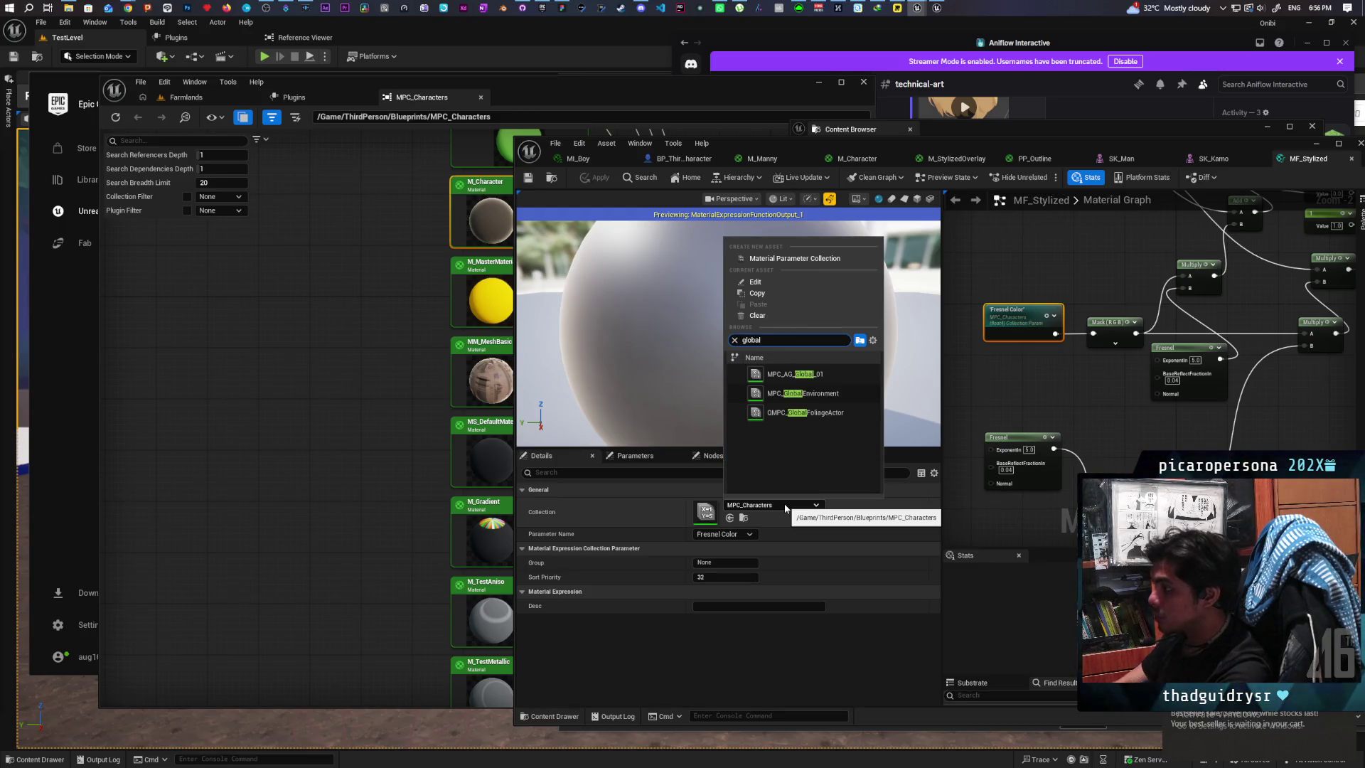
left_click(815, 381)
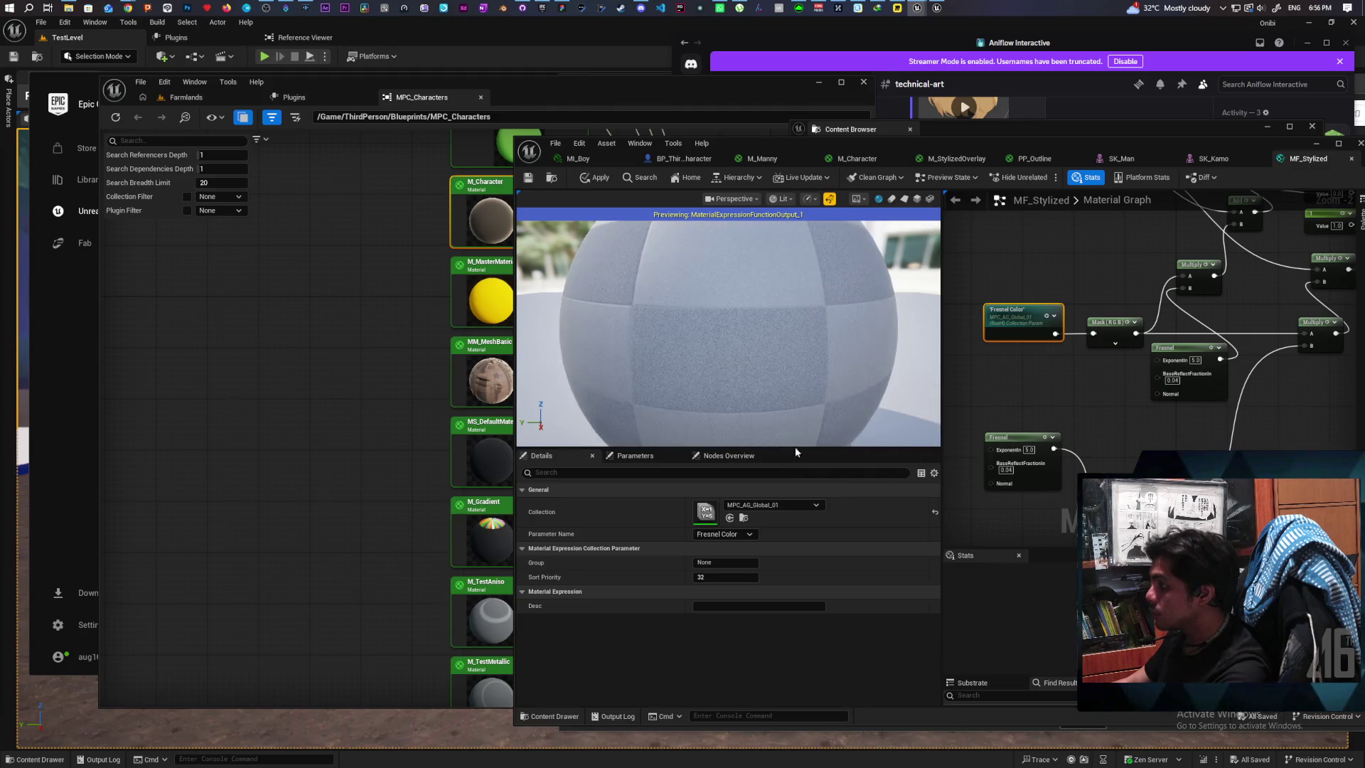
Step: Apply the MF_Stylized changes, close the MPC_Characters reference tab, and return to Farmlands
left_click(1030, 410)
left_click(595, 177)
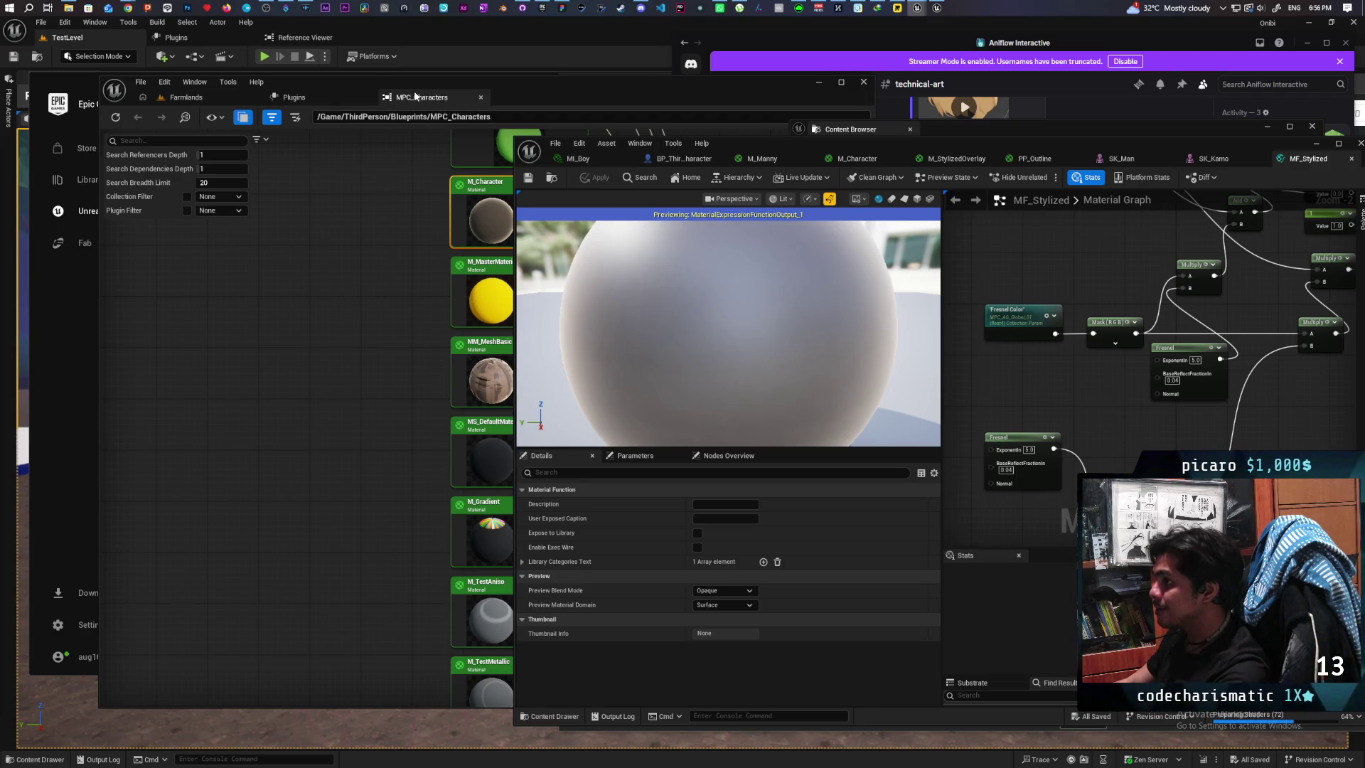
middle_click(416, 96)
left_click(210, 96)
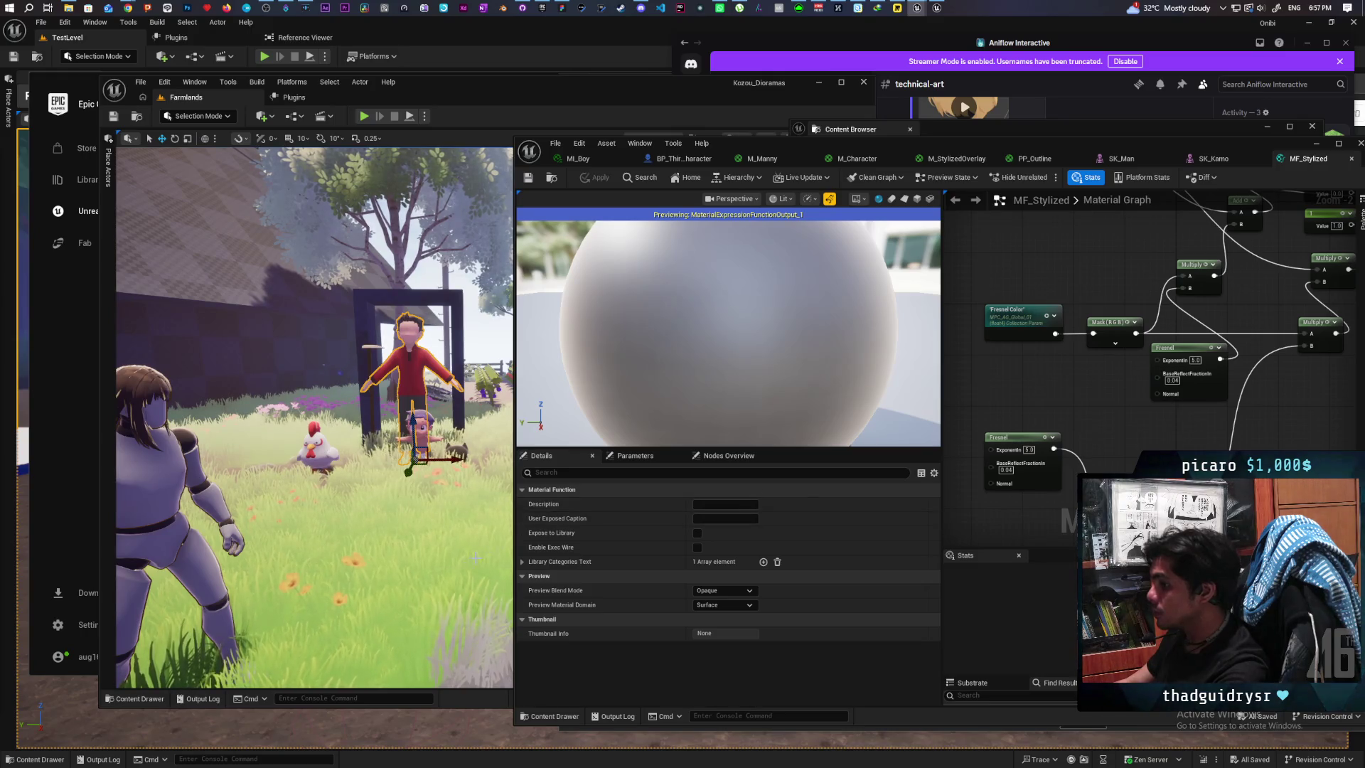
Step: Bring up the Content Browser at the Characters folder
left_click(553, 713)
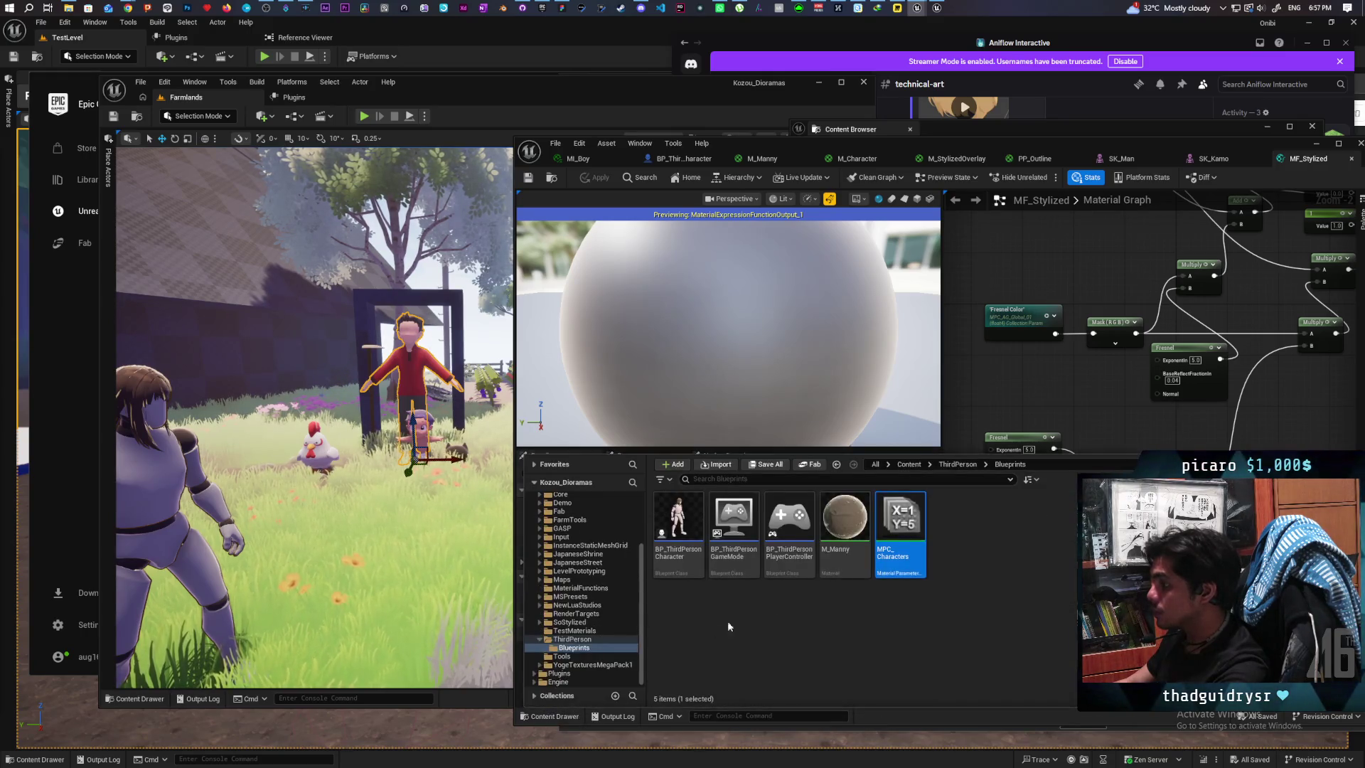
left_click(410, 377)
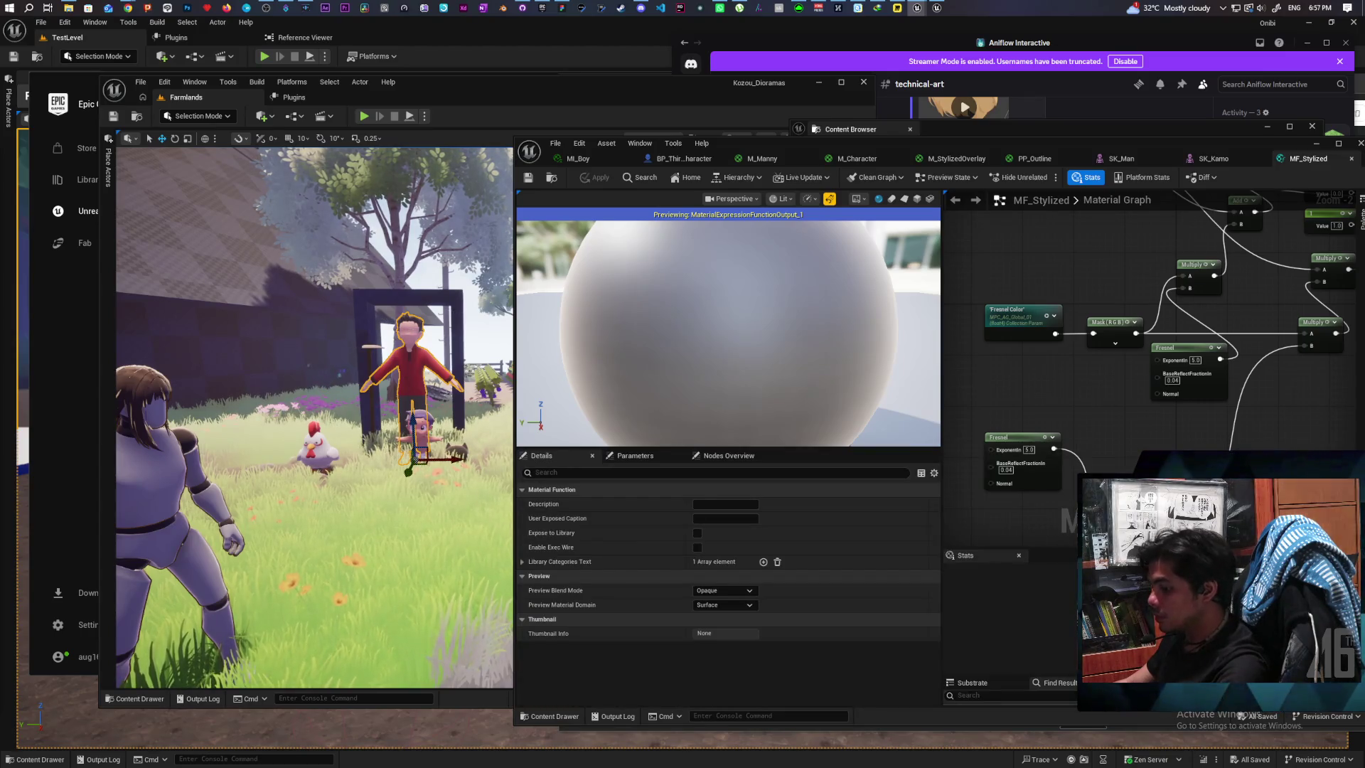
key("ctrl+b")
left_click(1144, 163)
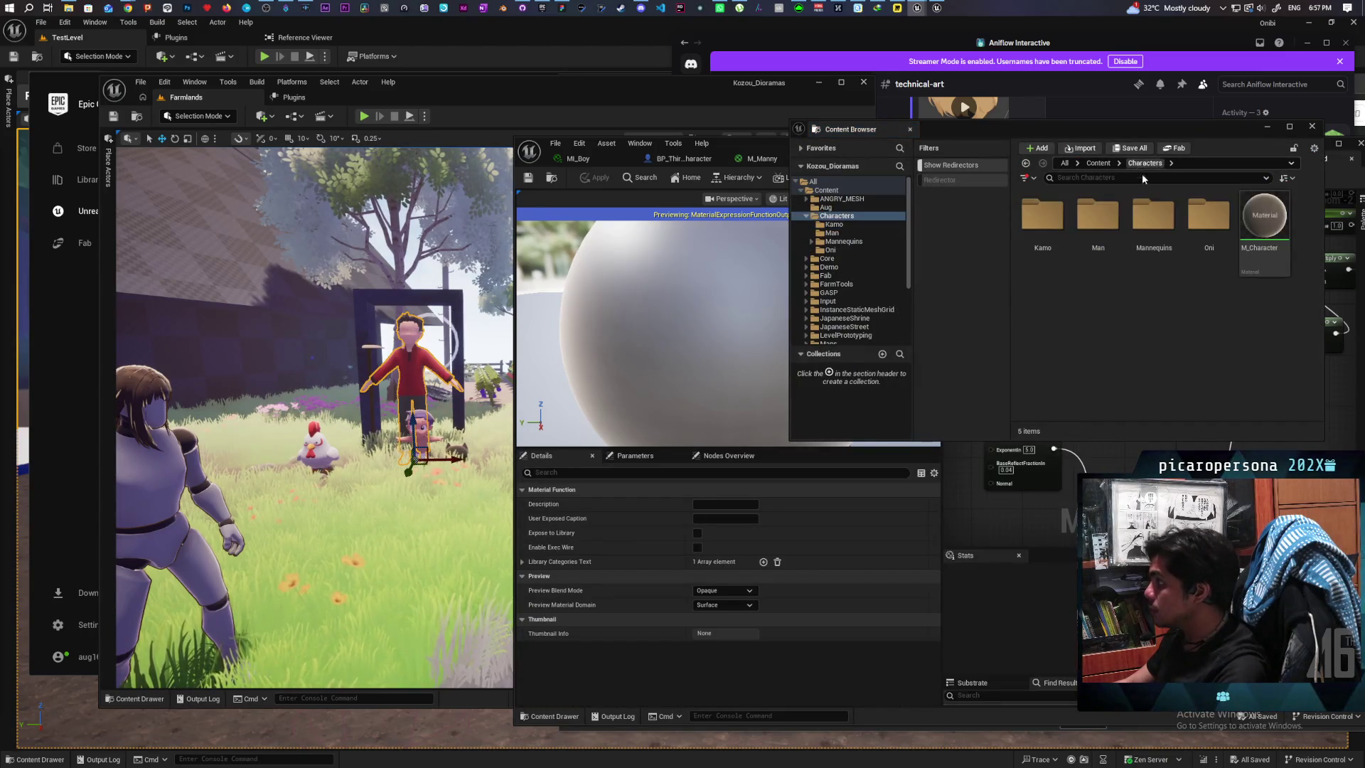
Step: Preview migrating the Kamo and Man folders in the Asset Report, then cancel
left_click(1095, 227, "ctrl")
right_click(1097, 229)
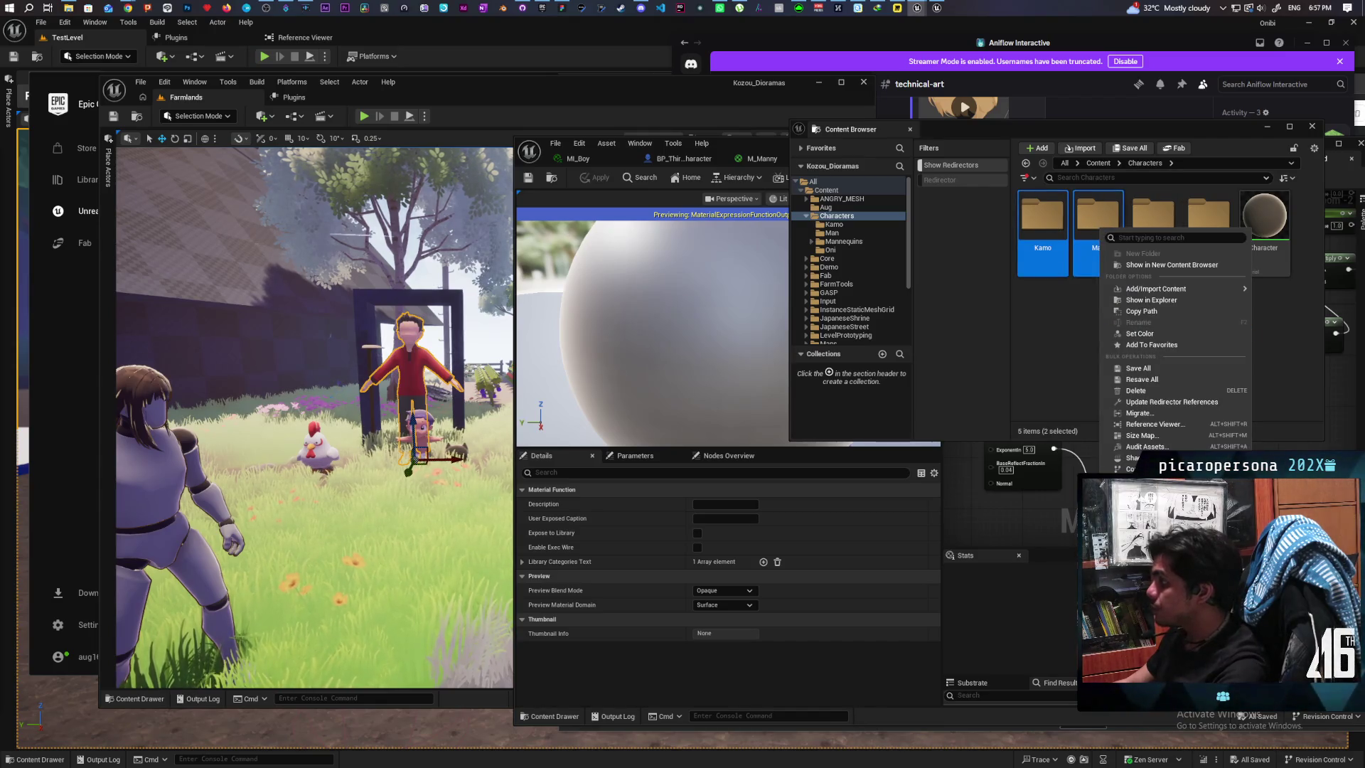
left_click(1141, 413)
scroll(710, 462, "down", 3)
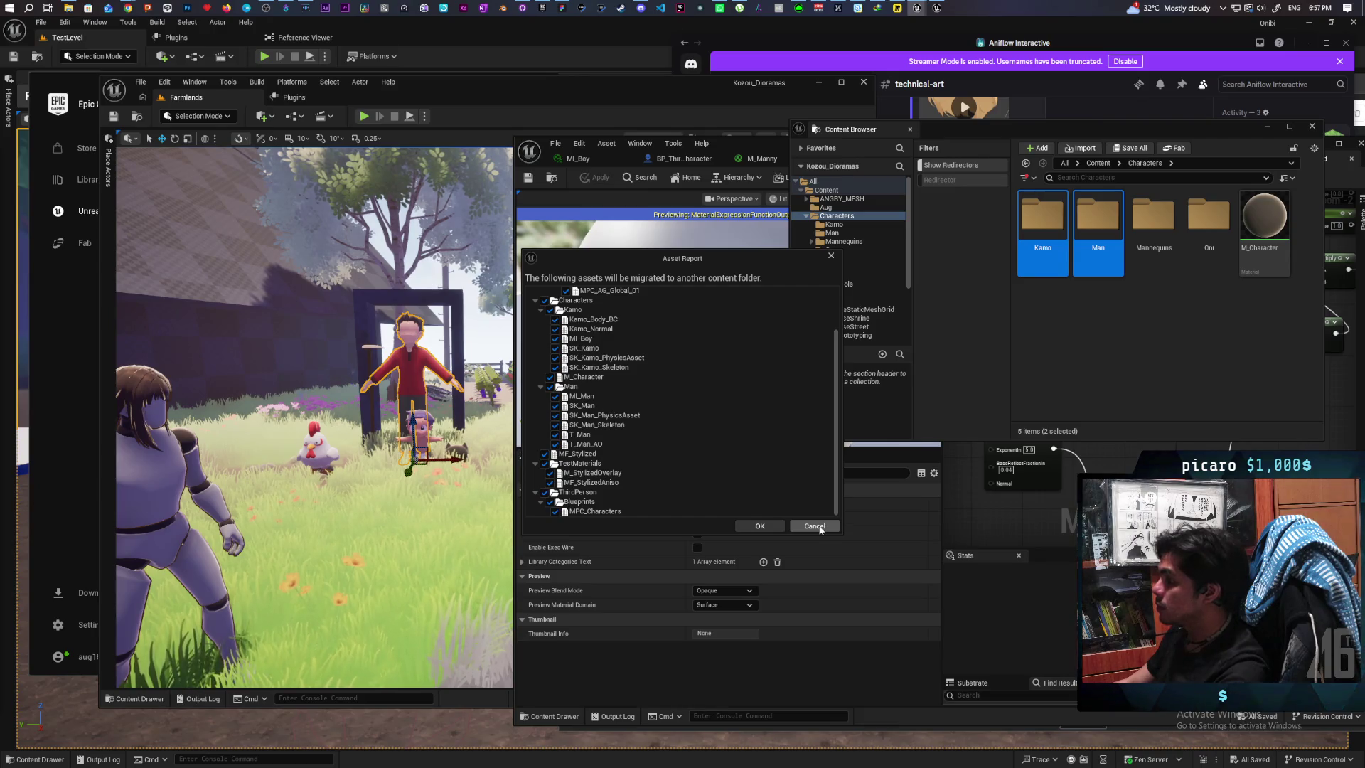
left_click(820, 528)
left_click(1099, 355)
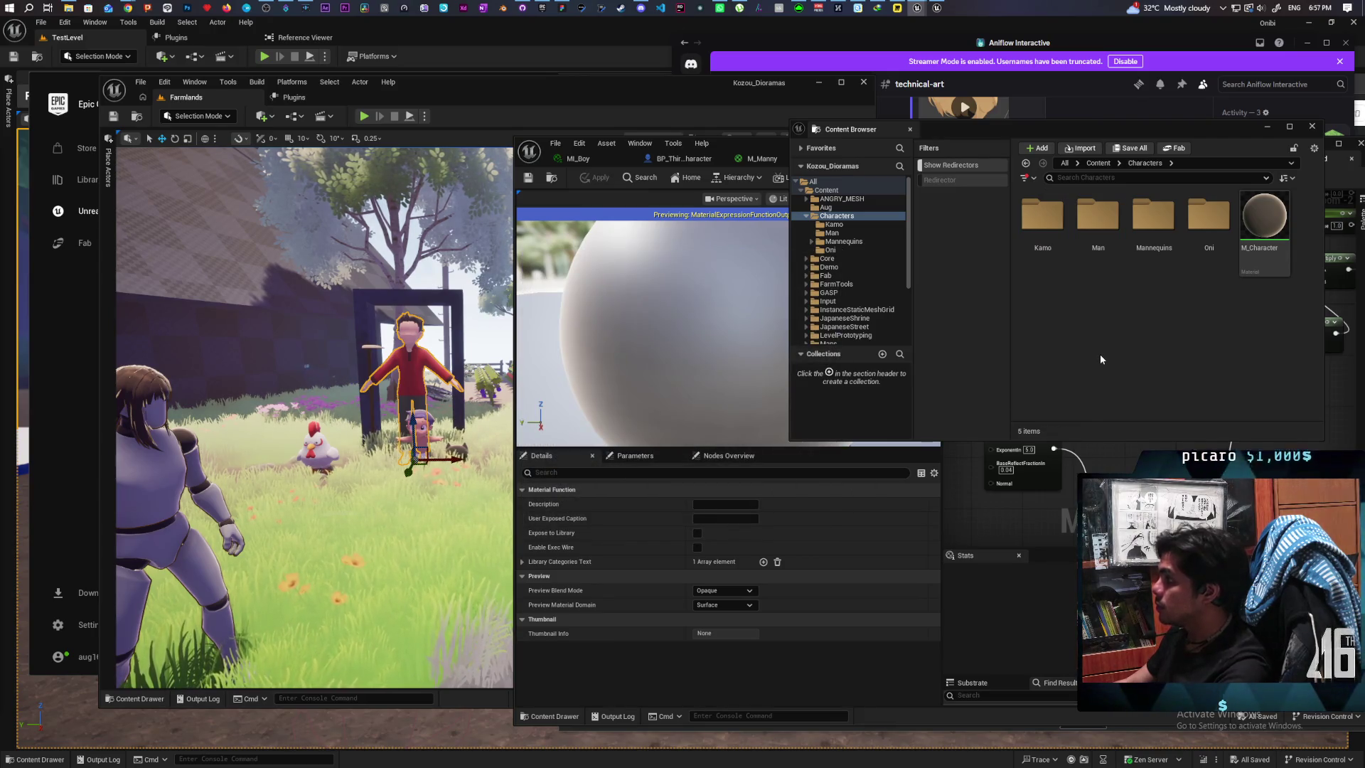
Step: Move the asset browser aside, open M_Character, and open its MF_Stylized function
mouse_move(1077, 131)
left_mouse_down()
mouse_move(735, 194)
mouse_move(831, 223)
left_mouse_up()
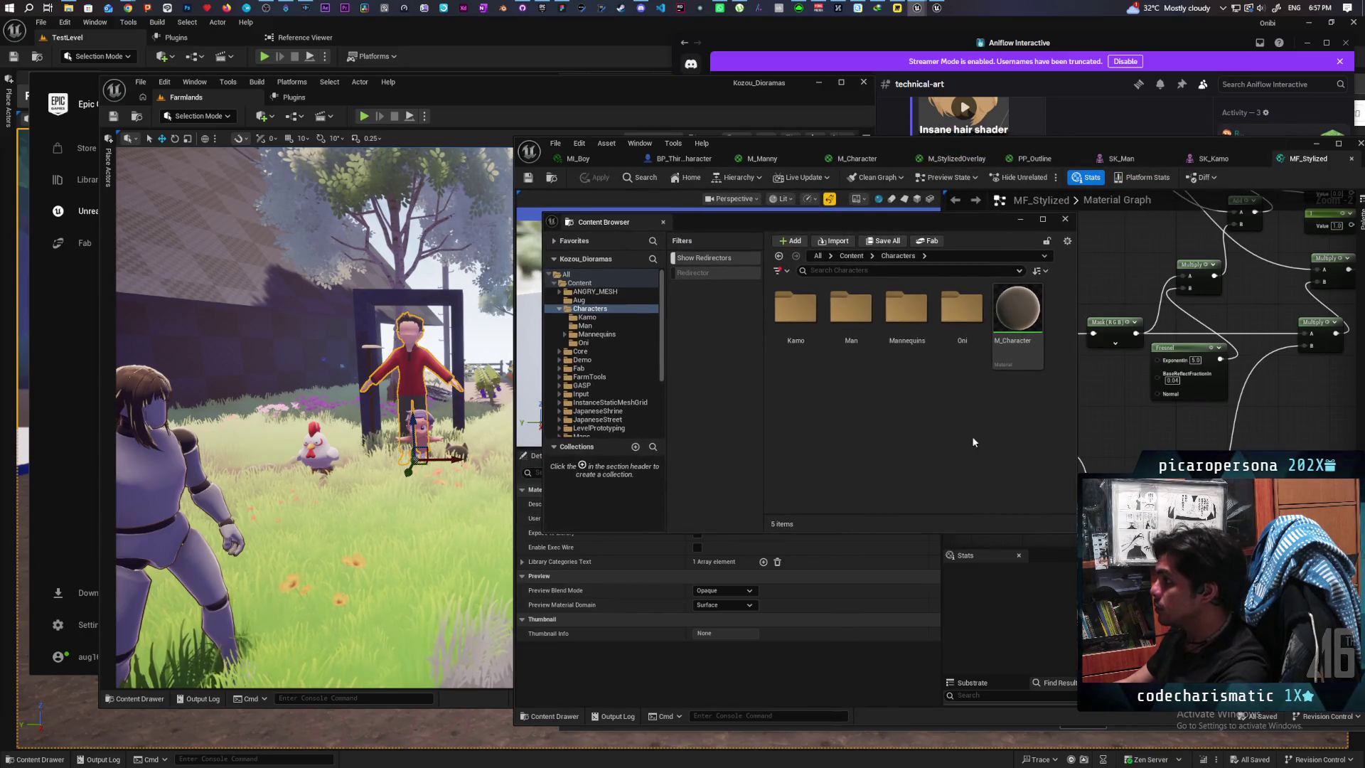
left_click_drag(1018, 308, 861, 309)
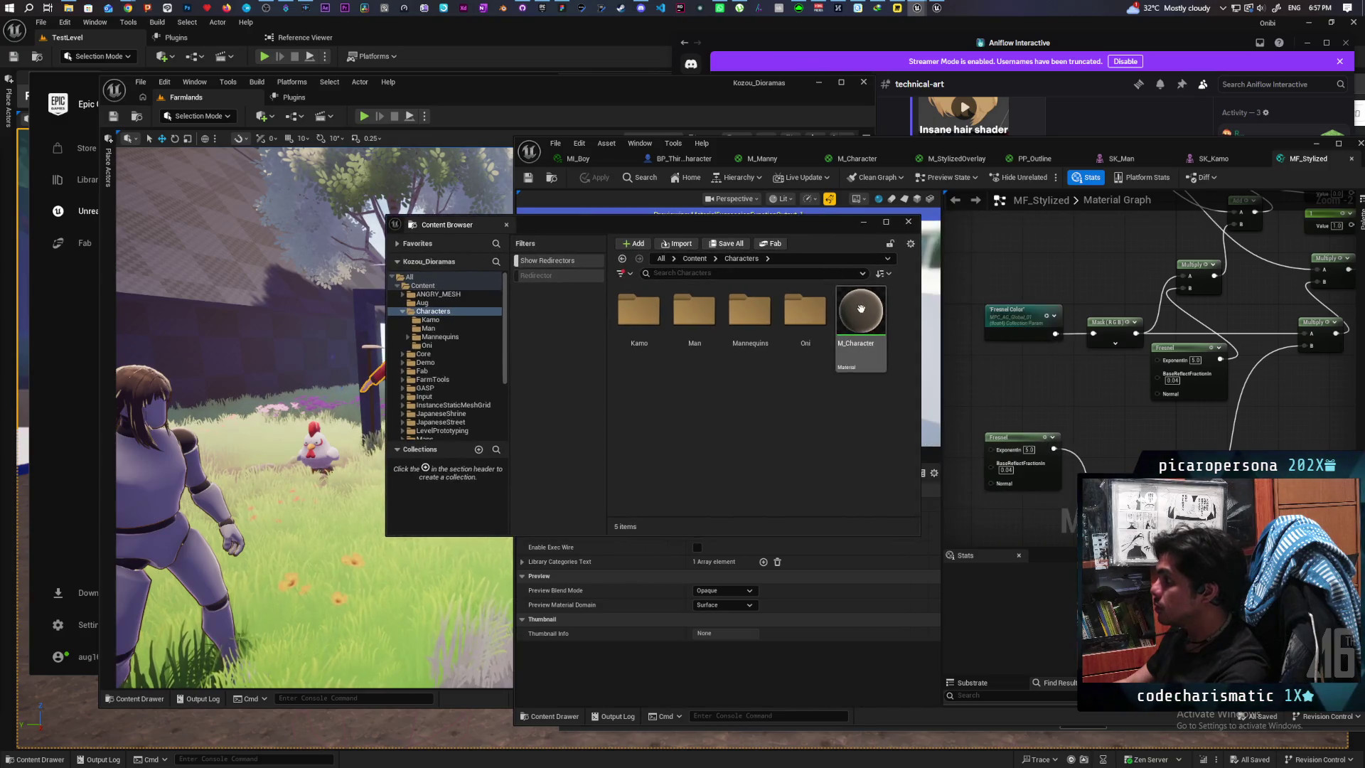
double_click(861, 309)
scroll(1101, 415, "down", 2)
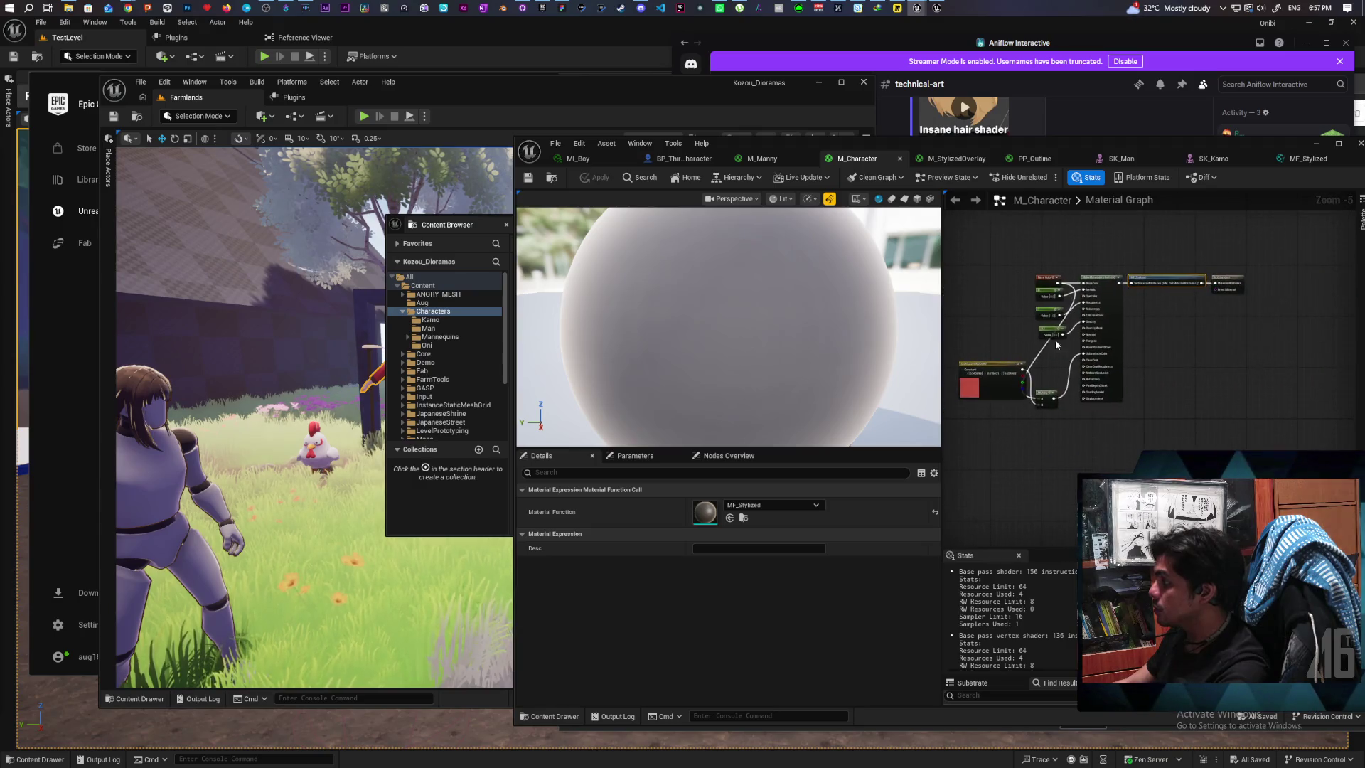
scroll(1158, 276, "up", 1)
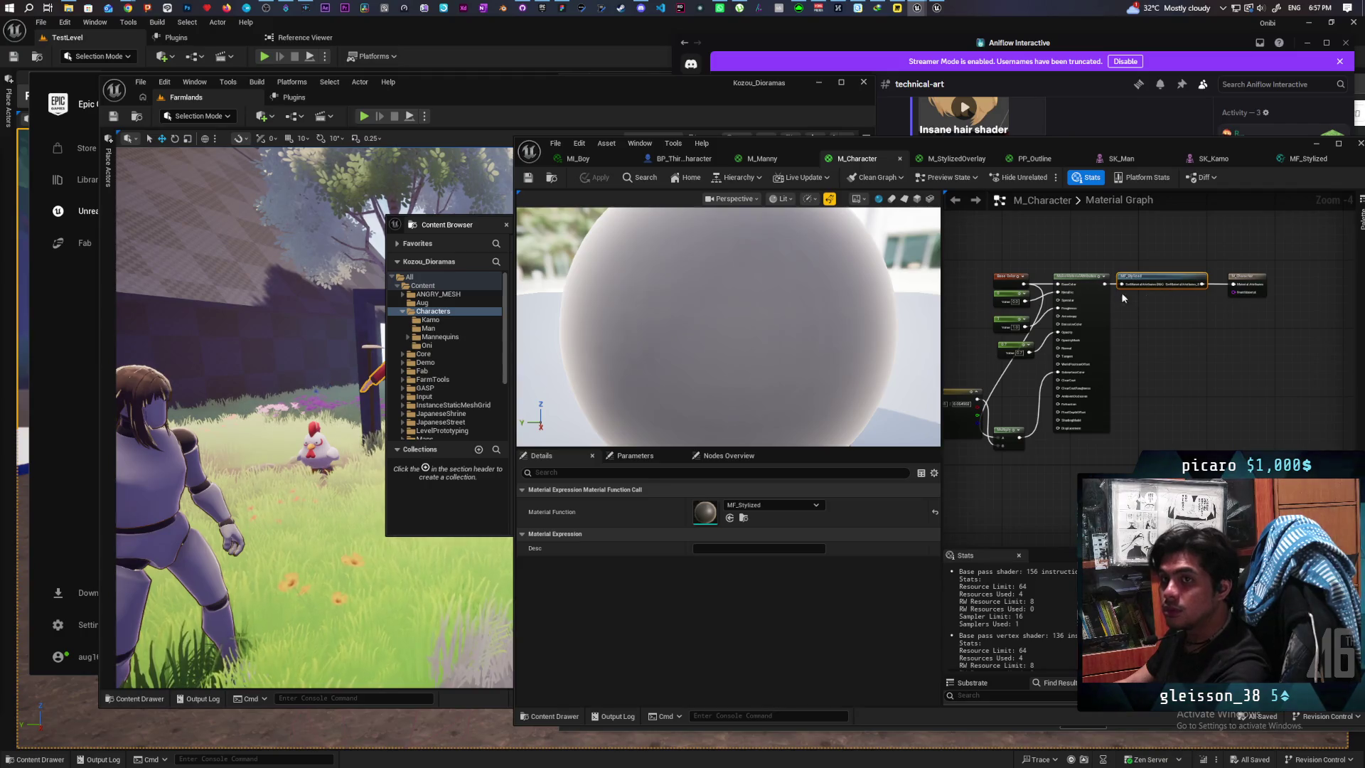
double_click(1148, 279)
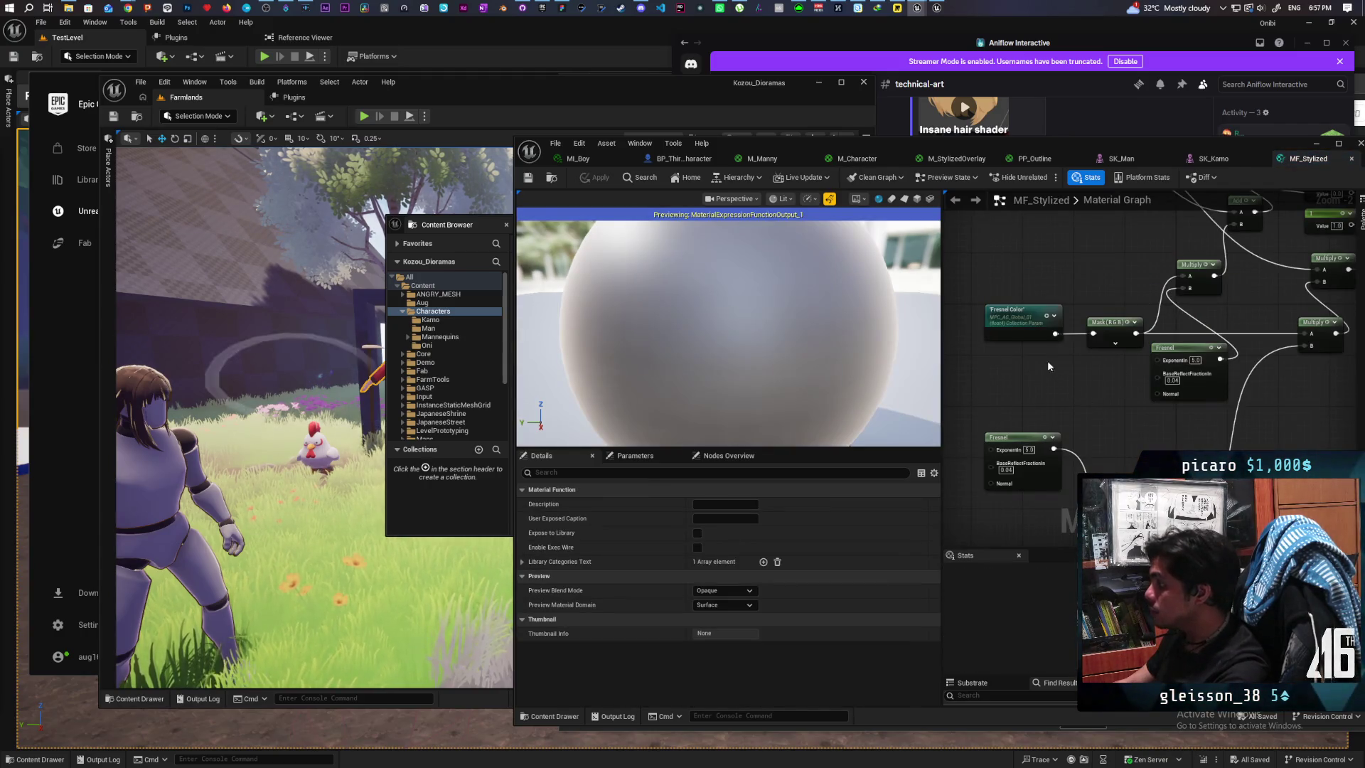
Step: View the Fresnel and Multiply nodes, then locate MF_Stylized in the Content Browser
scroll(1047, 361, "down", 1)
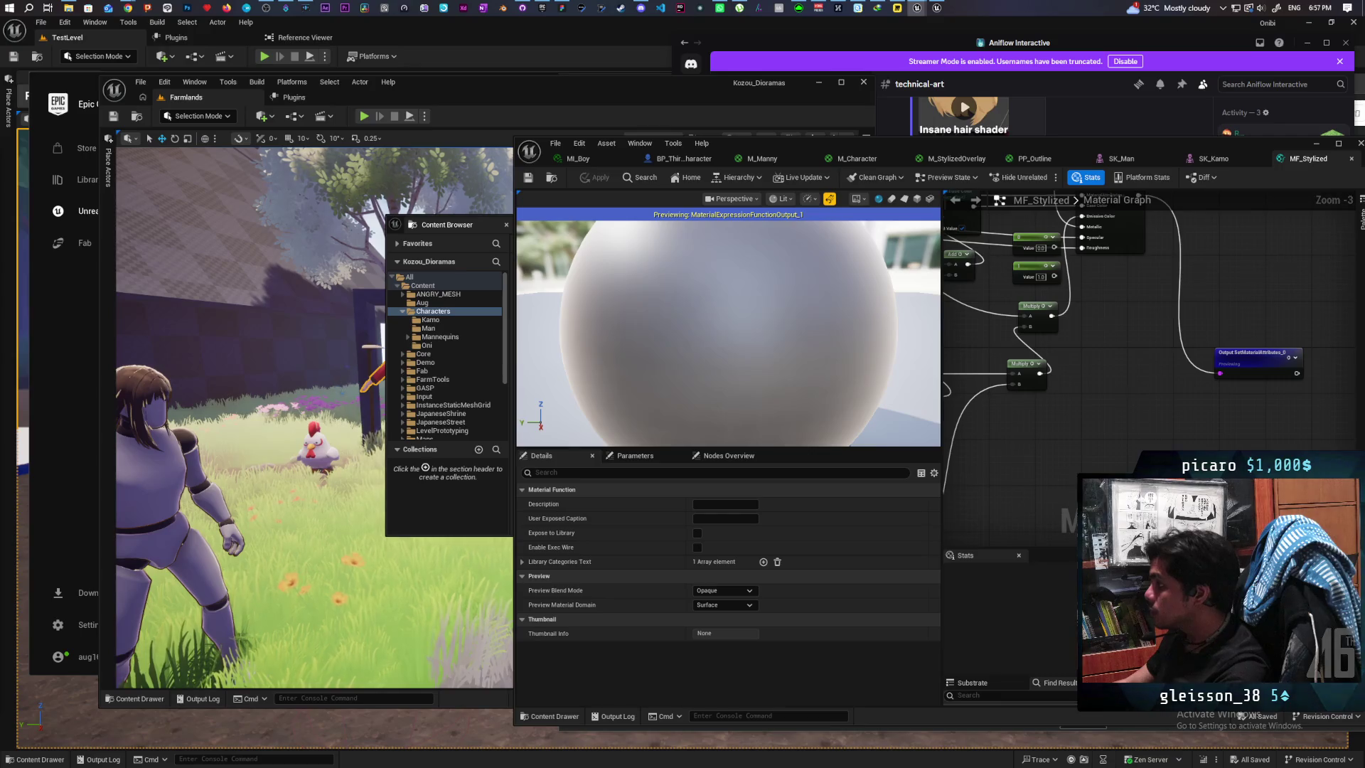
left_click_drag(1141, 377, 1066, 387)
key("ctrl+b")
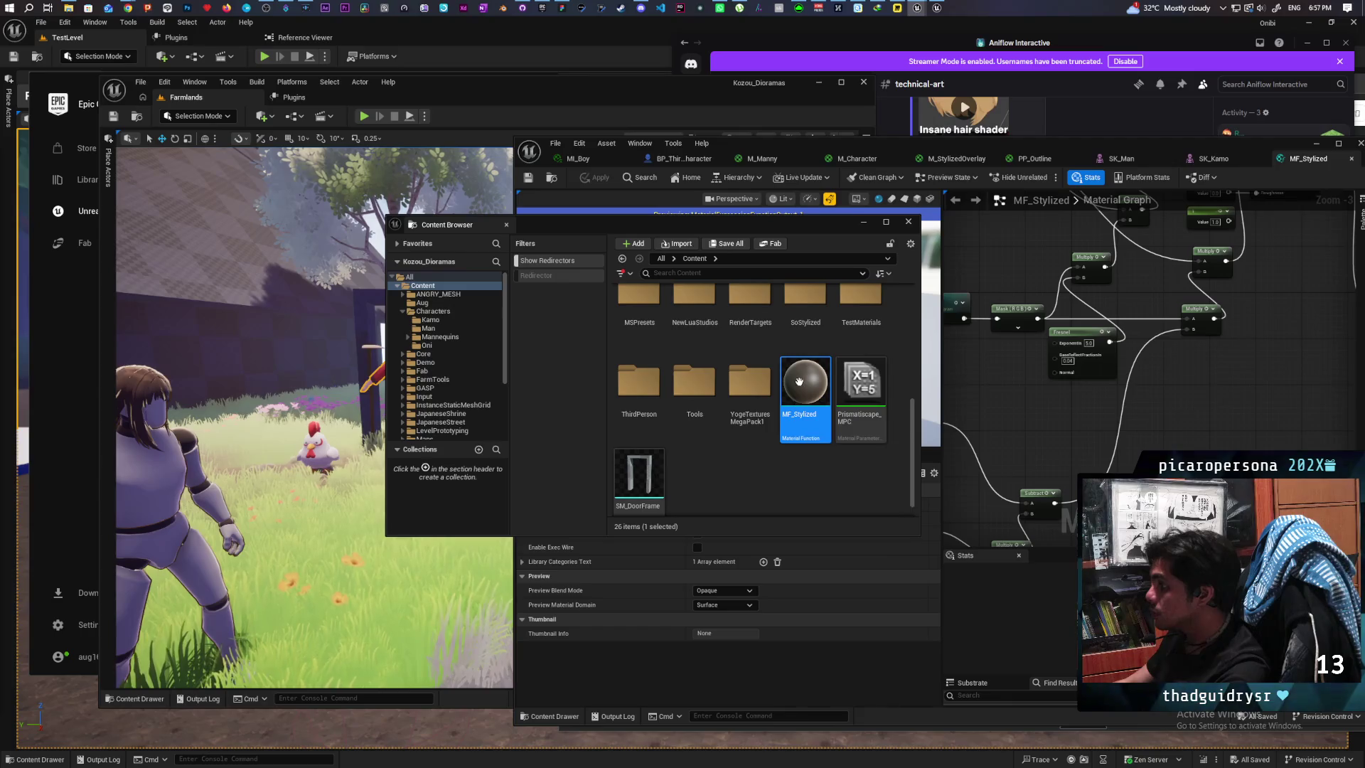
Step: Open the Reference Viewer for the MF_Stylized asset
mouse_move(806, 382)
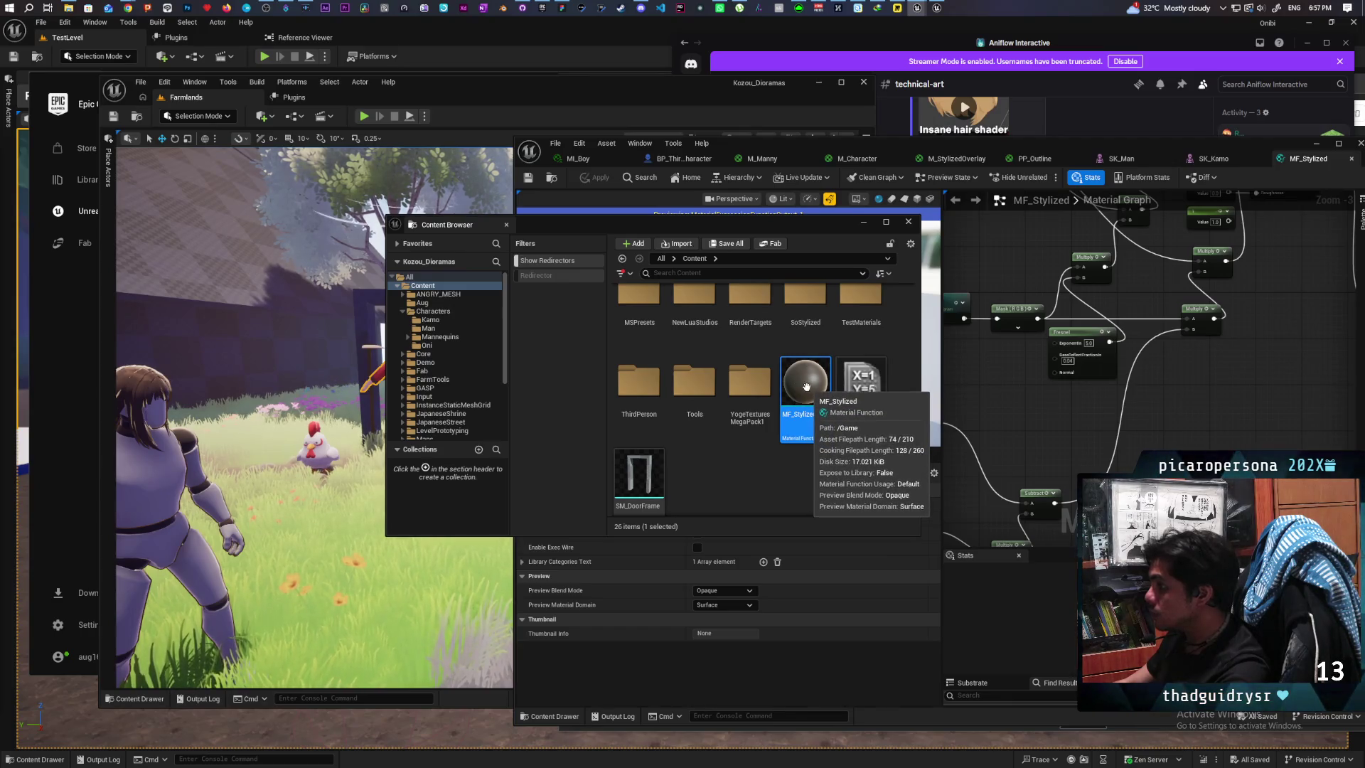
scroll(803, 396, "up", 1)
scroll(803, 396, "down", 1)
right_click(807, 403)
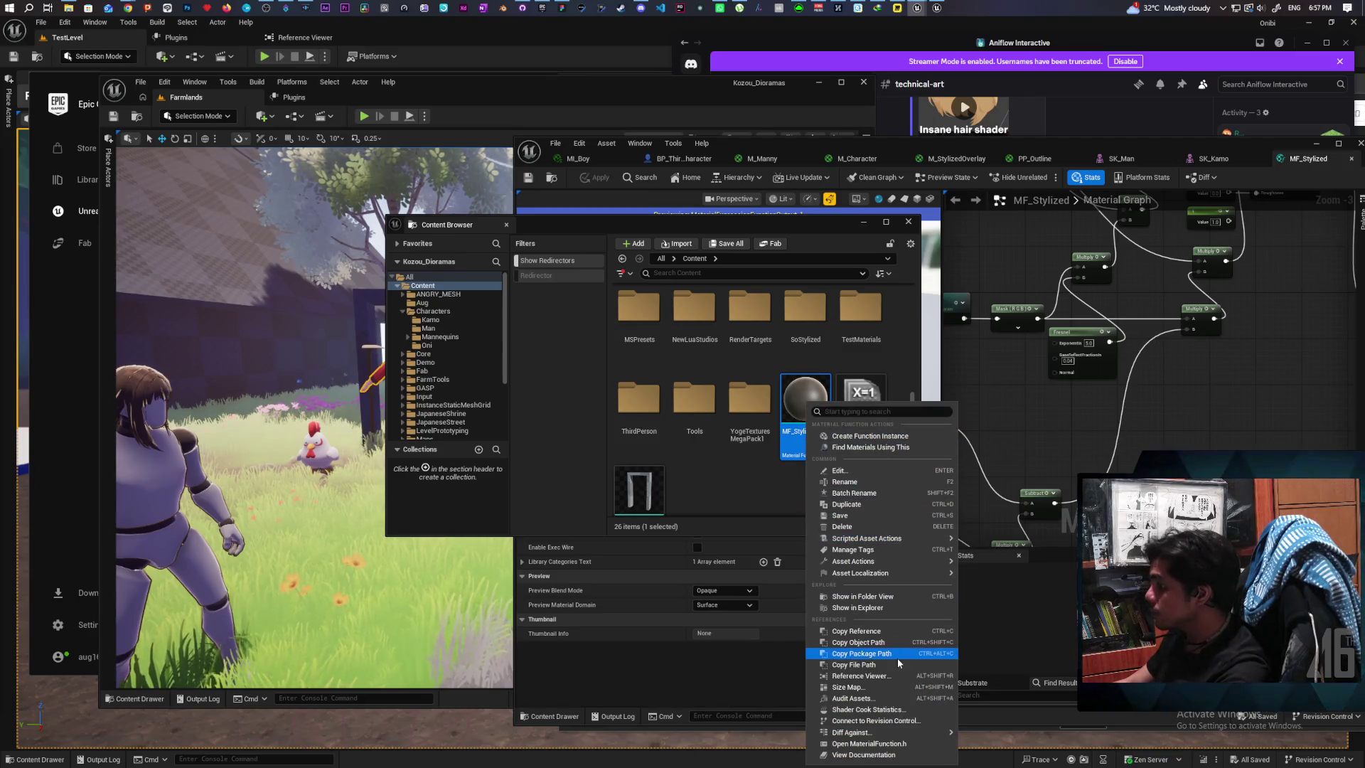
left_click(860, 676)
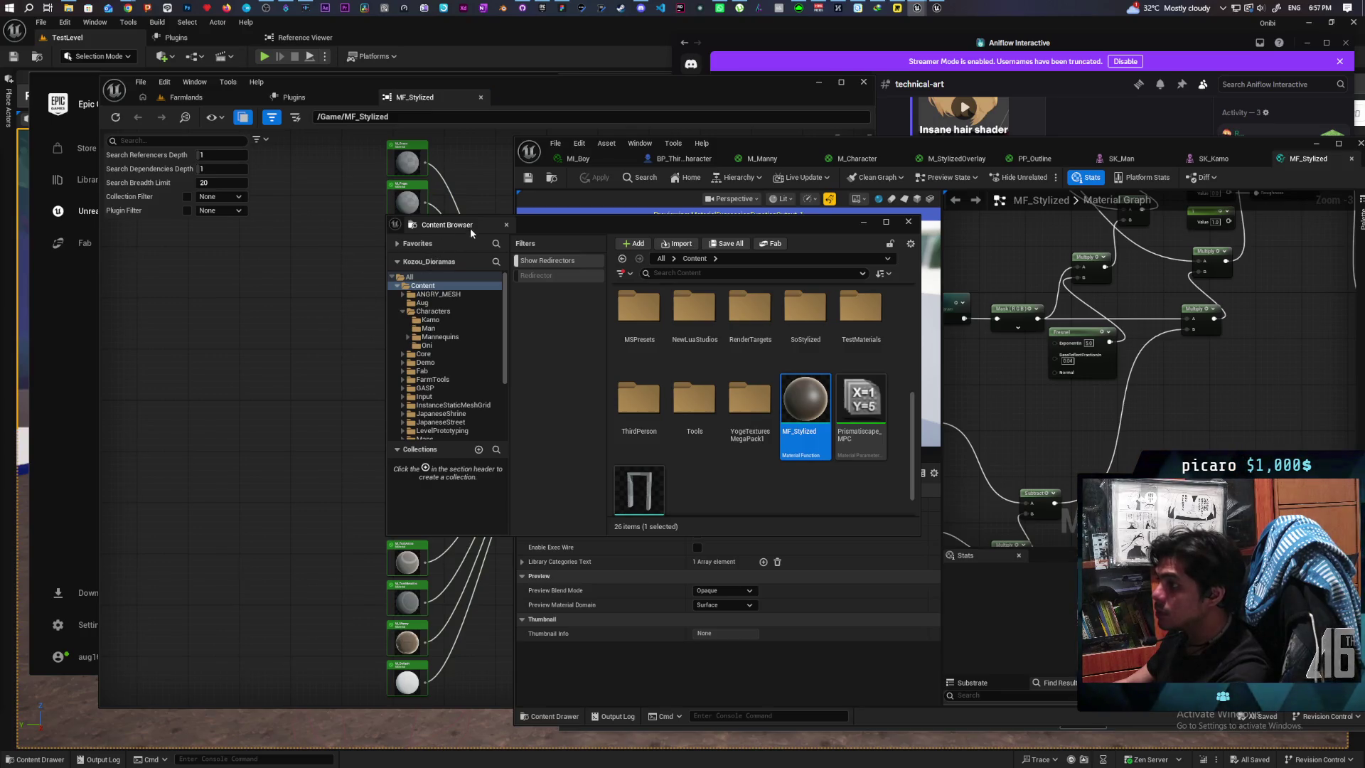
Step: Close the floating Content Browser, review the referencing materials, and close the MF_Stylized editor
left_click(907, 221)
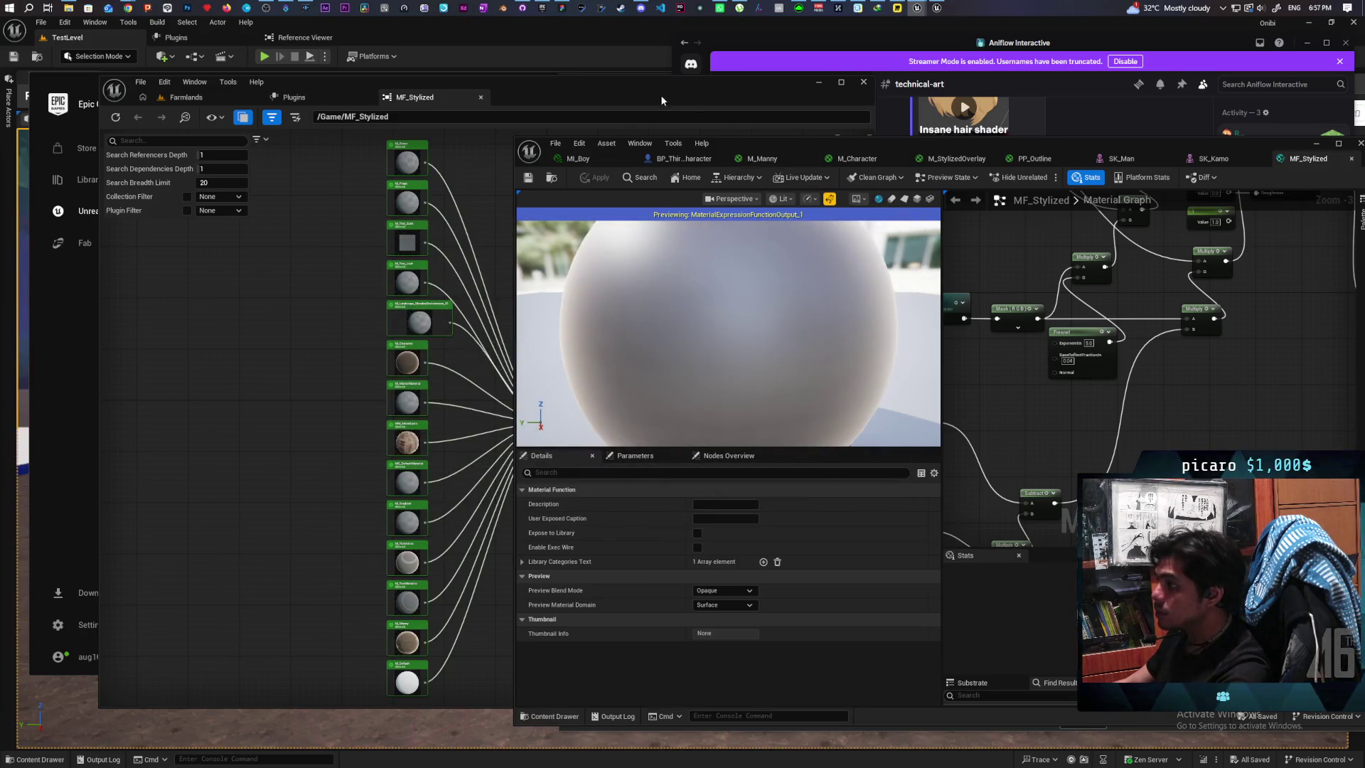
left_click_drag(653, 107, 524, 104)
scroll(294, 360, "up", 4)
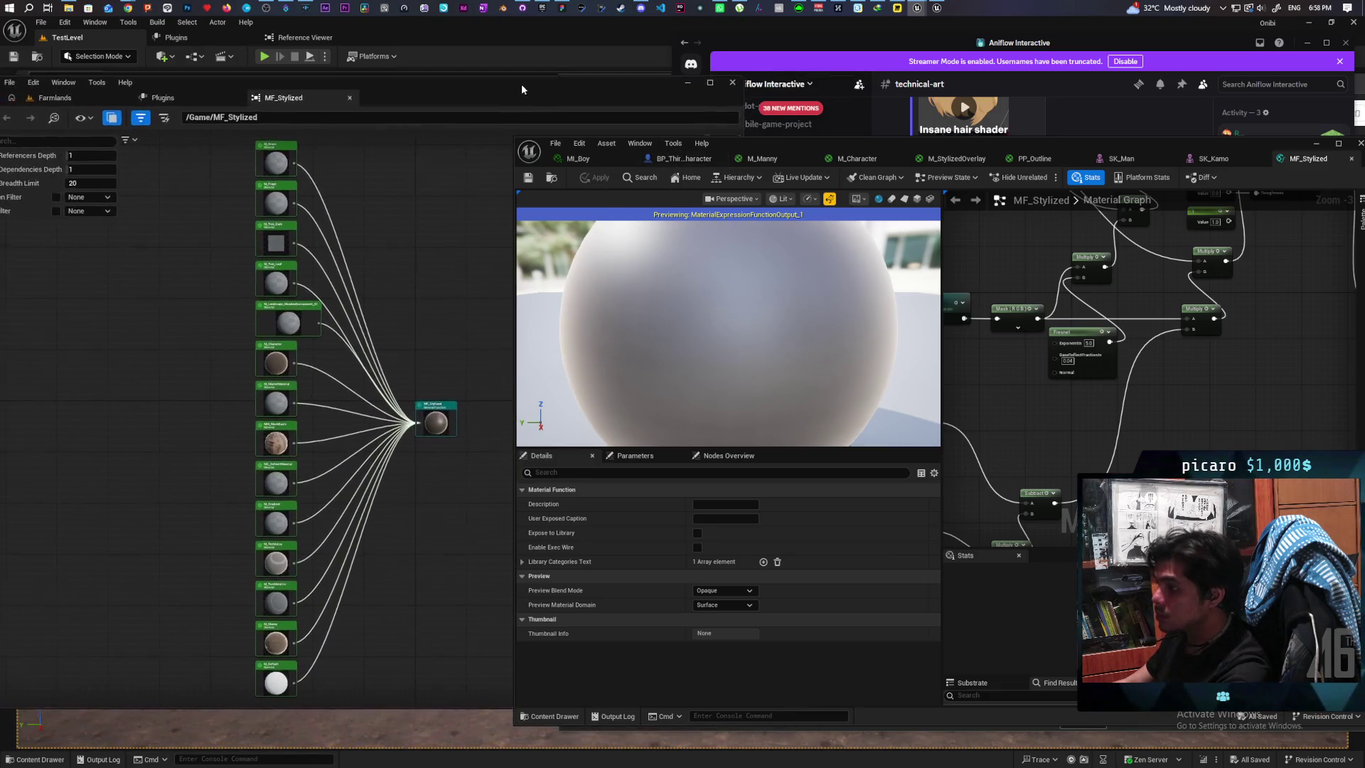
scroll(285, 349, "down", 3)
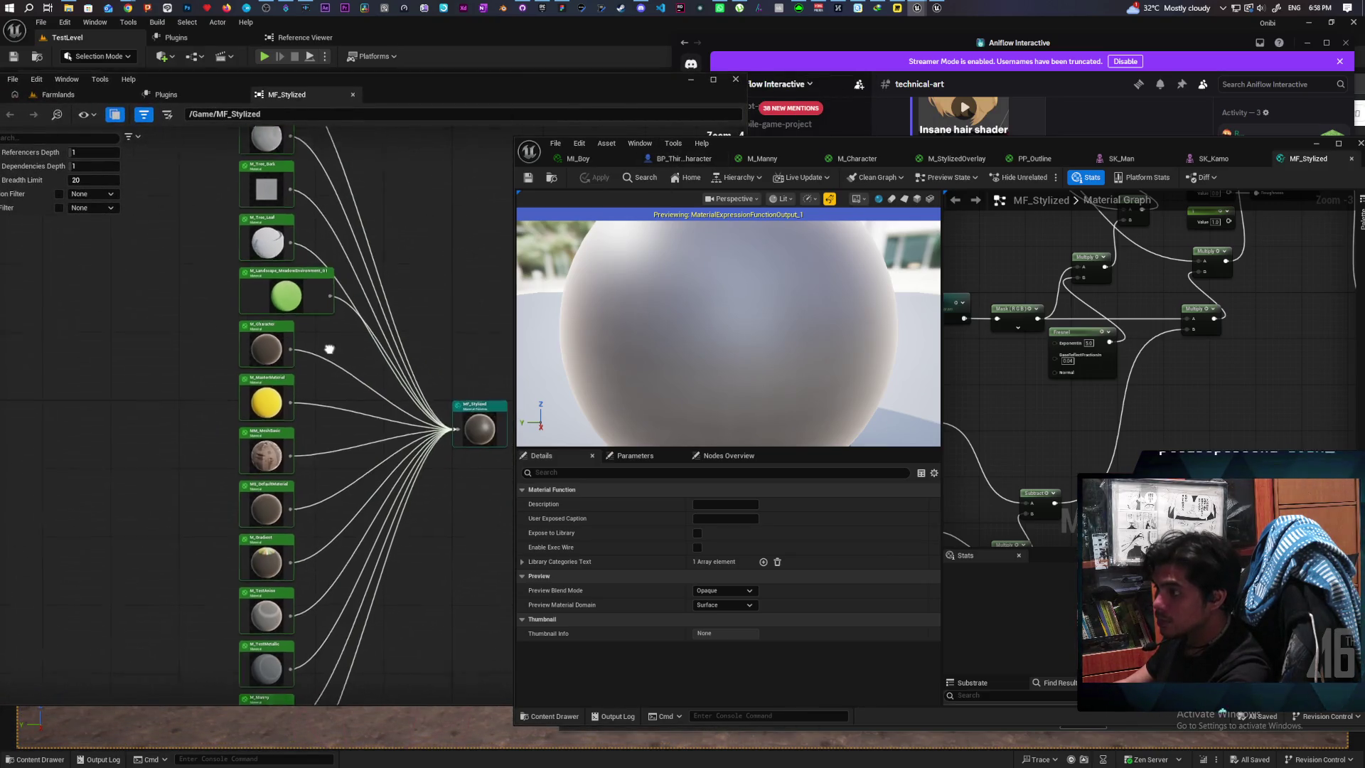
scroll(440, 428, "up", 2)
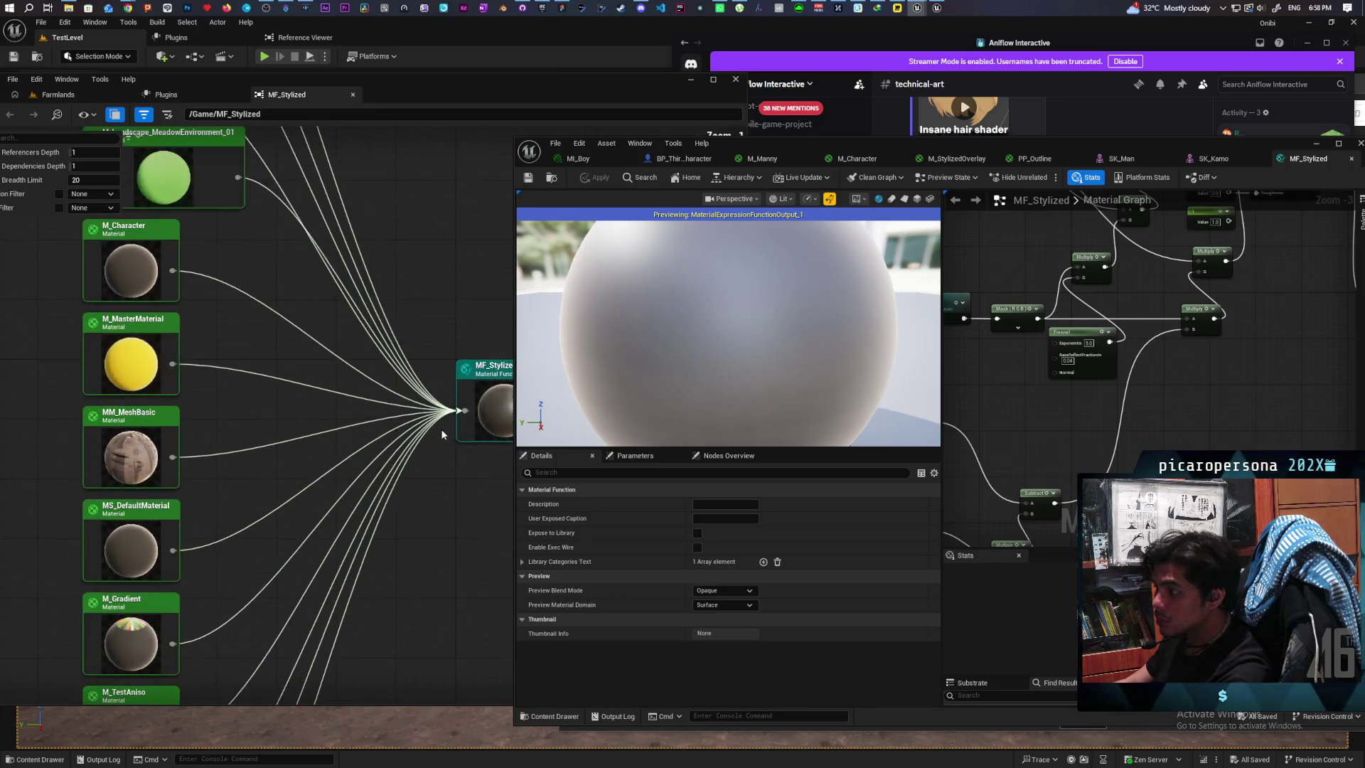
scroll(445, 439, "down", 3)
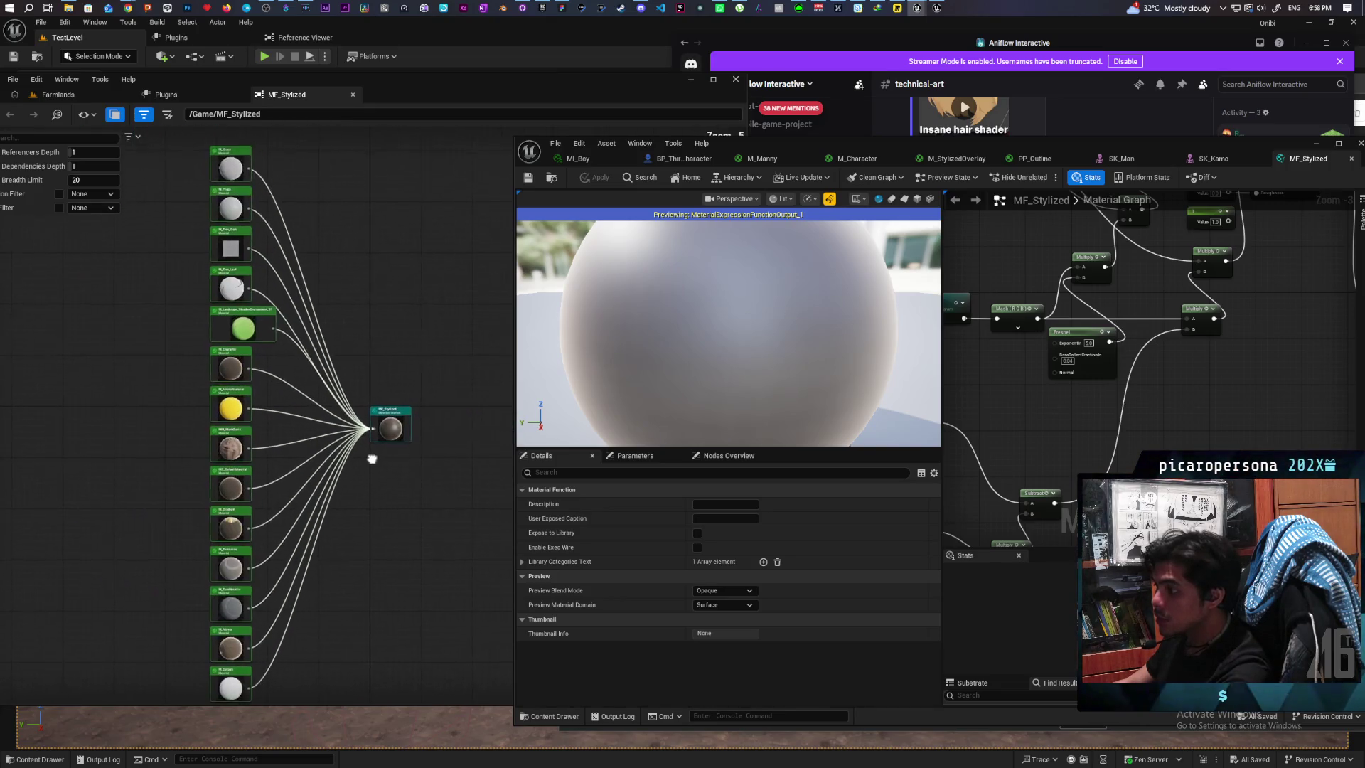
left_click_drag(372, 457, 387, 372)
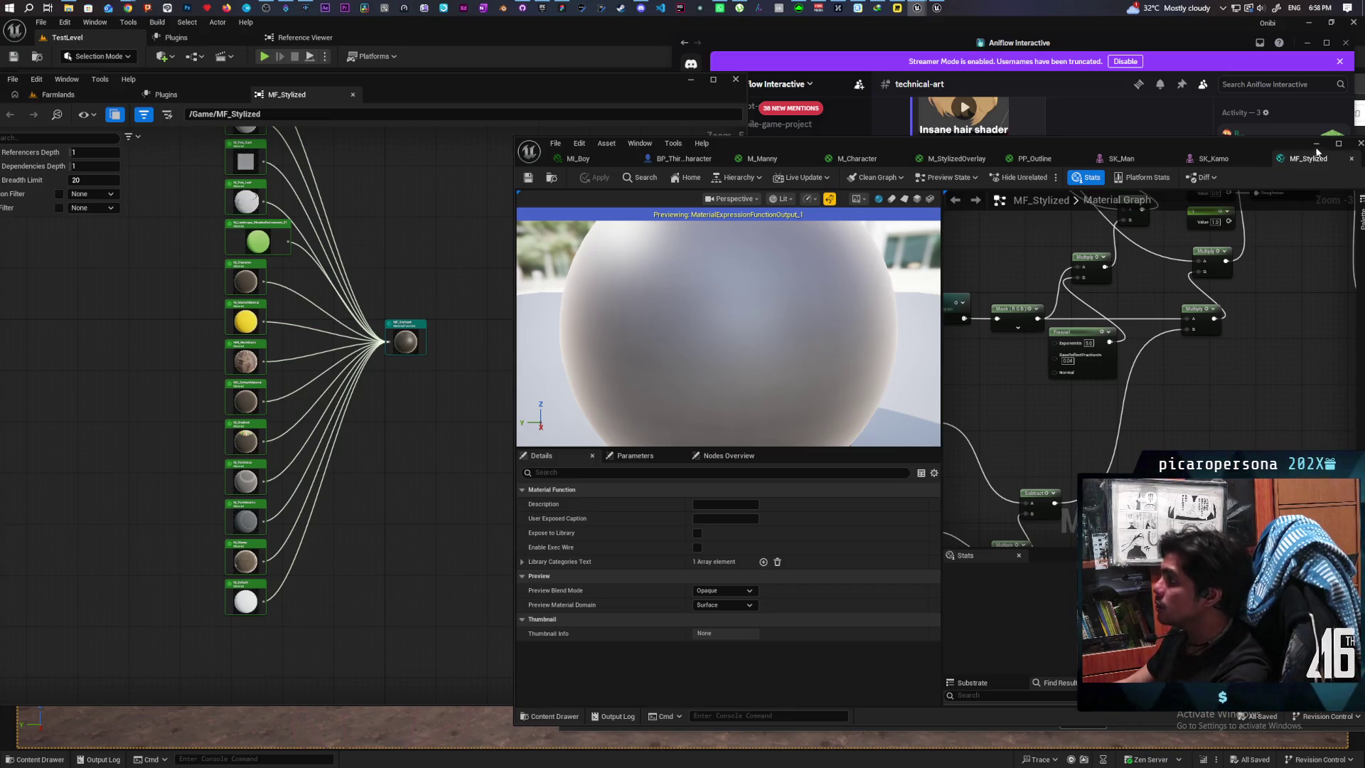
left_click(1360, 145)
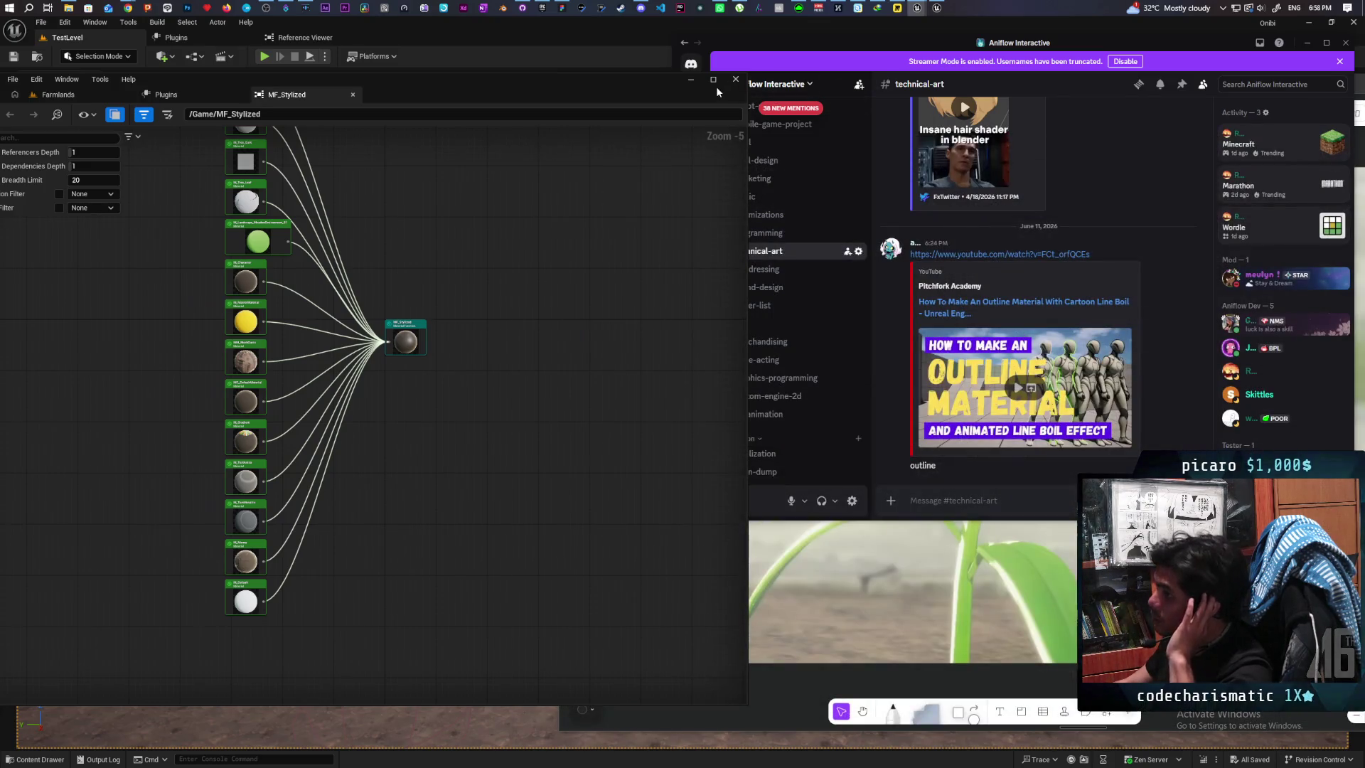
Step: Launch Kozou_Dioramas from the Epic Games Launcher's project library
left_click(750, 115)
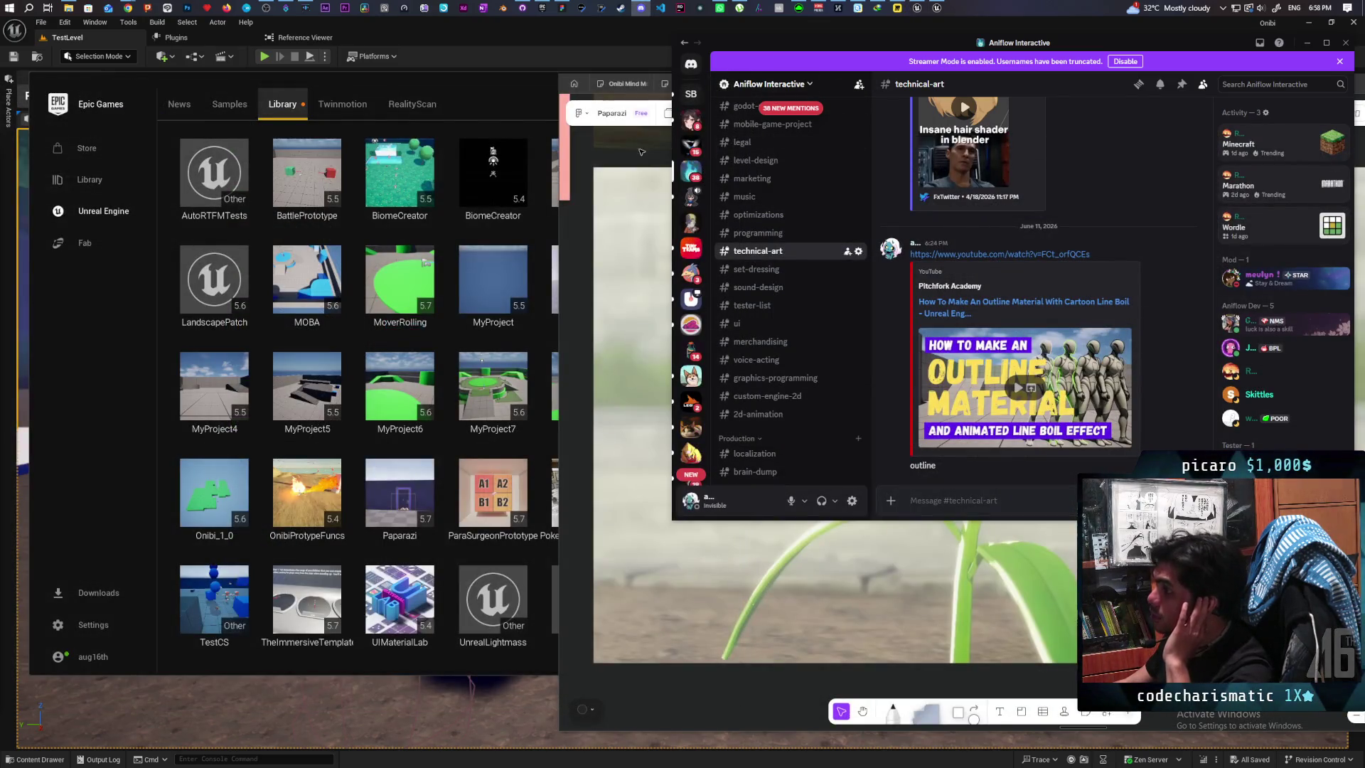
left_click(520, 93)
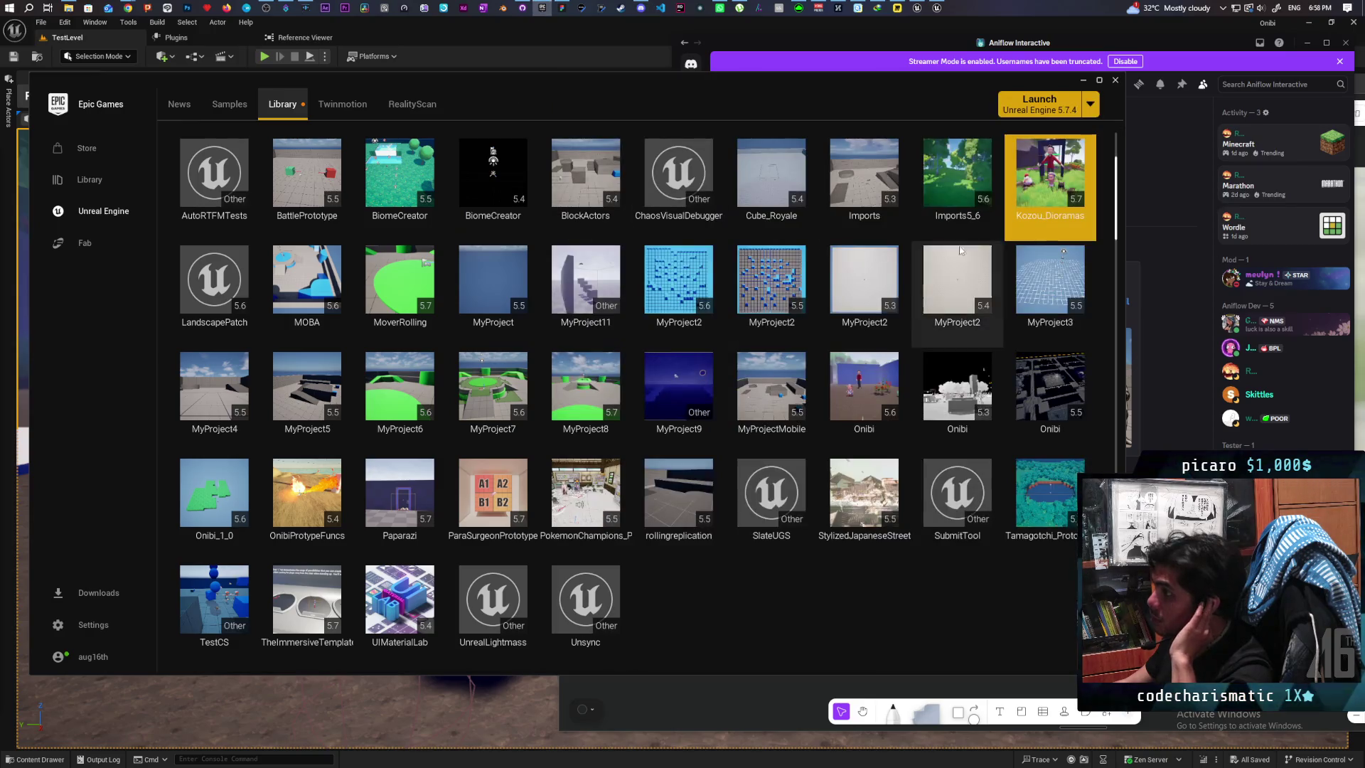
double_click(1044, 189)
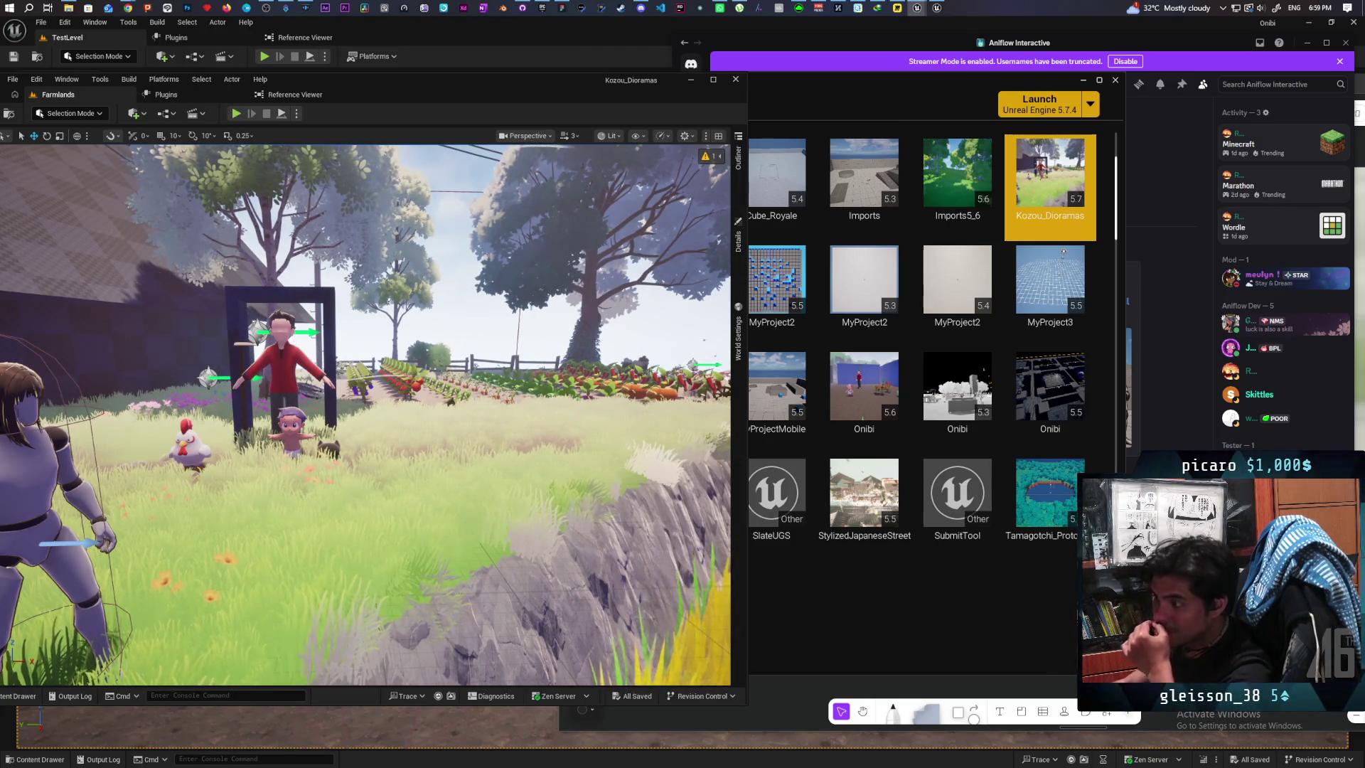
Step: Dismiss the landscape rebuild warning and open the Characters folder in the content drawer
left_click(709, 155)
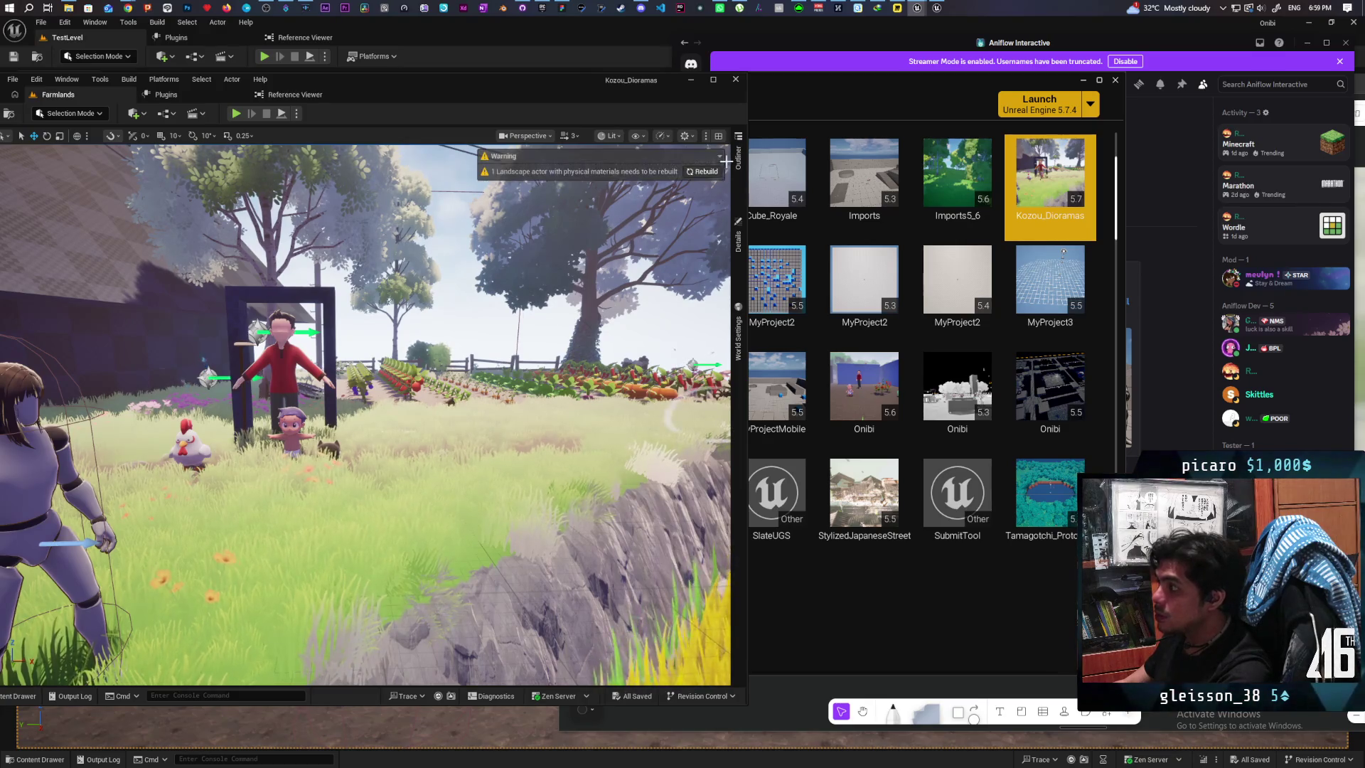
left_click(706, 171)
left_click(292, 426)
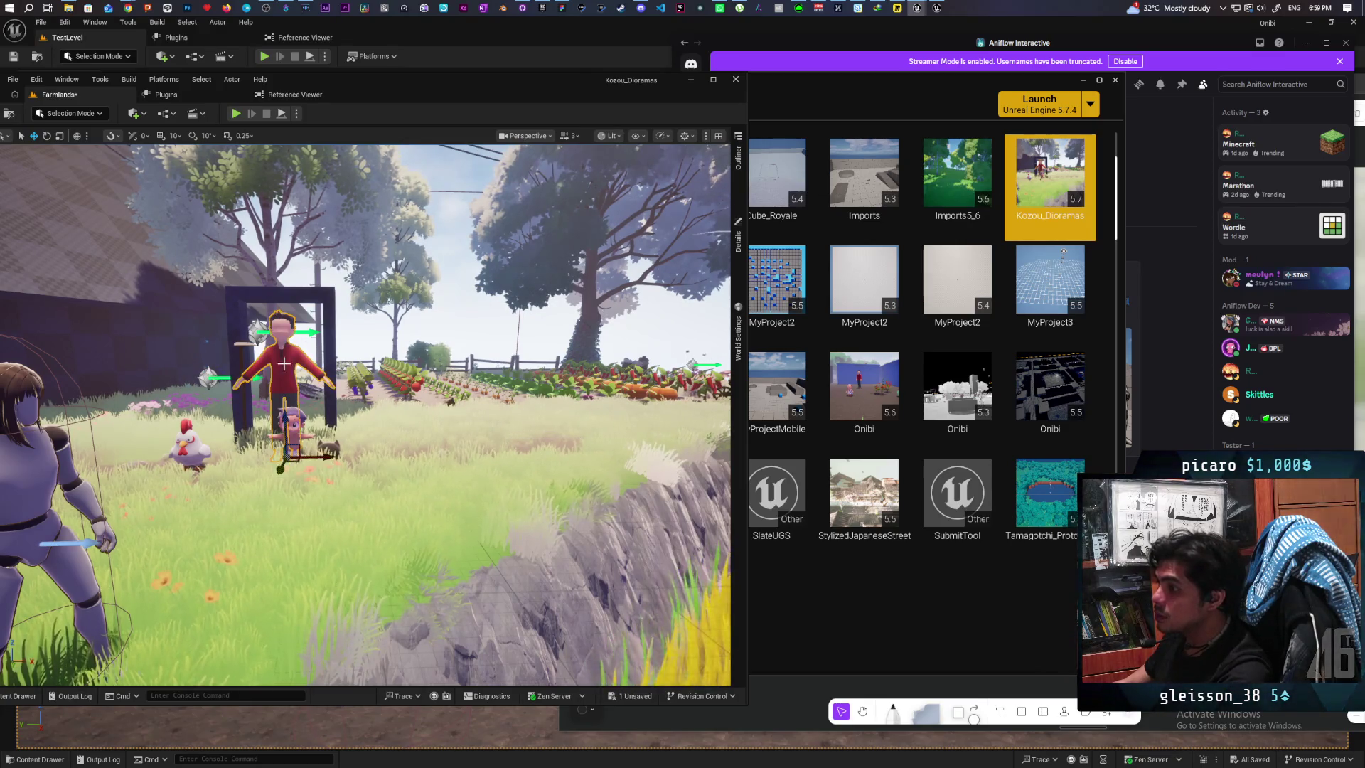
key("ctrl+space")
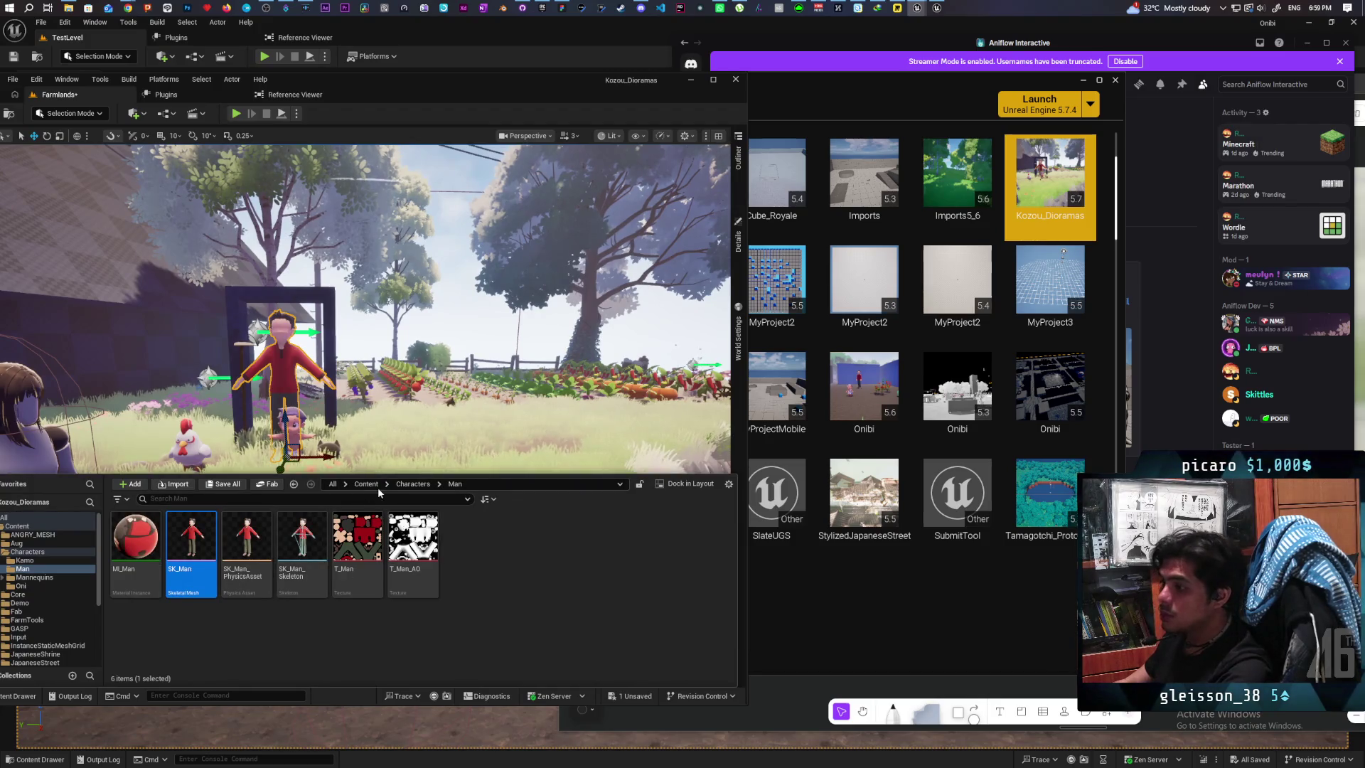
left_click(406, 484)
Step: Start migrating Kamo and Man, saving Farmlands, review the Asset Report, cancel, and return to Content
left_click(135, 540)
left_click(177, 542, "ctrl")
right_click(177, 542)
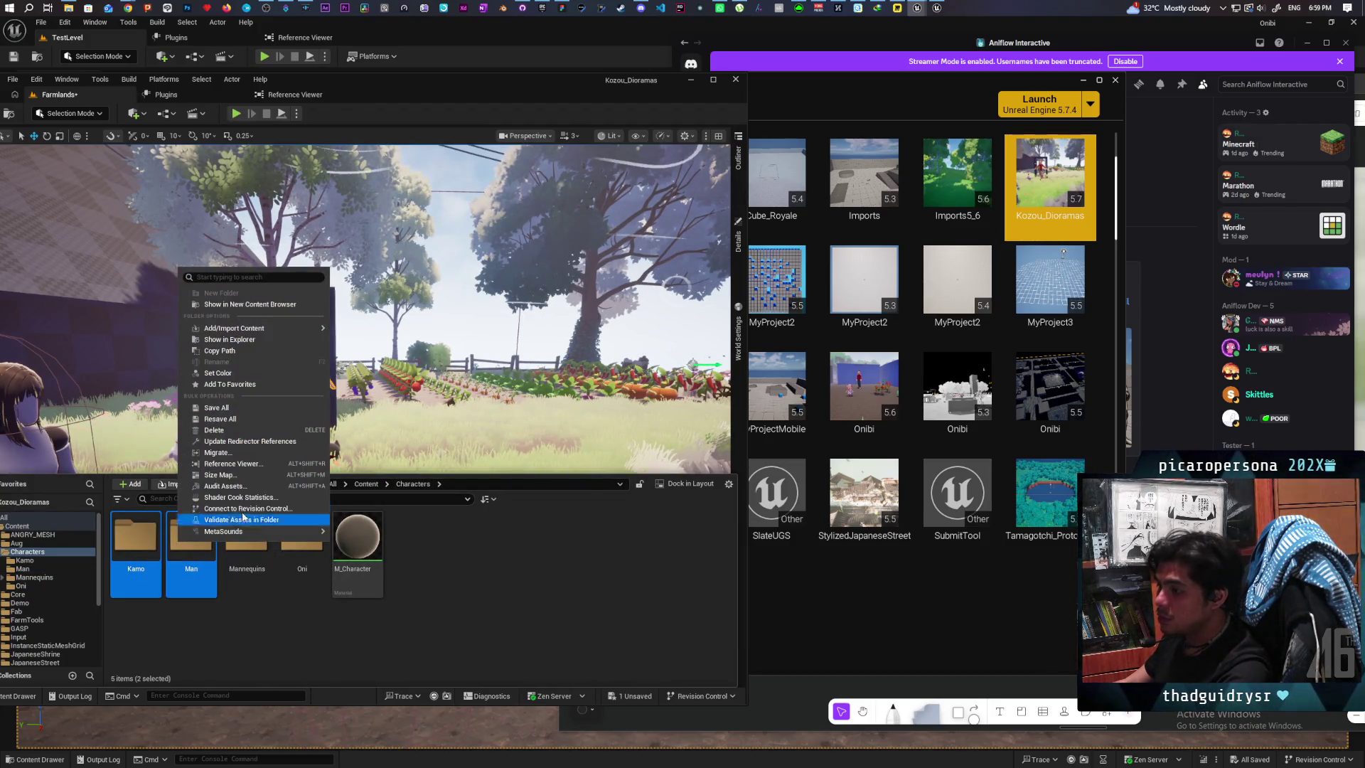
left_click(276, 453)
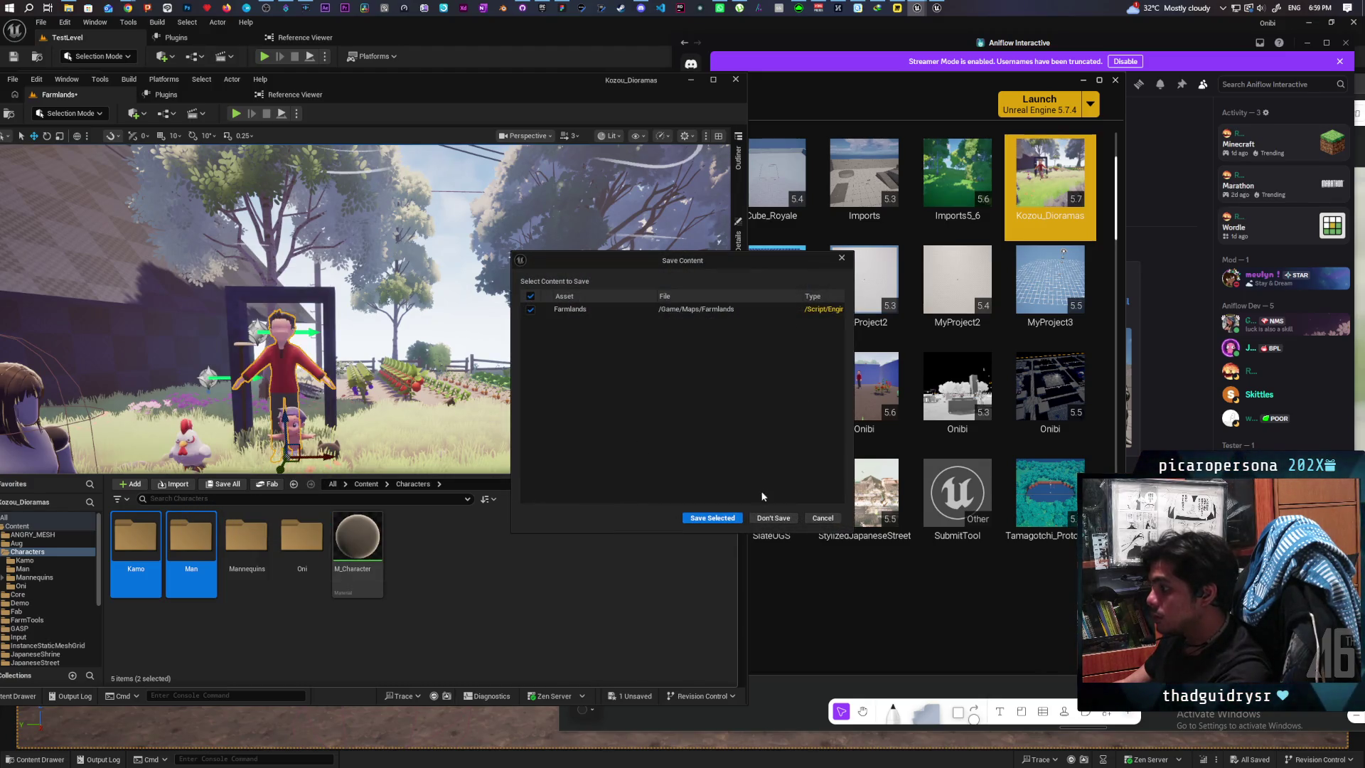
left_click(739, 519)
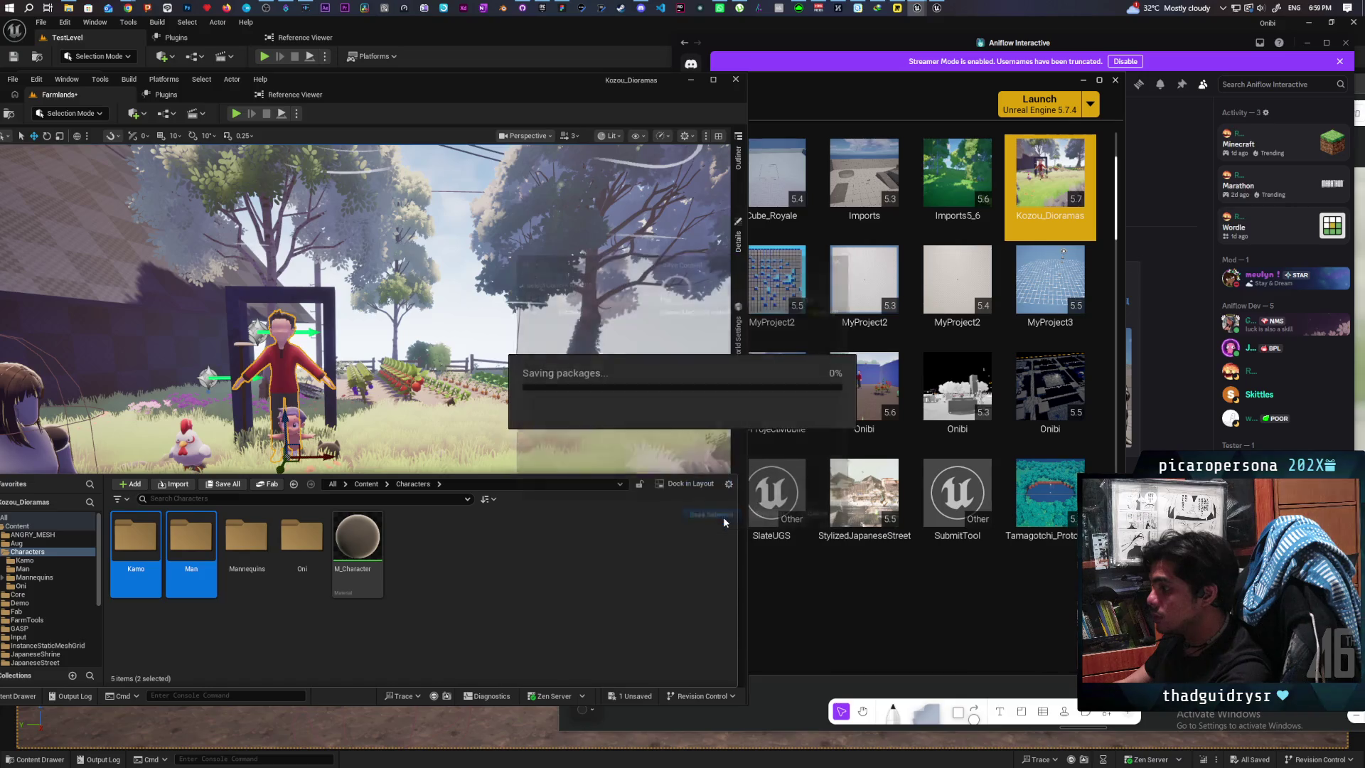
scroll(628, 502, "down", 3)
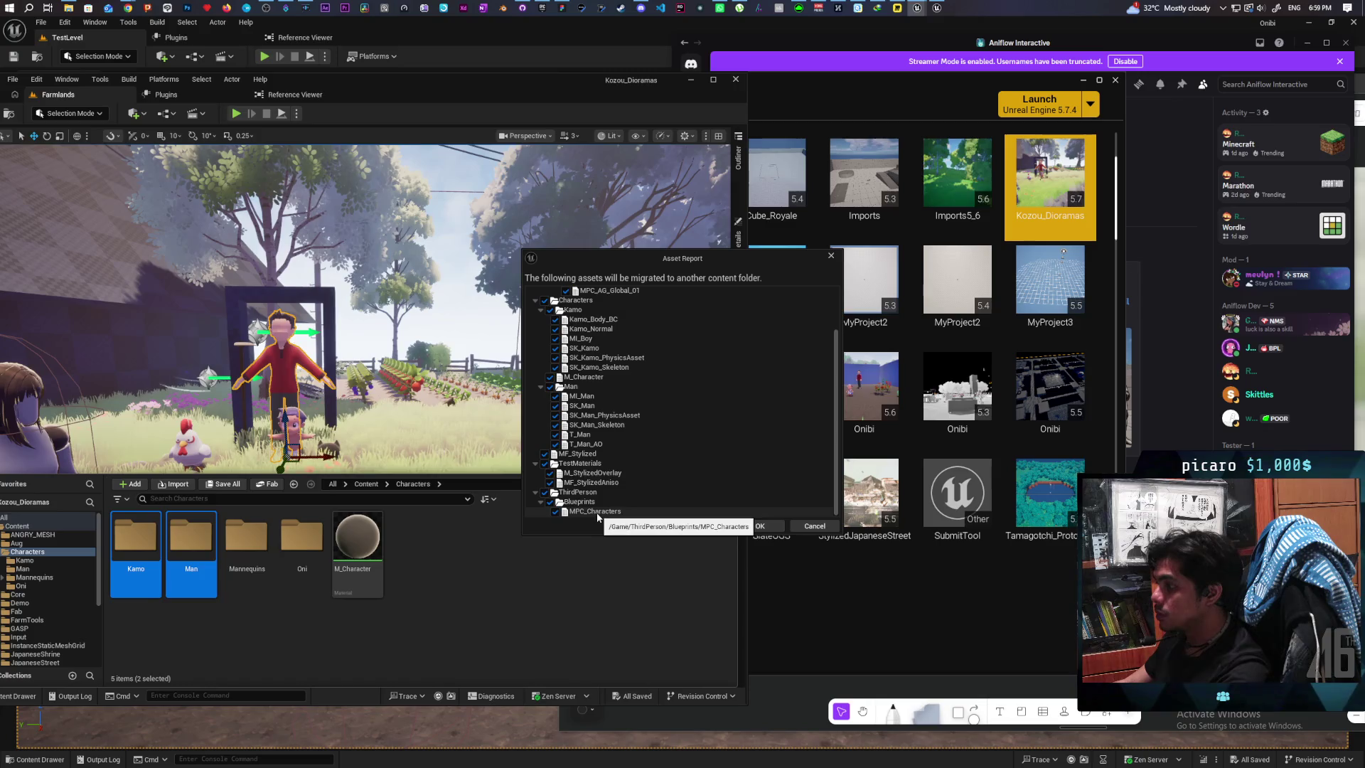
left_click(814, 526)
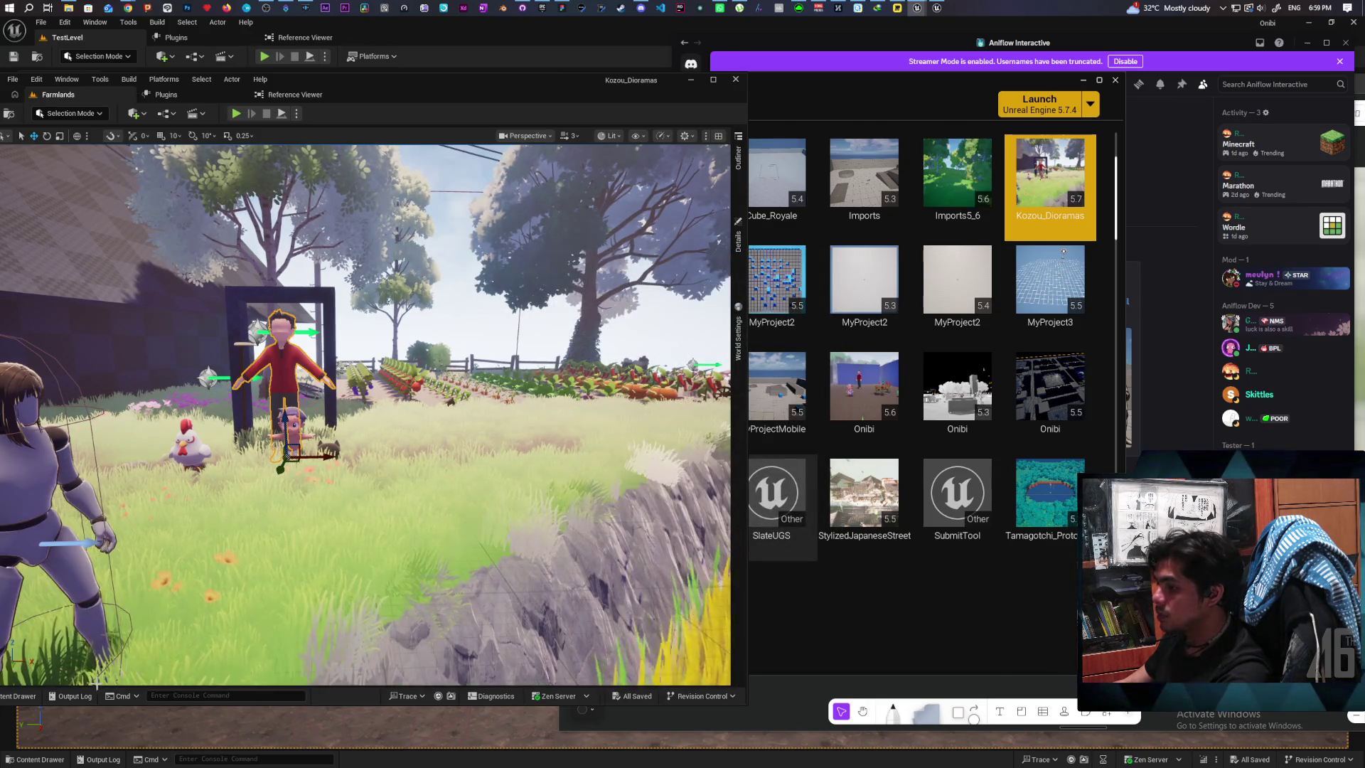
key("ctrl+space")
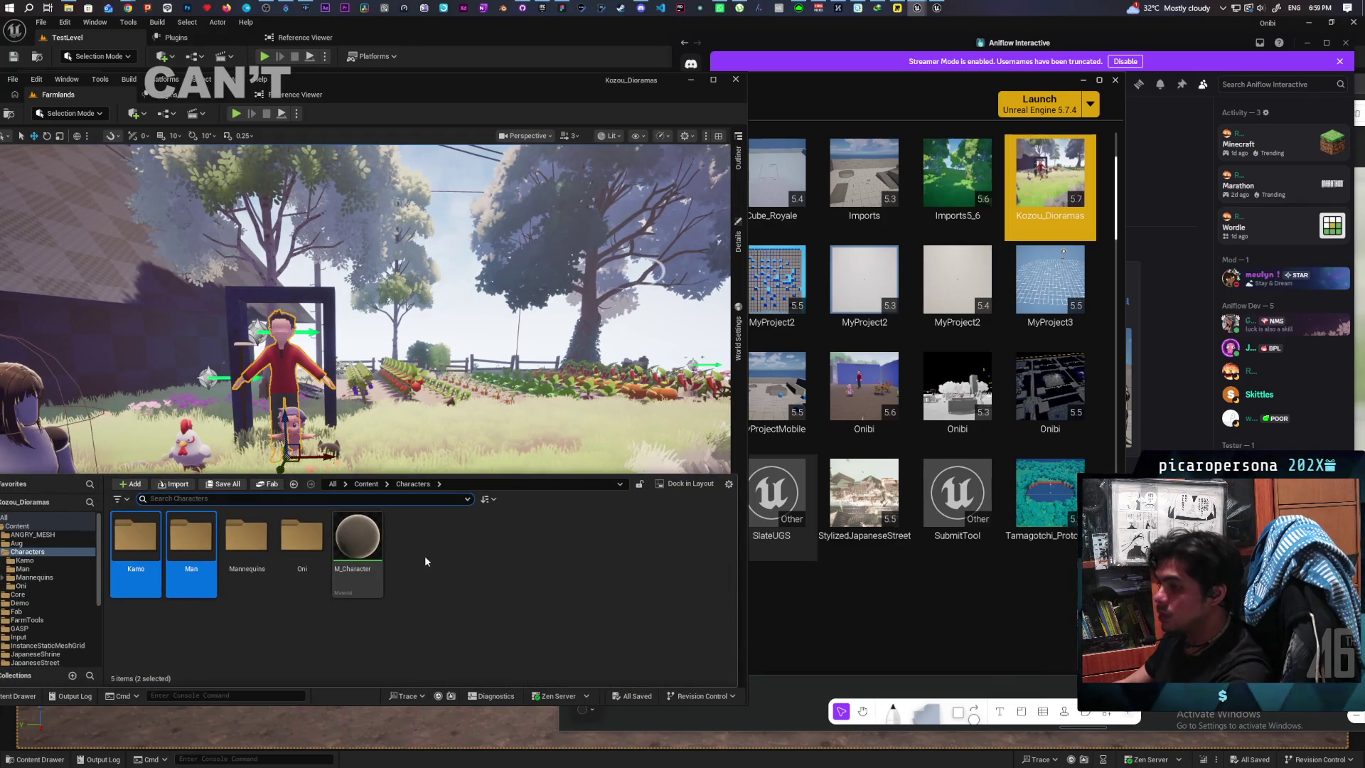
left_click(366, 484)
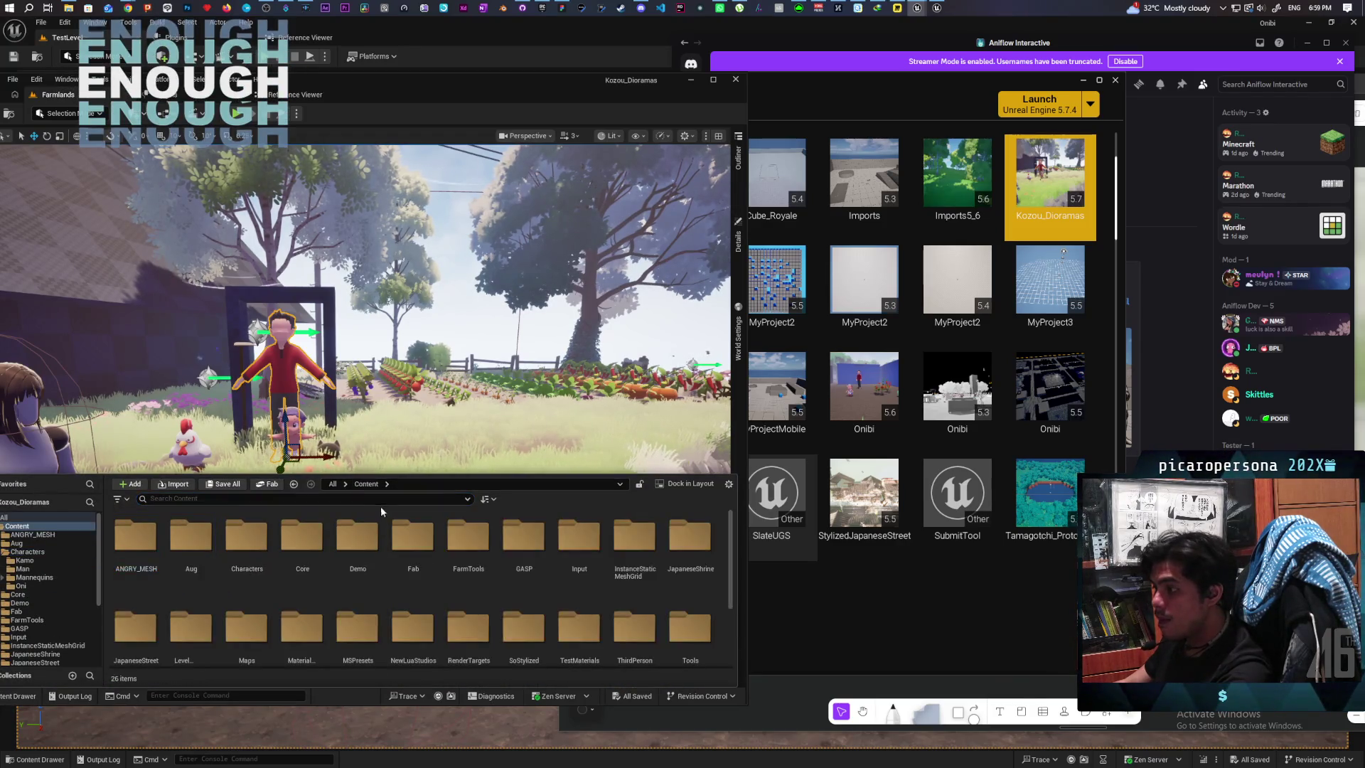
Step: Search 'mpc chara' and open the Reference Viewer for MPC_Characters
type("mpc chara")
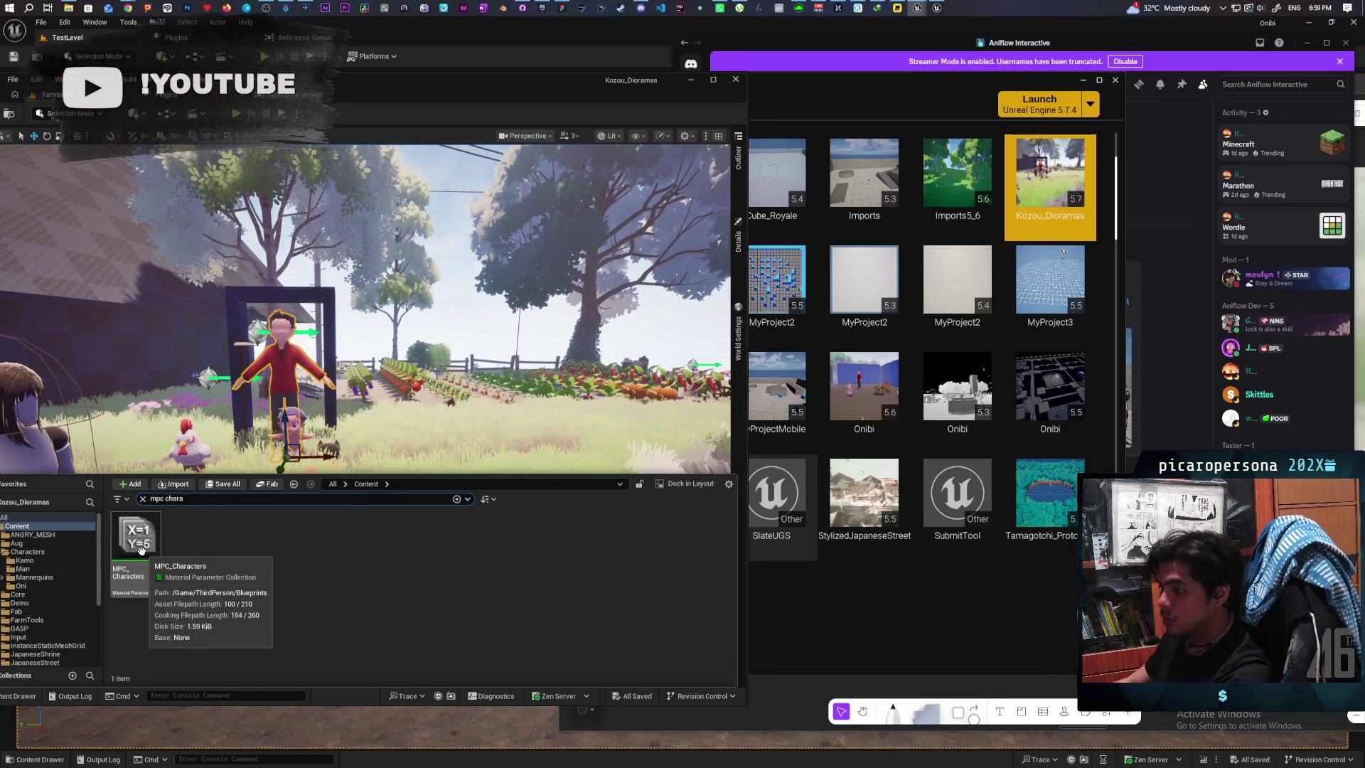
left_click(135, 540)
right_click(142, 547)
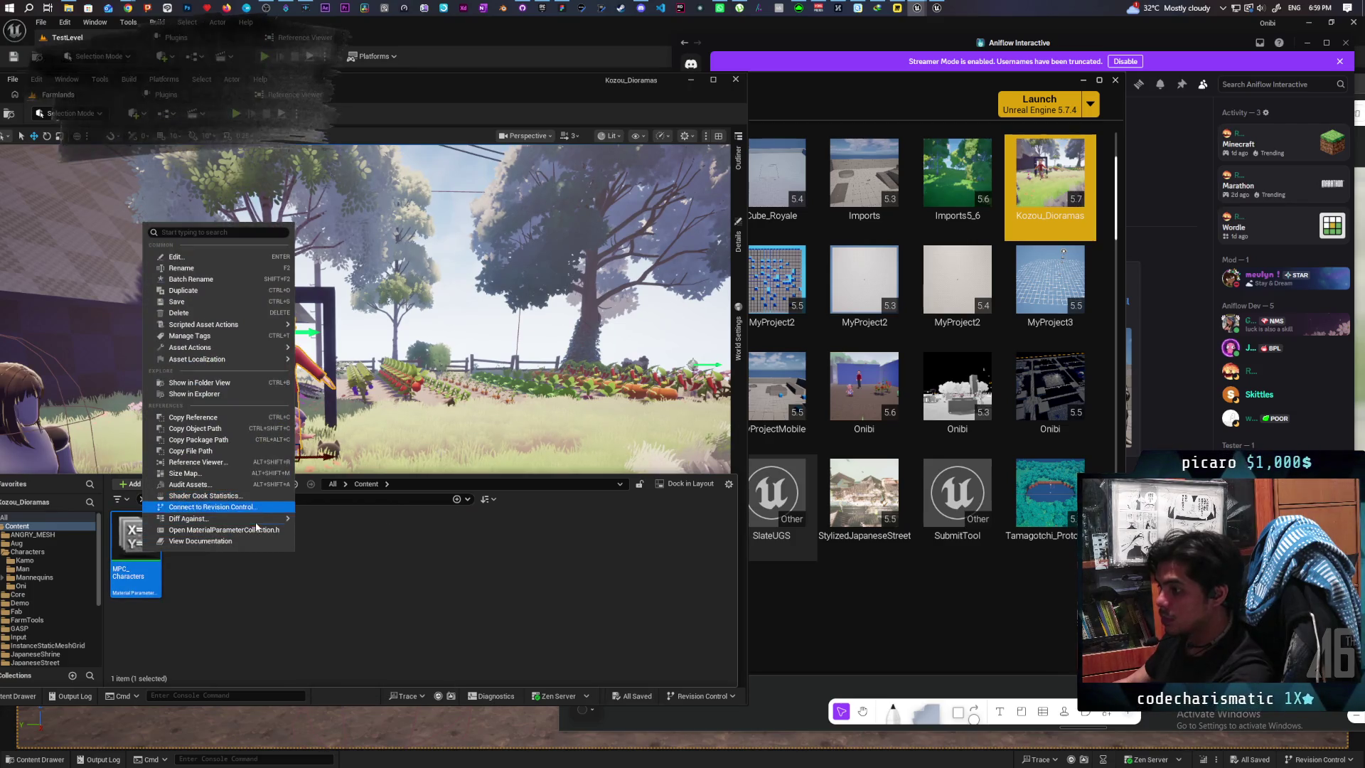
mouse_move(254, 520)
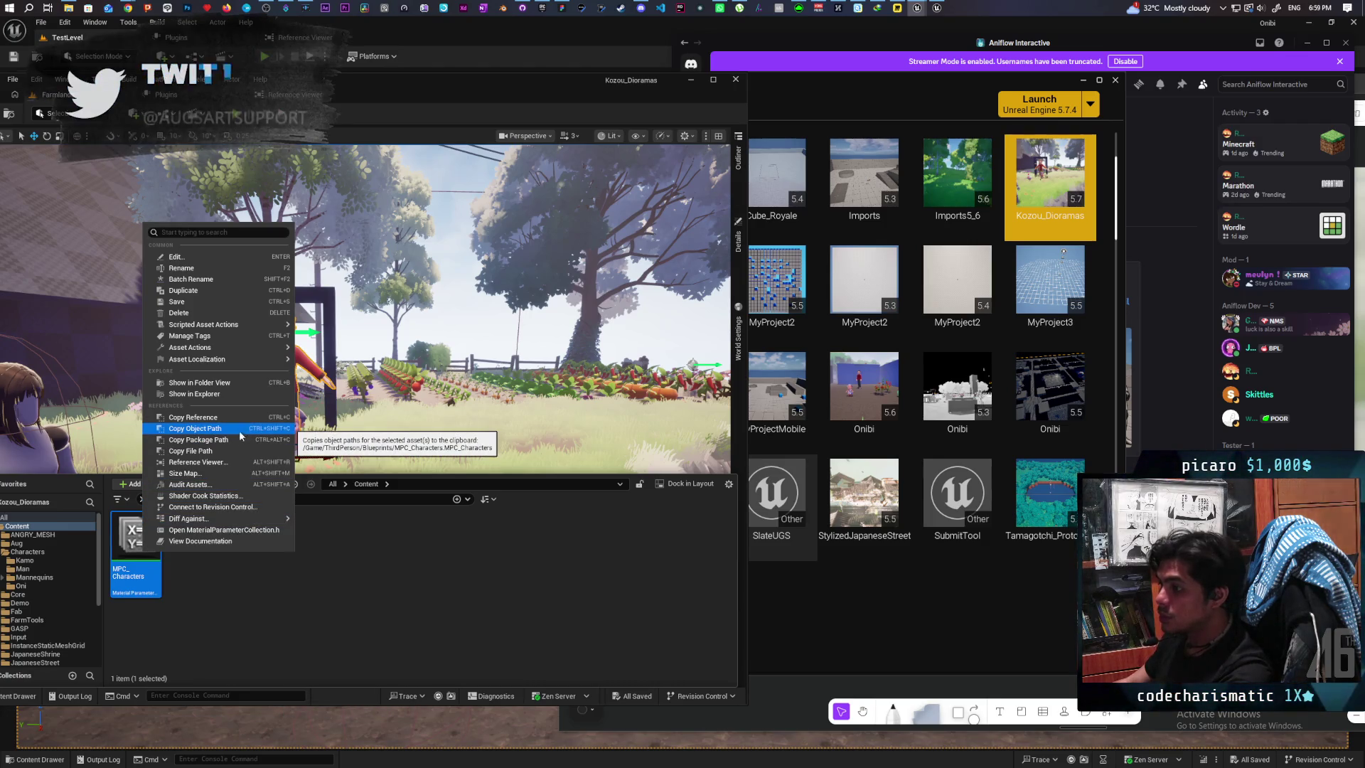
left_click(231, 466)
Step: Zoom and pan the graph to review all referencing materials, then move the window aside
scroll(425, 519, "up", 6)
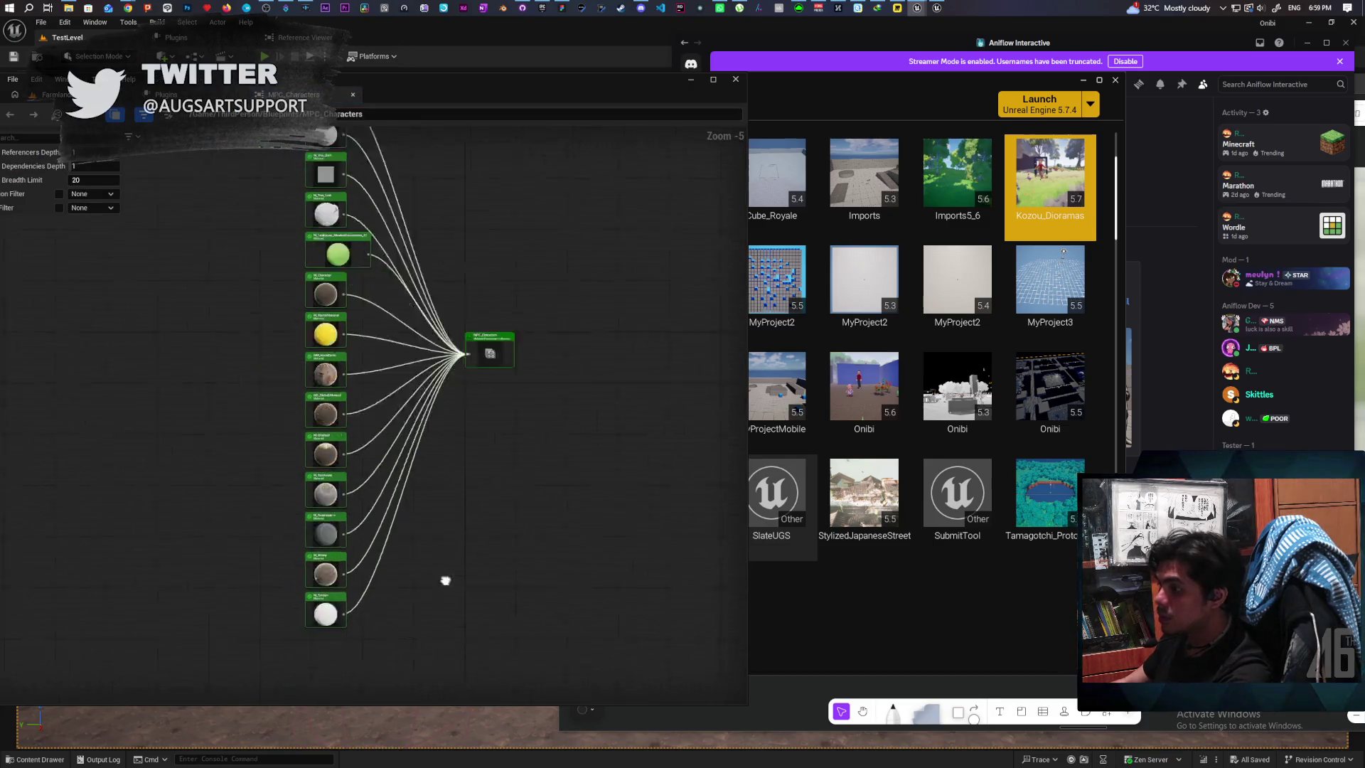
scroll(377, 555, "down", 3)
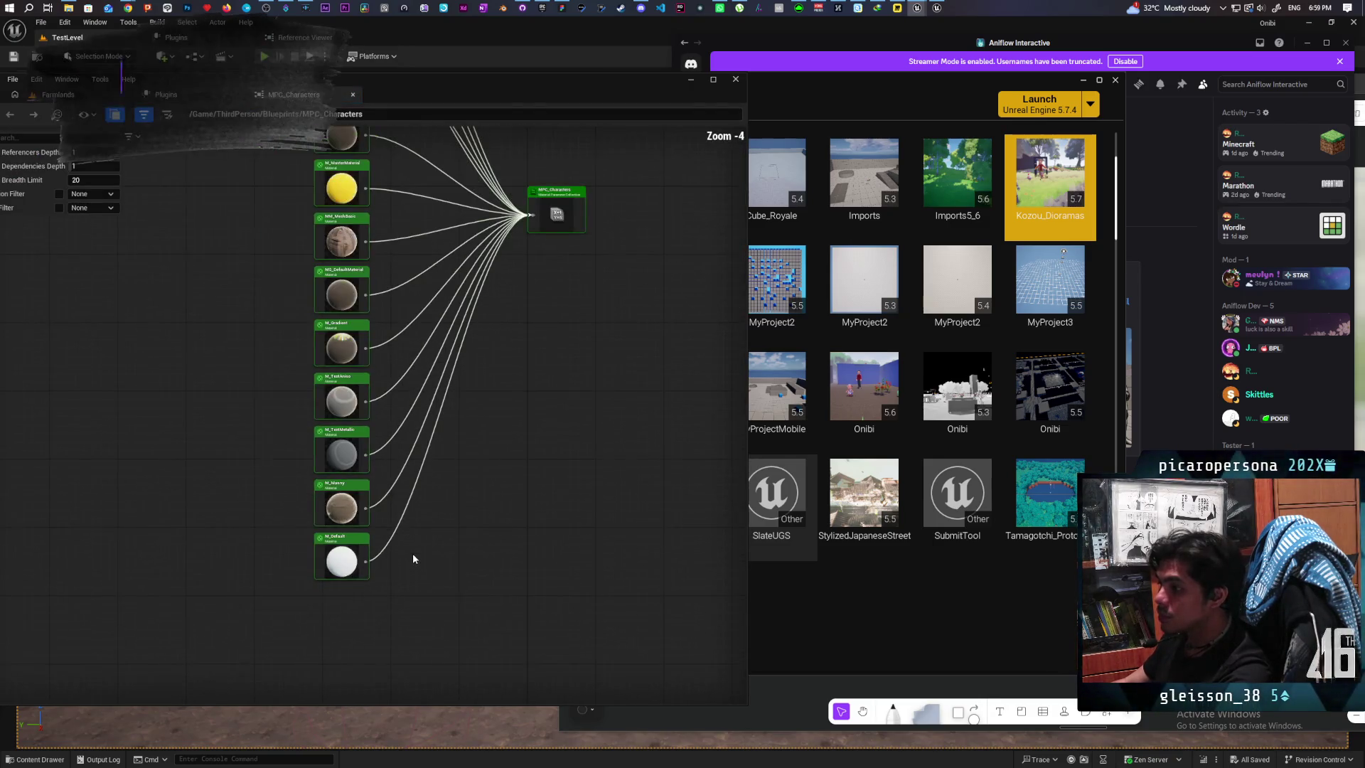
scroll(467, 430, "up", 2)
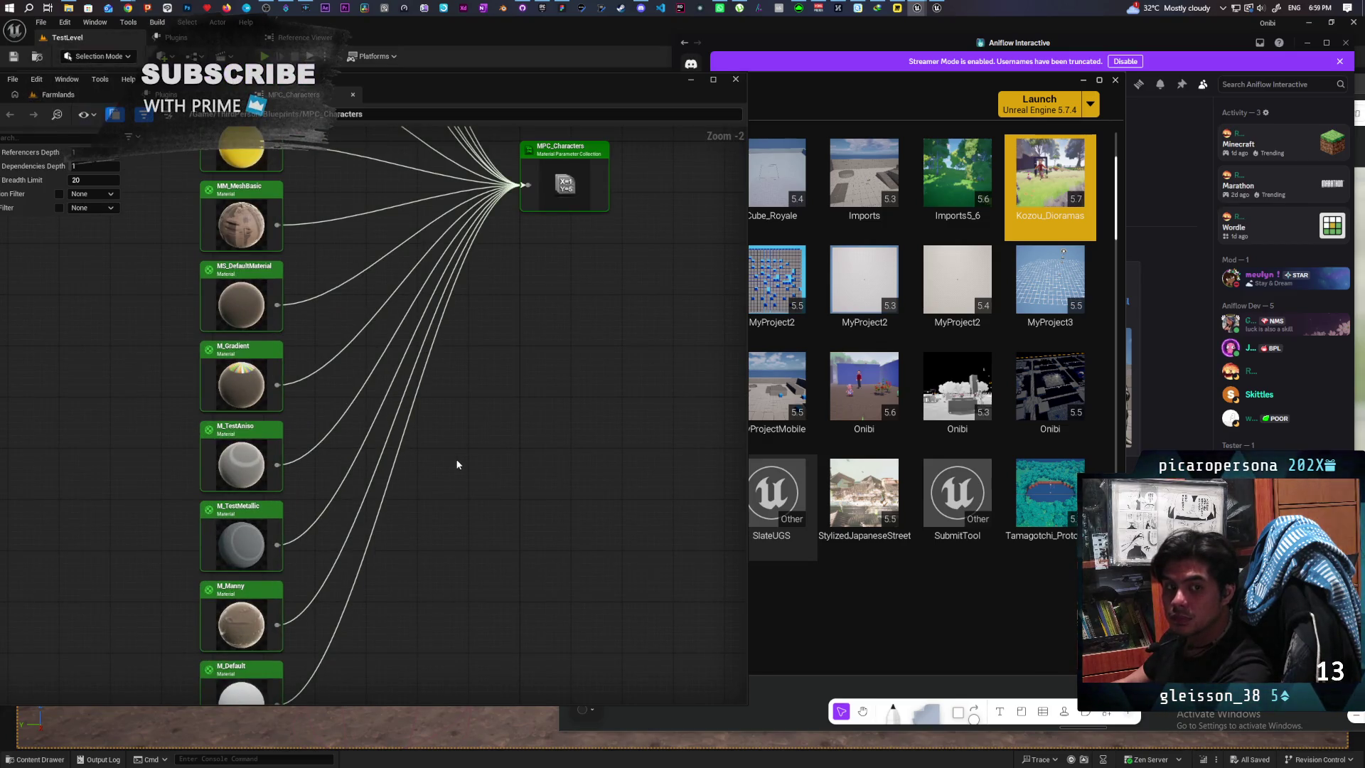
scroll(457, 464, "down", 2)
mouse_move(451, 415)
left_mouse_down()
mouse_move(475, 447)
mouse_move(509, 395)
mouse_move(501, 379)
left_mouse_up()
scroll(312, 405, "up", 4)
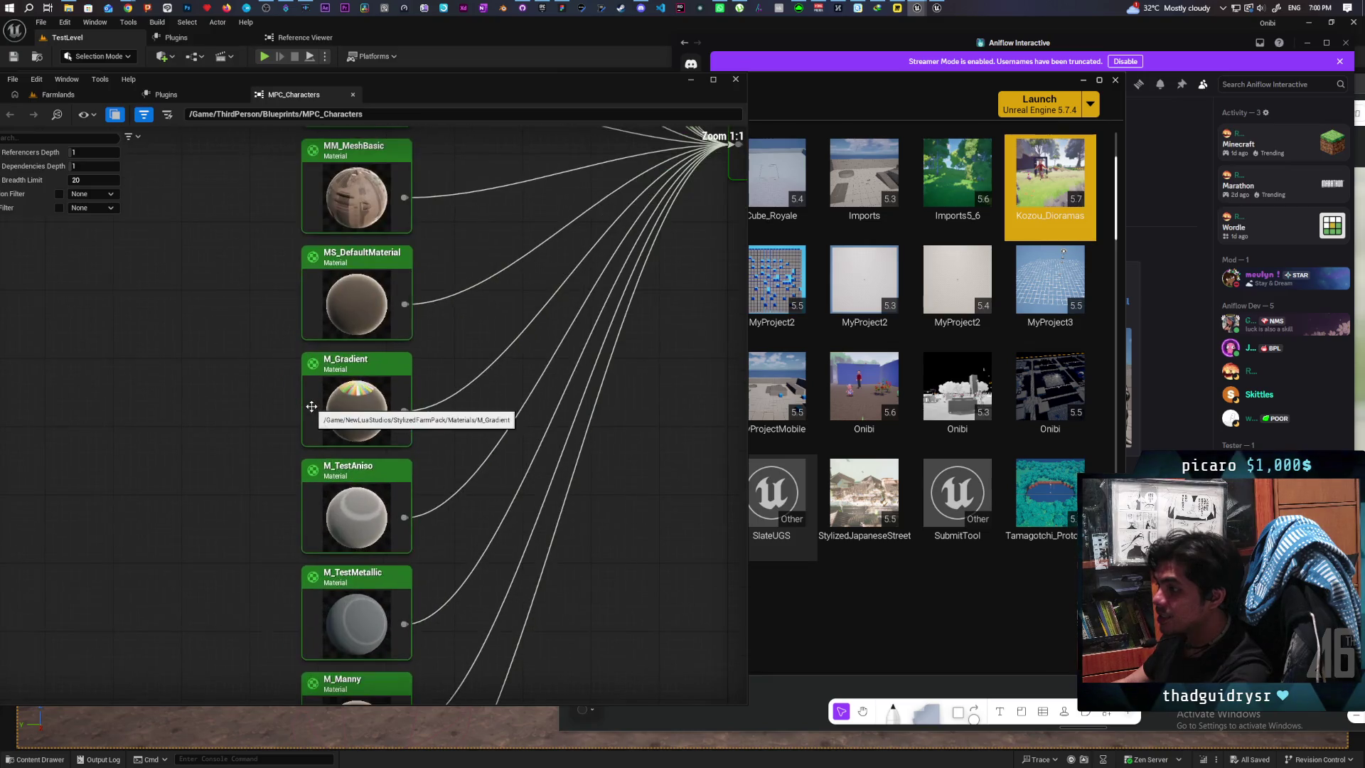
scroll(312, 406, "down", 3)
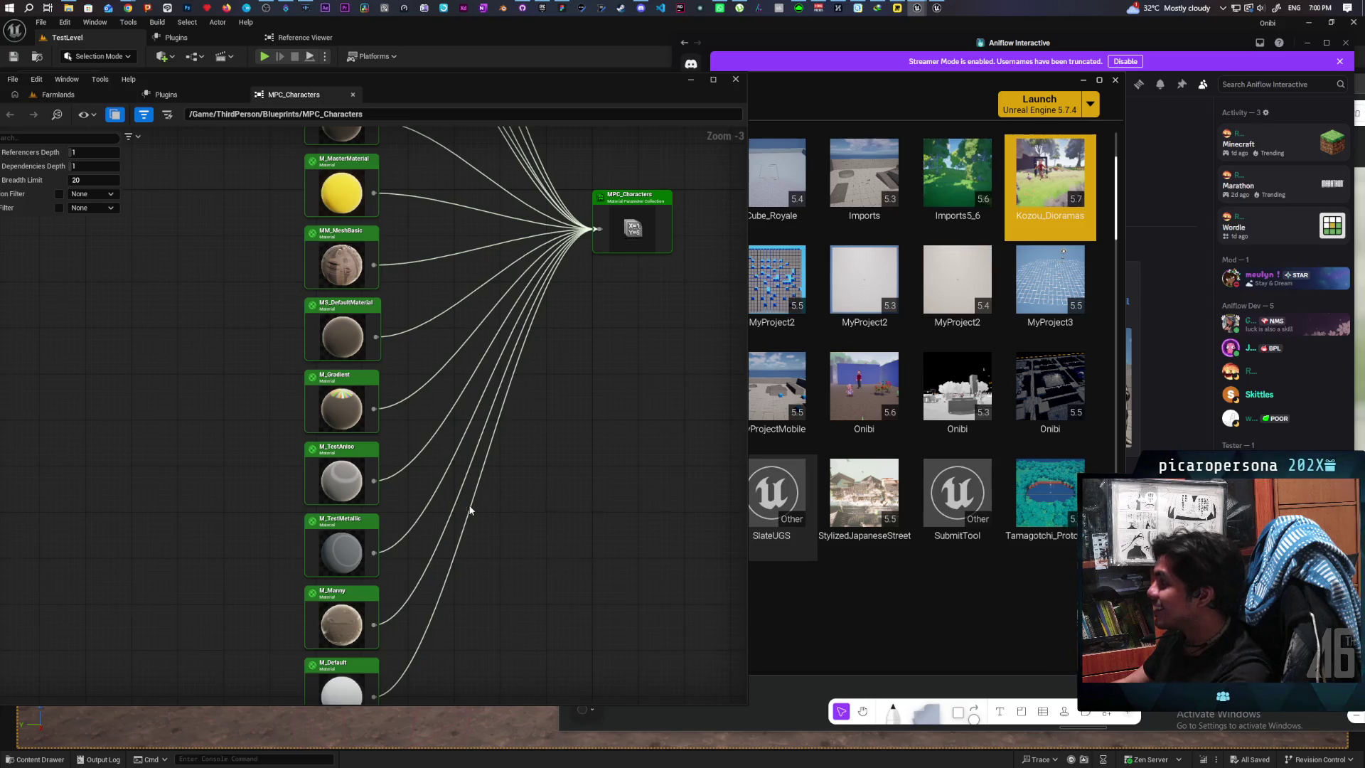
left_click_drag(557, 86, 812, 66)
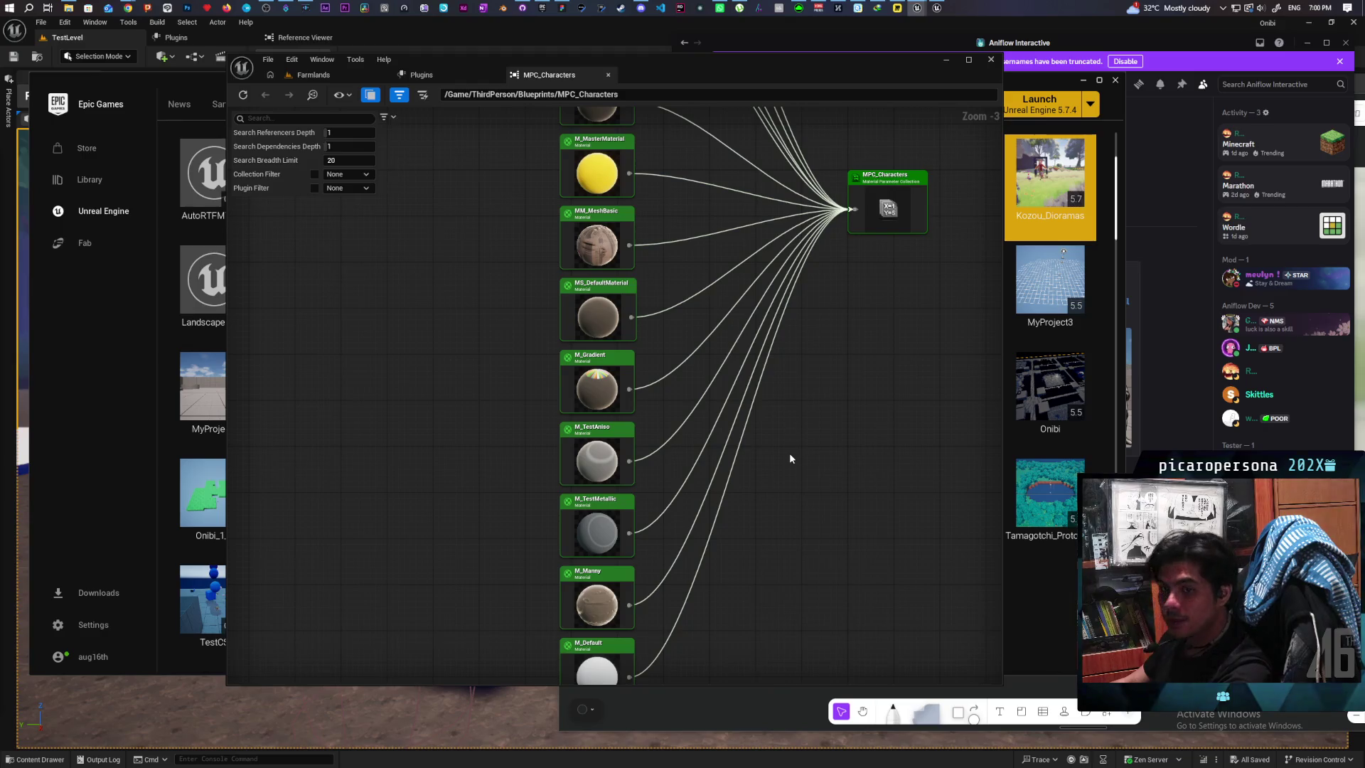
scroll(791, 459, "down", 5)
scroll(790, 458, "up", 3)
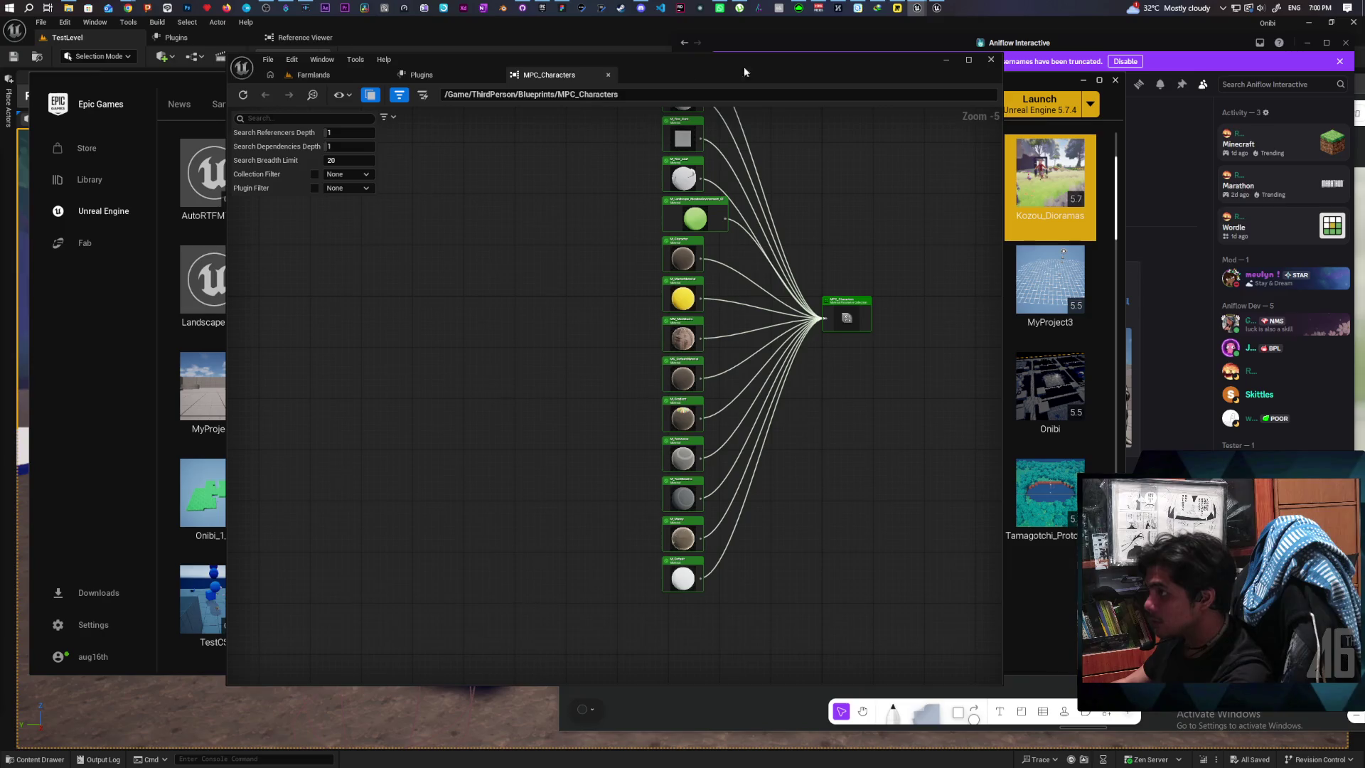
Step: Close the Reference Viewer and launch Kozou_Dioramas from the launcher library
left_click(985, 63)
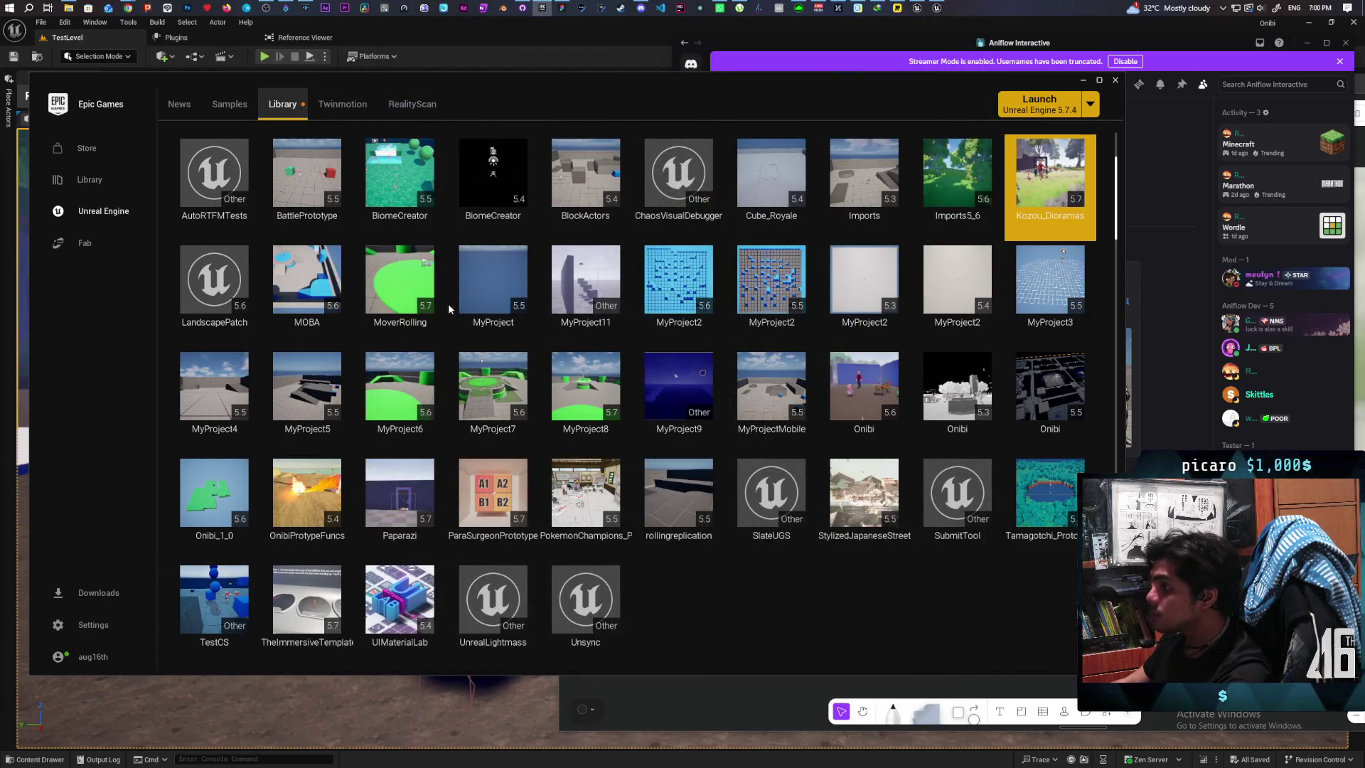
double_click(1050, 177)
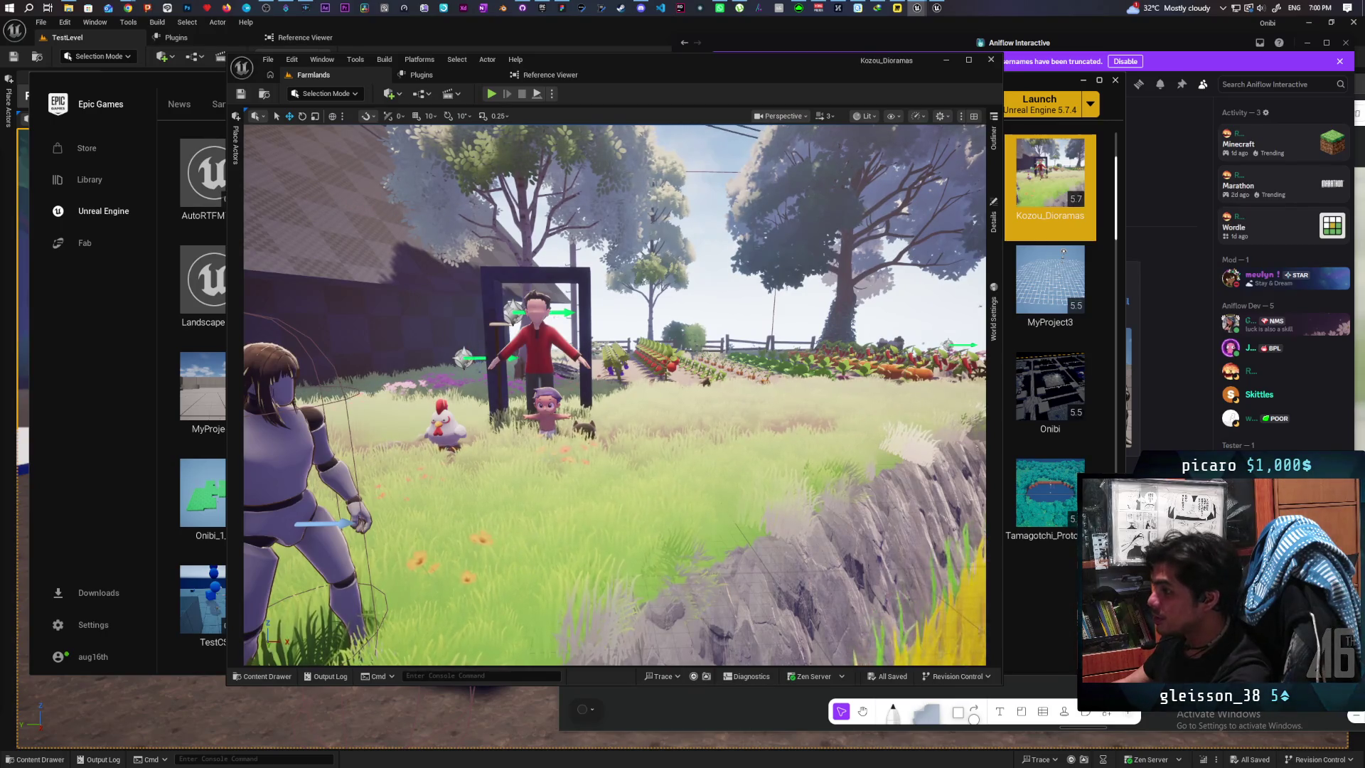
Step: Find MPC_Characters in the Kozou_Dioramas content with a 'mpc charac' search and start deleting it
left_click(547, 416)
key("ctrl+b")
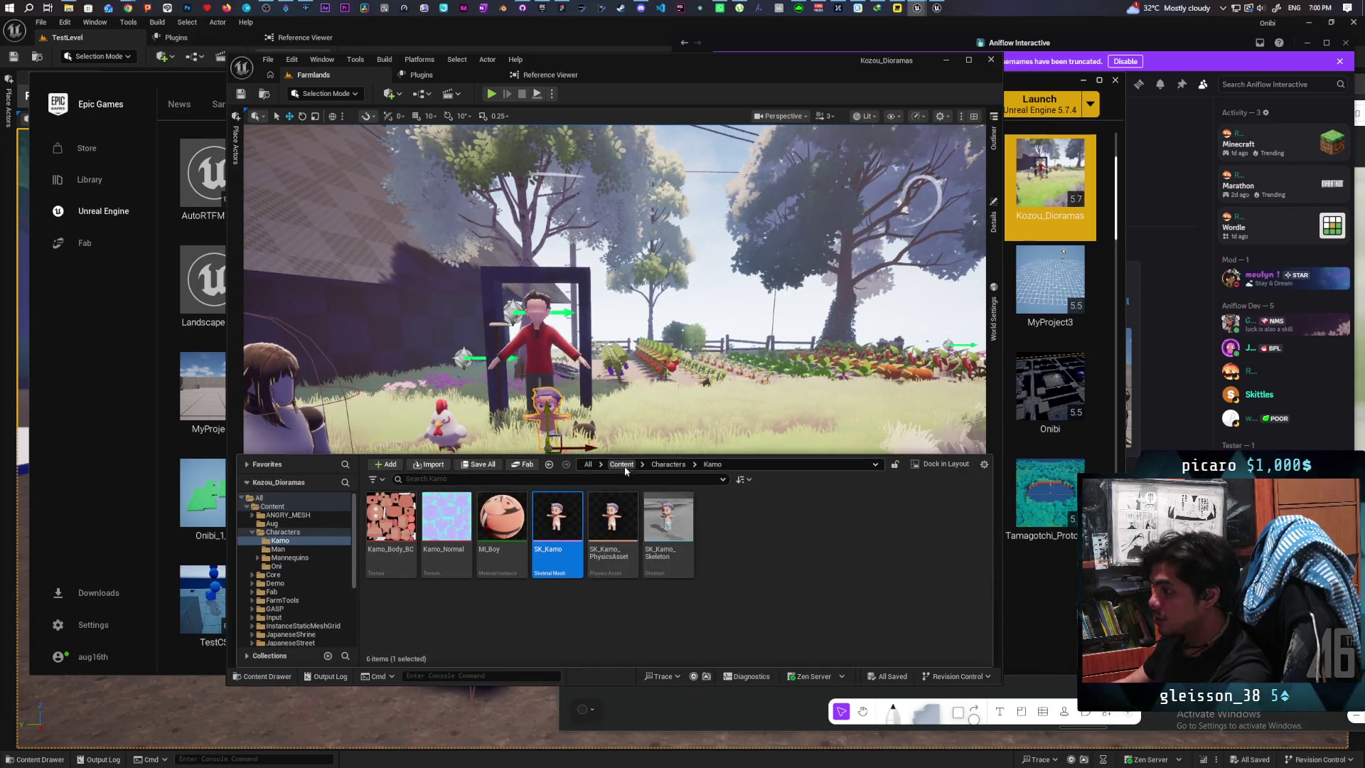
left_click(622, 464)
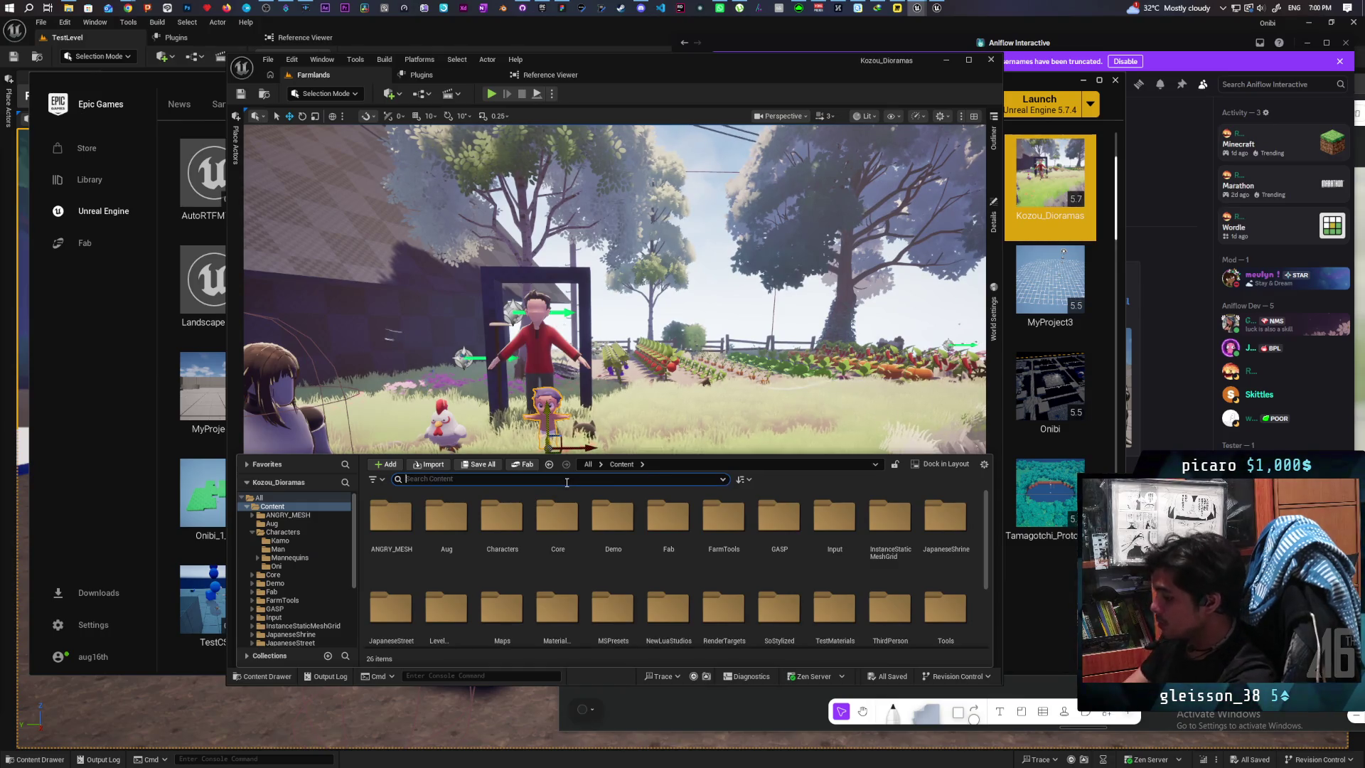
type("mpc")
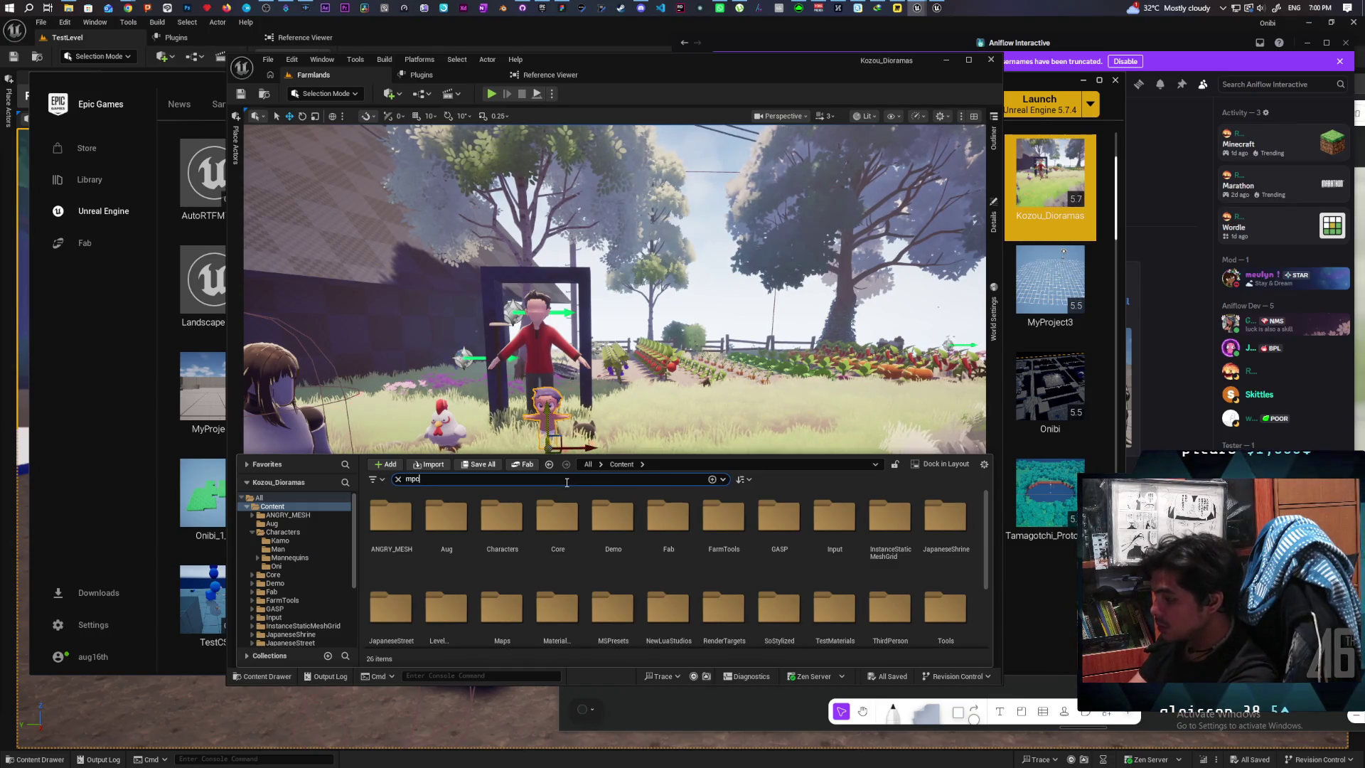
type(" charac")
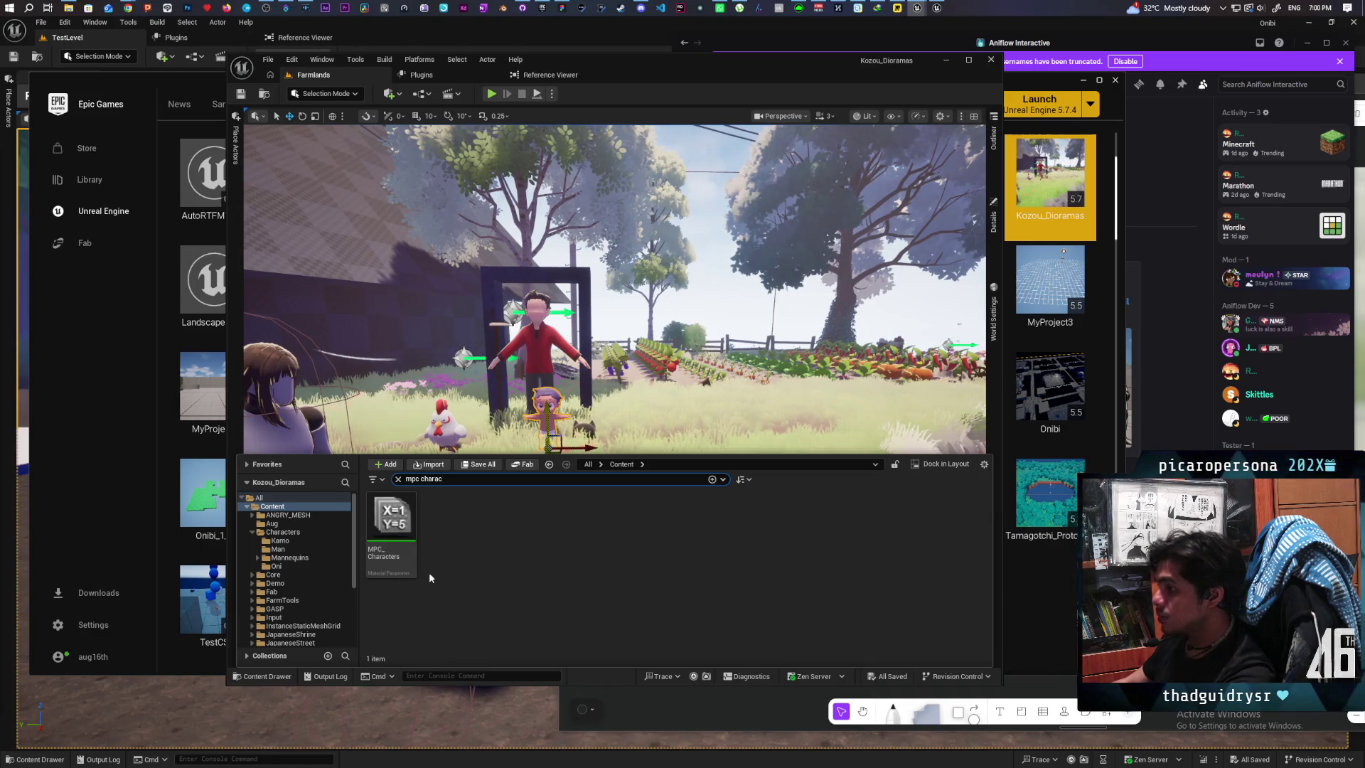
key("Down")
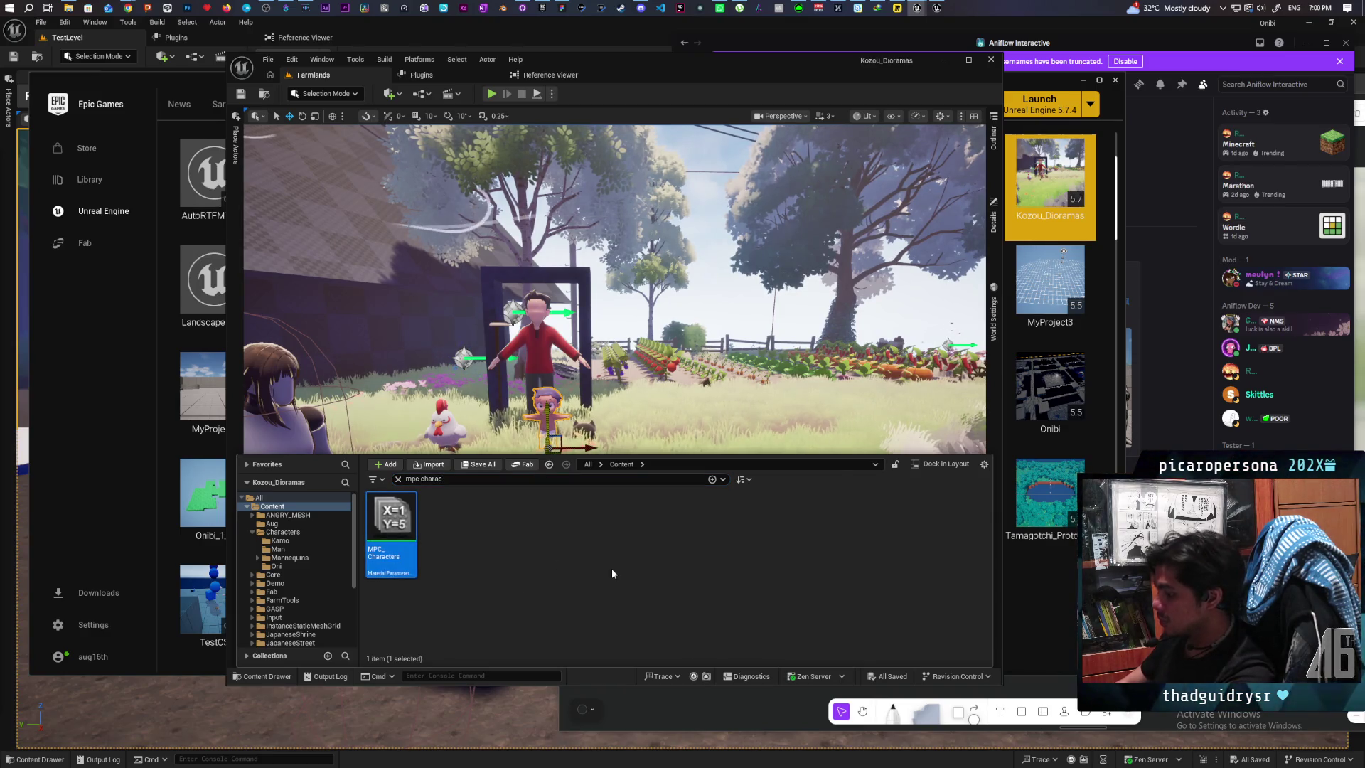
key("Delete")
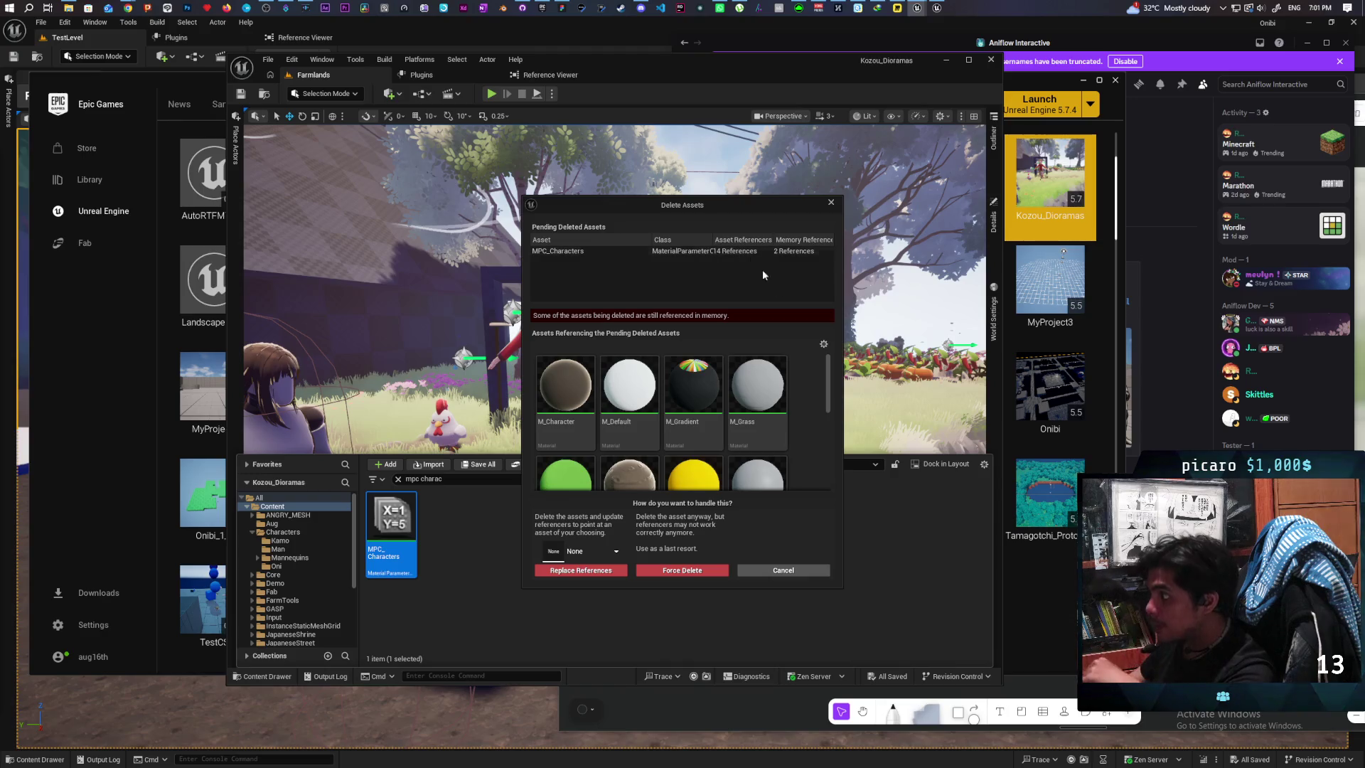
Step: Replace MPC_Characters references with MPC_AG_Global_01, delete it, and save the modified assets
left_click_drag(843, 304, 985, 303)
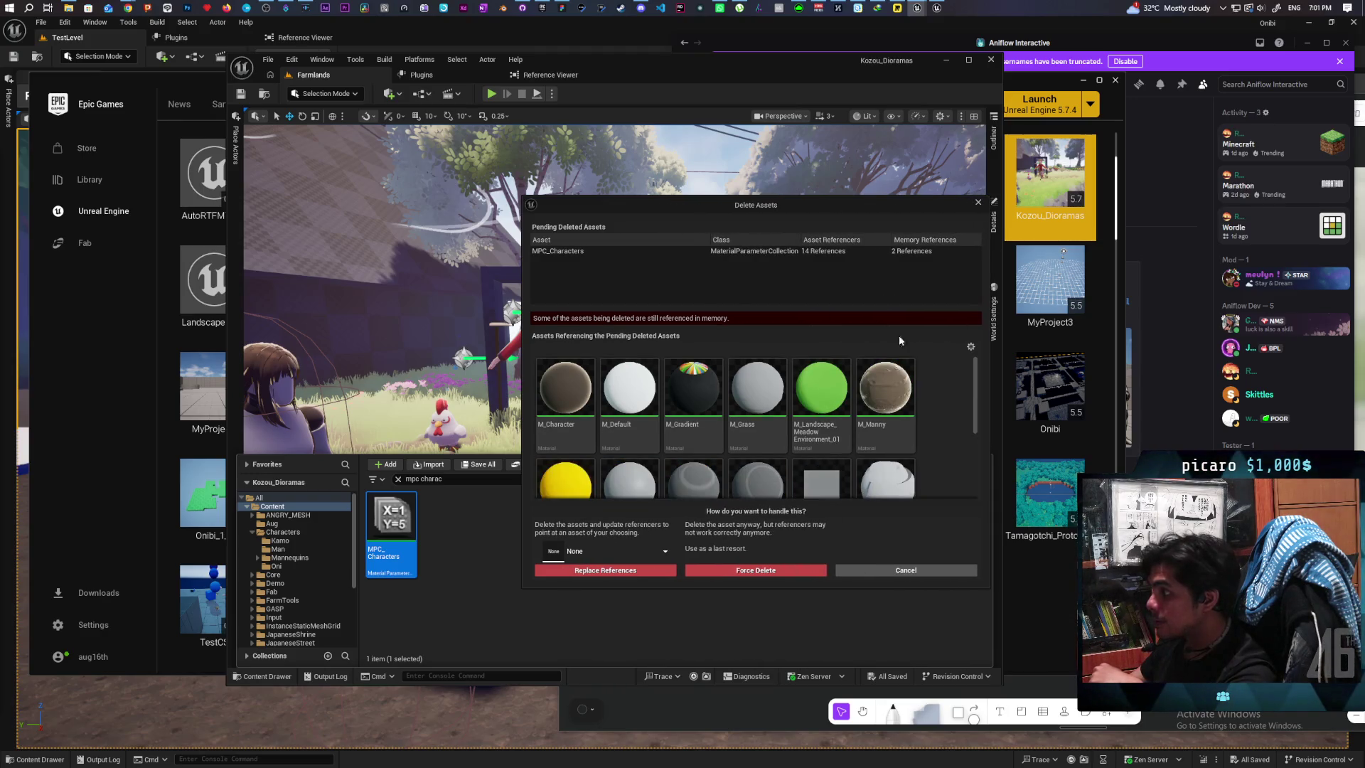
left_click(600, 558)
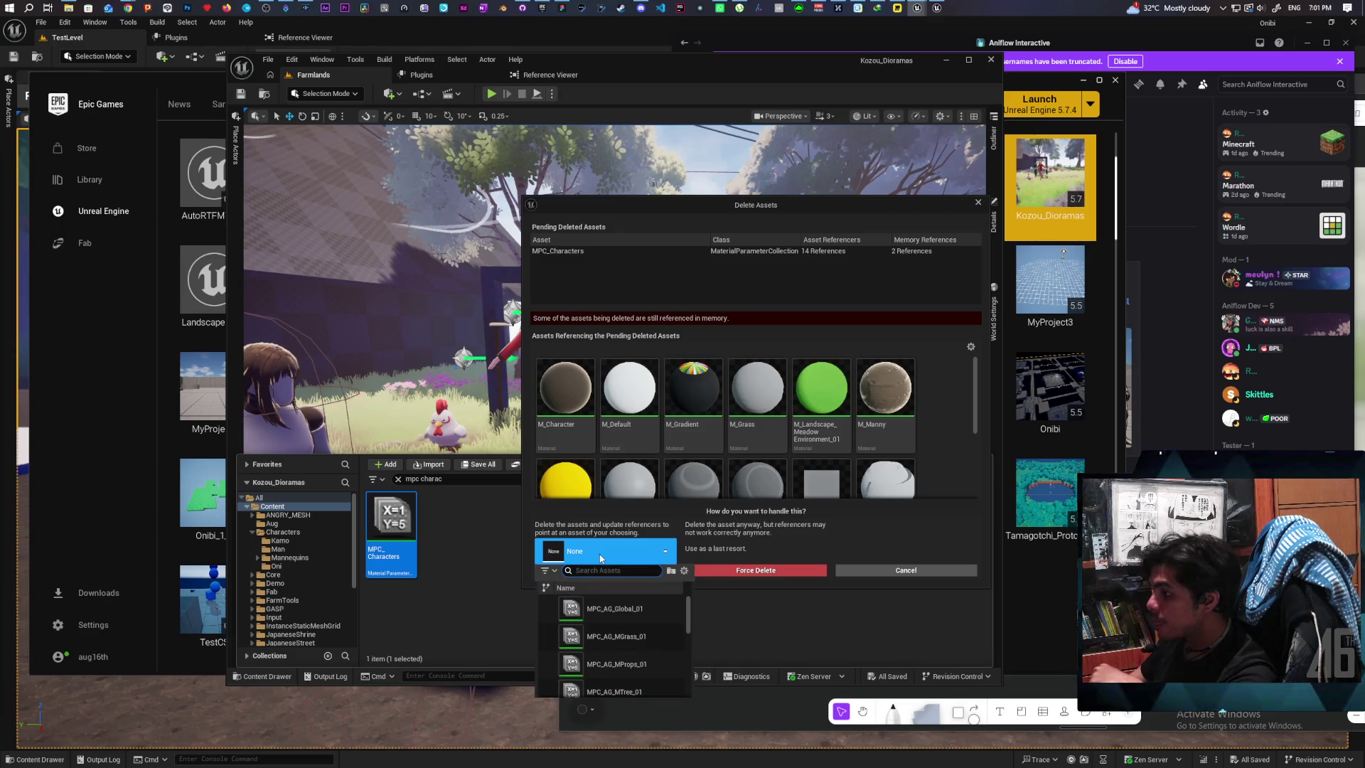
left_click(633, 609)
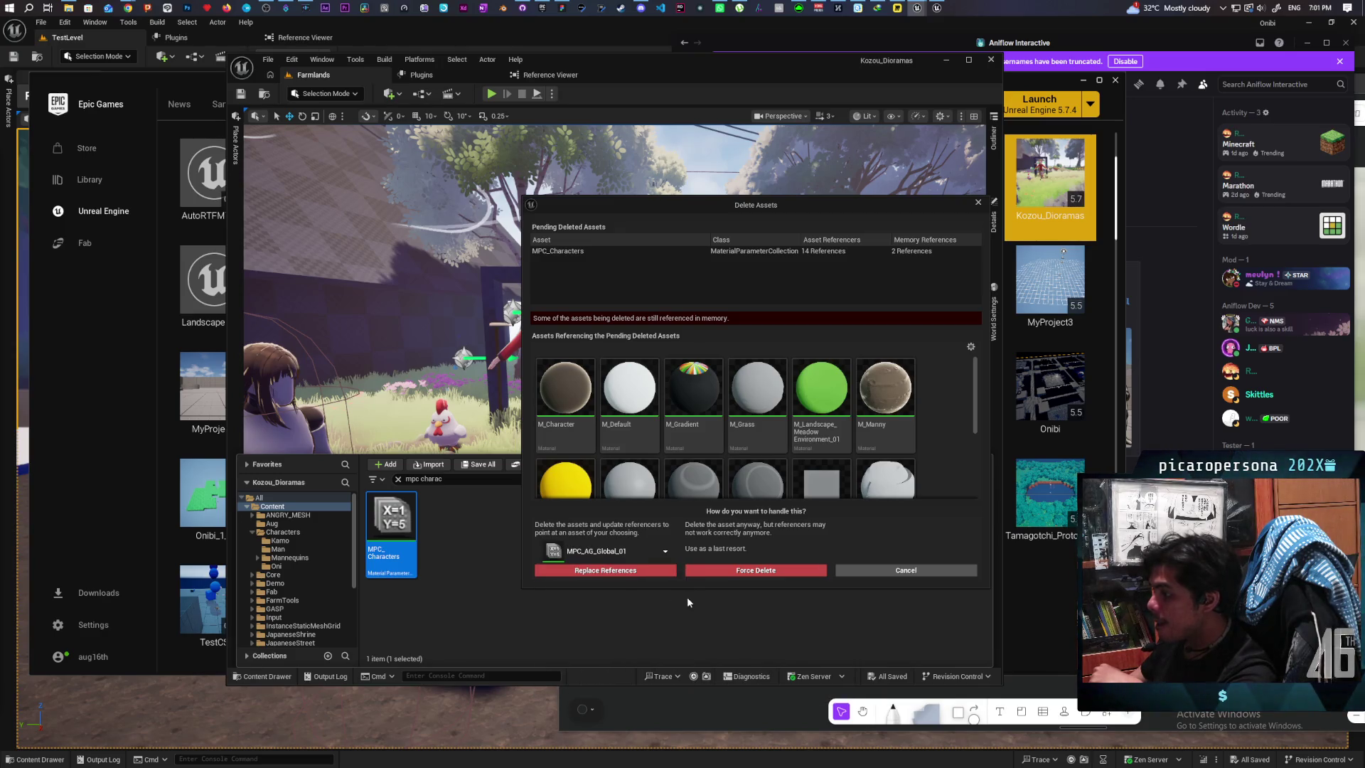
left_click(618, 571)
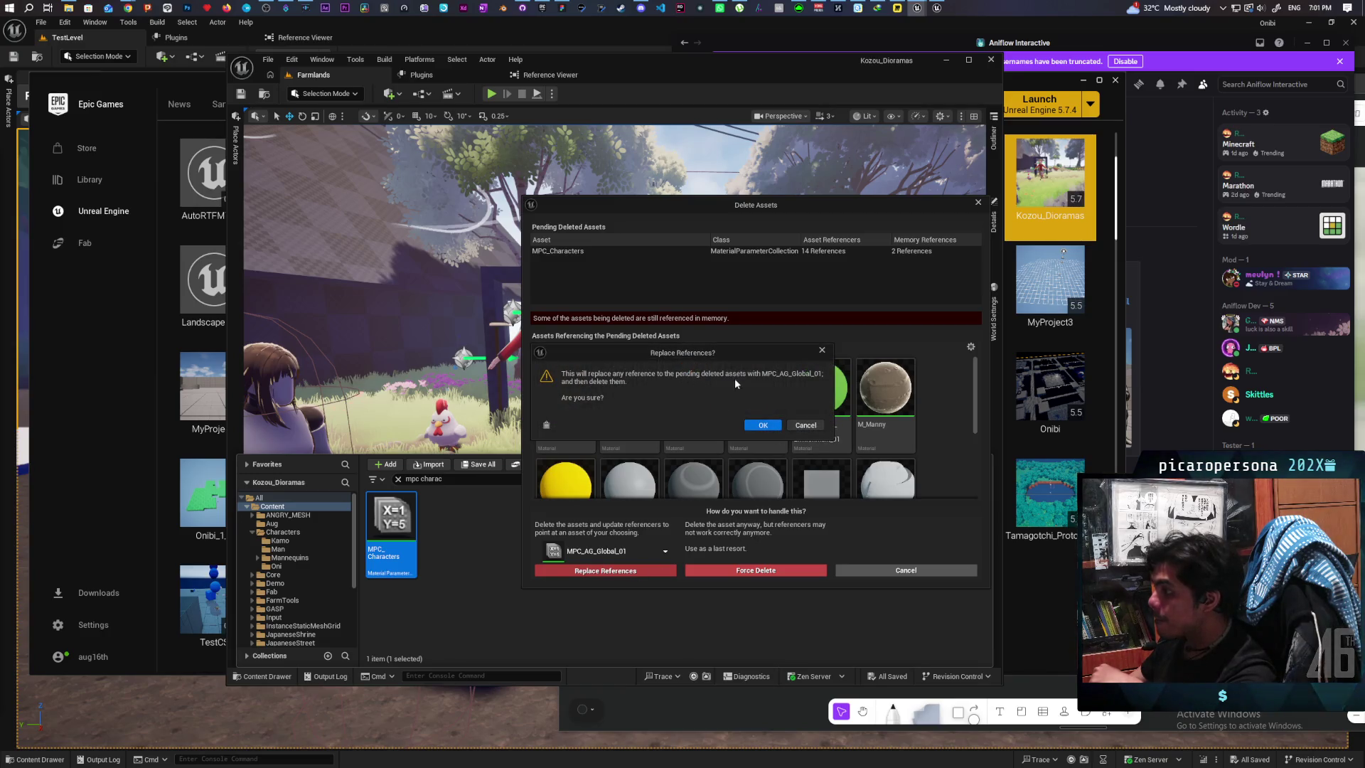
left_click(748, 425)
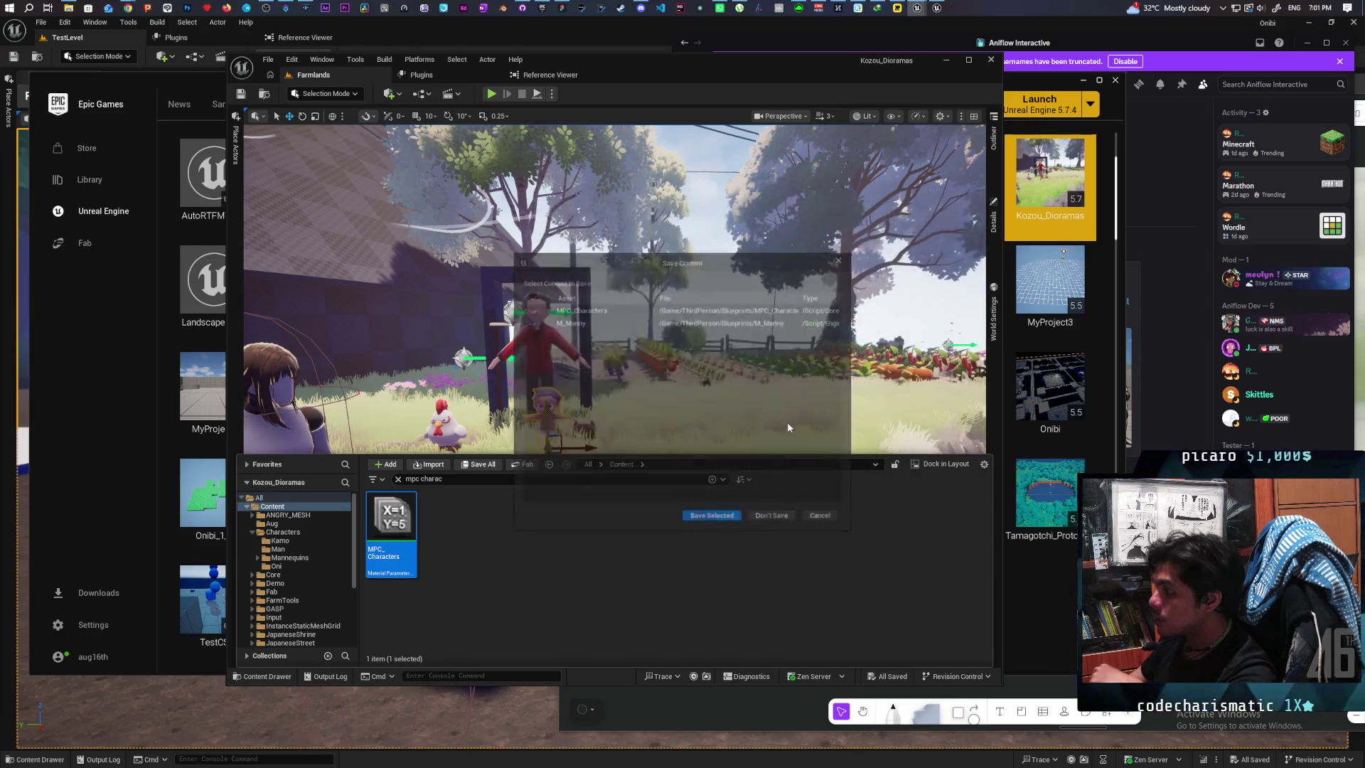
left_click(724, 521)
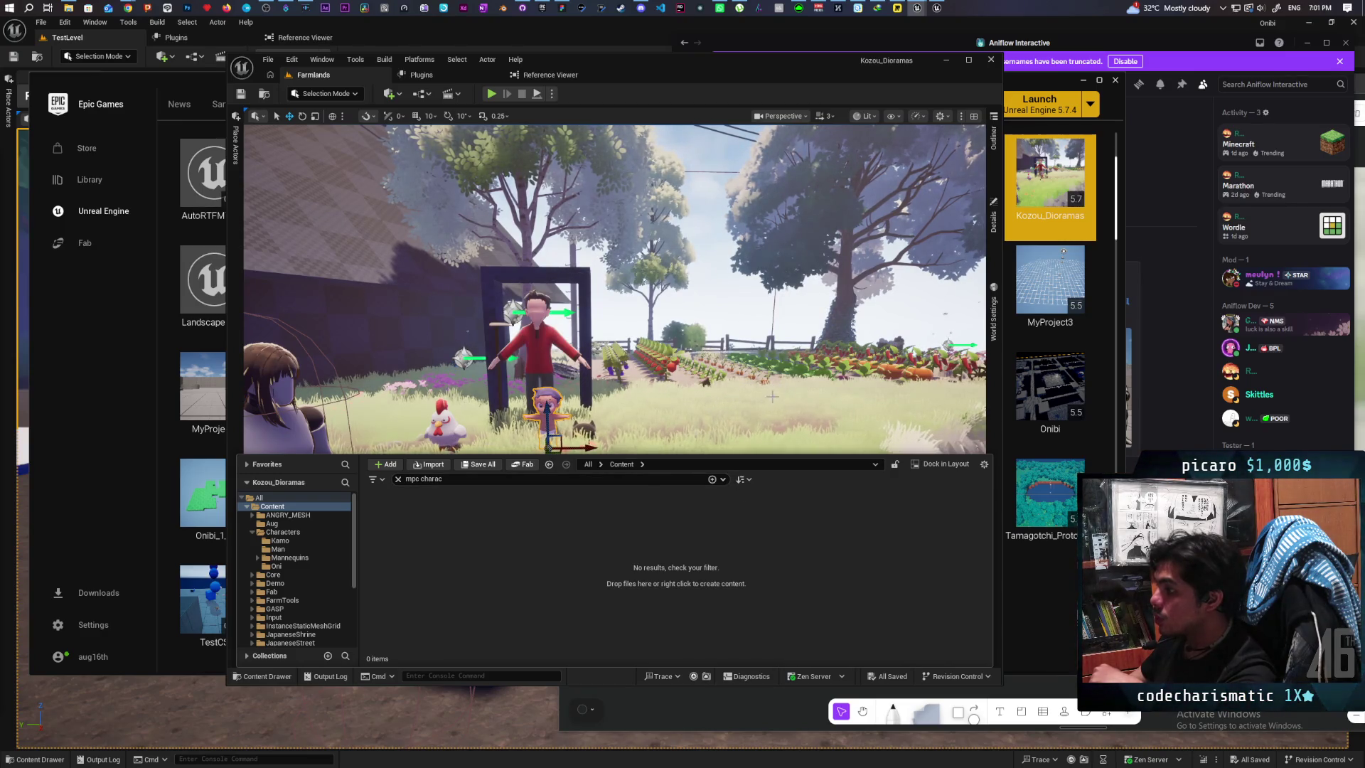
Step: Locate the red character's assets in the Content Browser and select the Kamo and Man folders
left_click(535, 351)
key("ctrl+b")
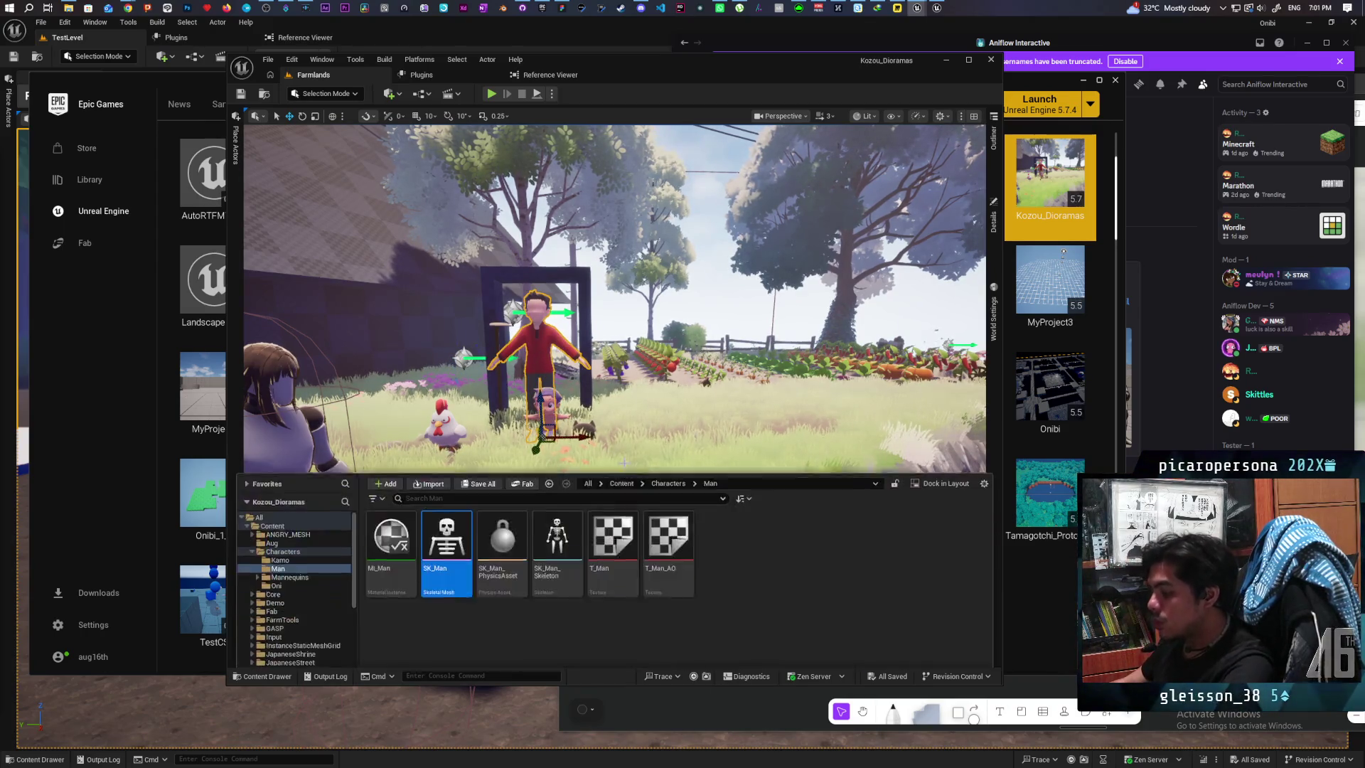
left_click(391, 515)
left_click(447, 515, "ctrl")
right_click(449, 516)
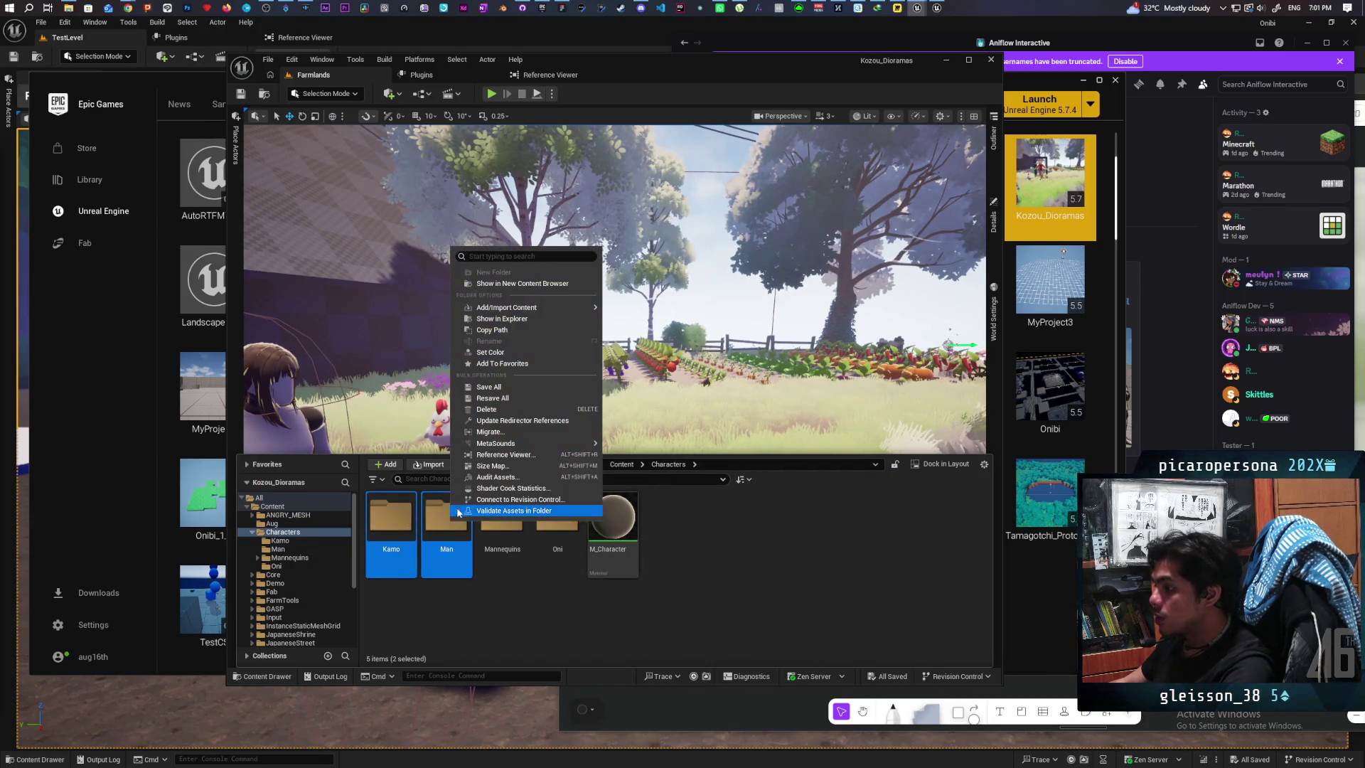
Step: Migrate the two folders, including MPC_Characters in the Asset Report, and accept the list
left_click(553, 432)
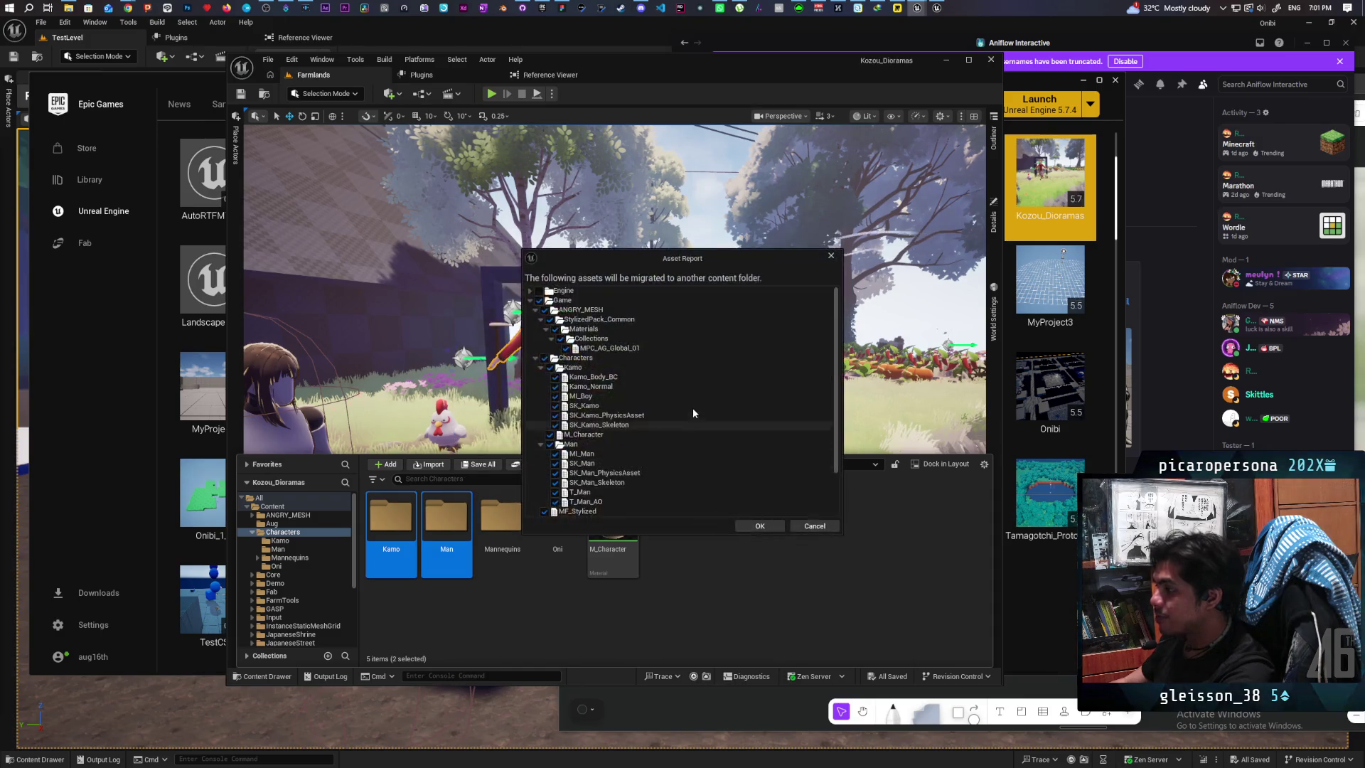
scroll(693, 408, "down", 5)
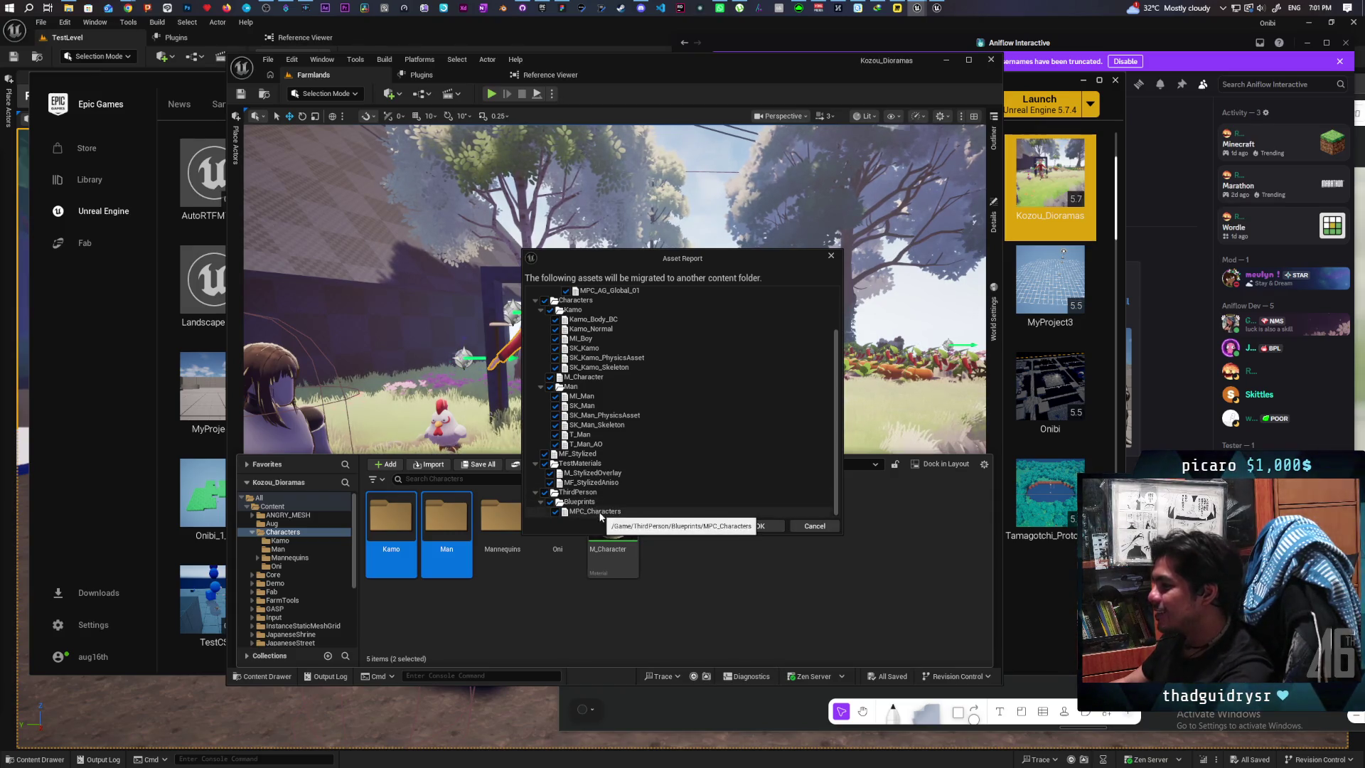
left_click(551, 512)
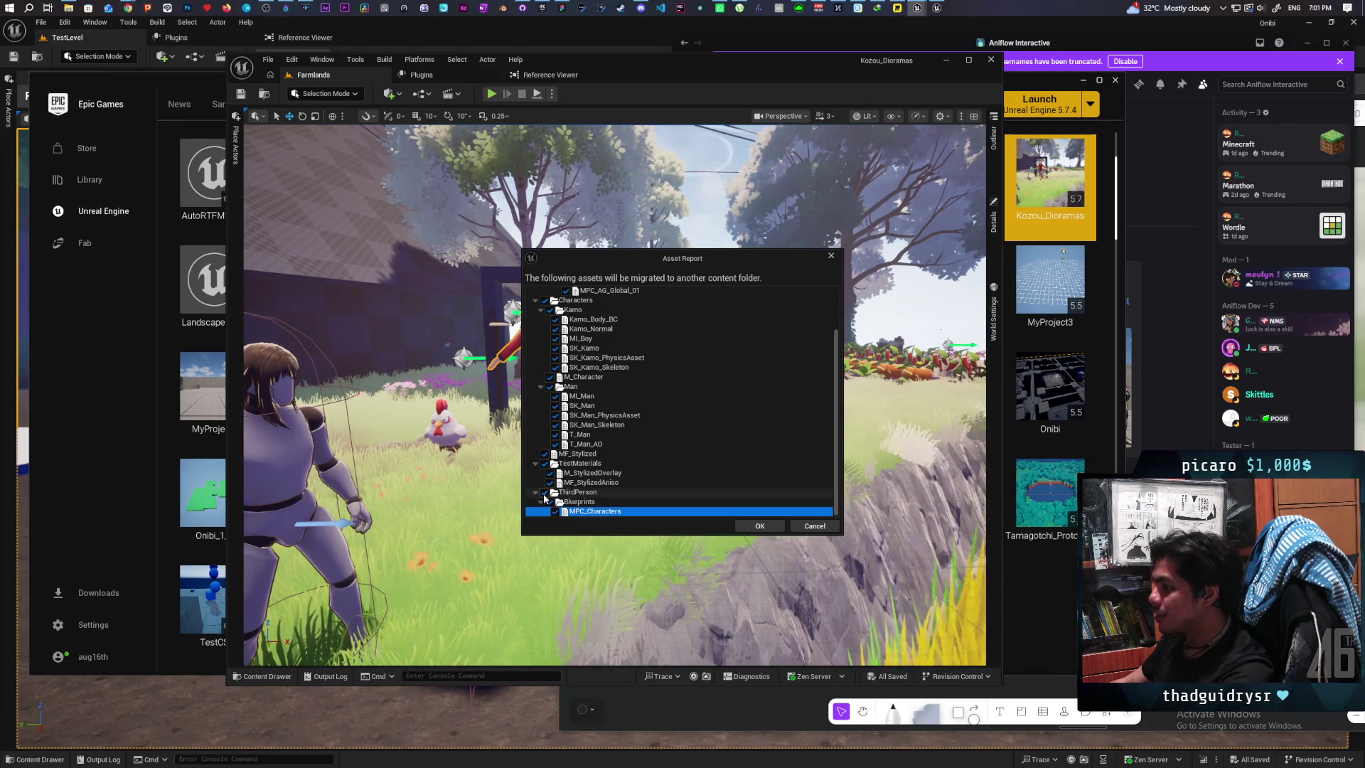
left_click(759, 526)
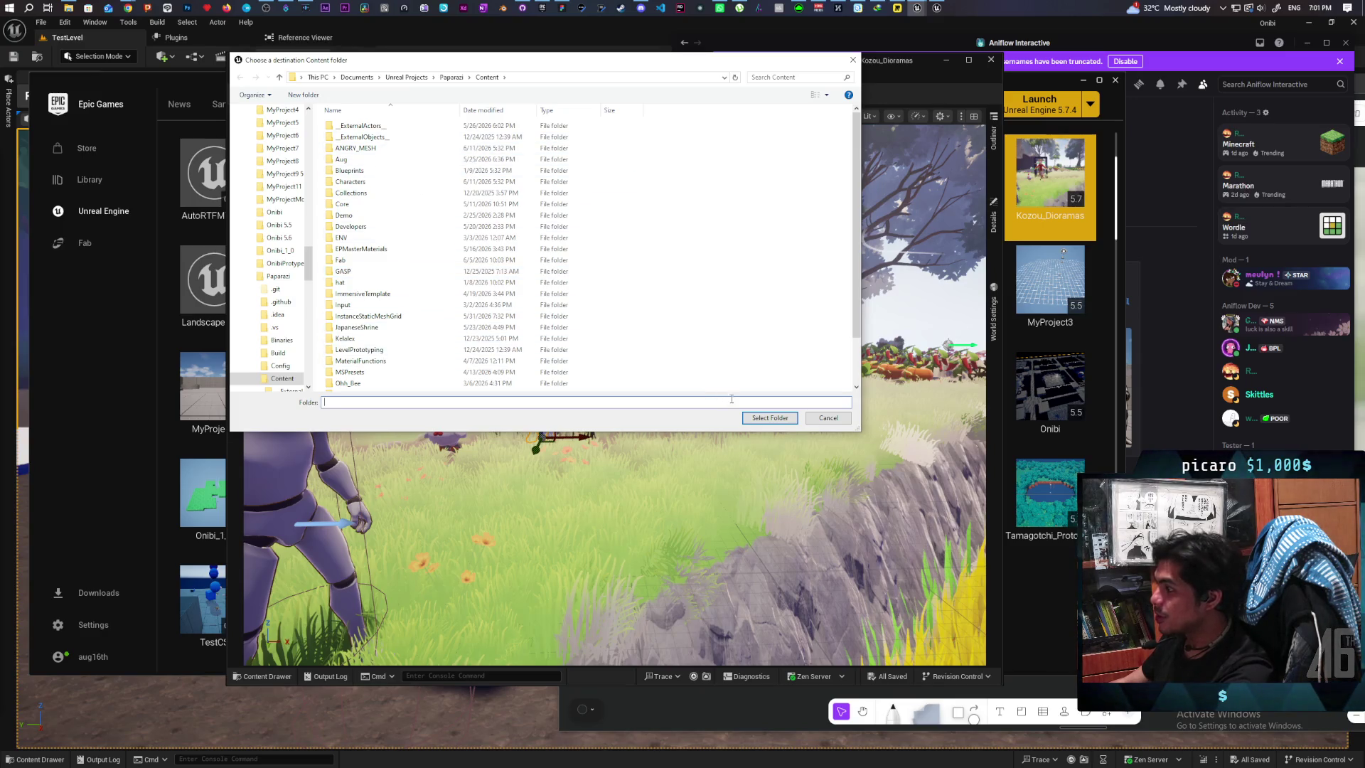
Step: Migrate into Paparazi/Content, overwriting all existing assets
left_click(763, 419)
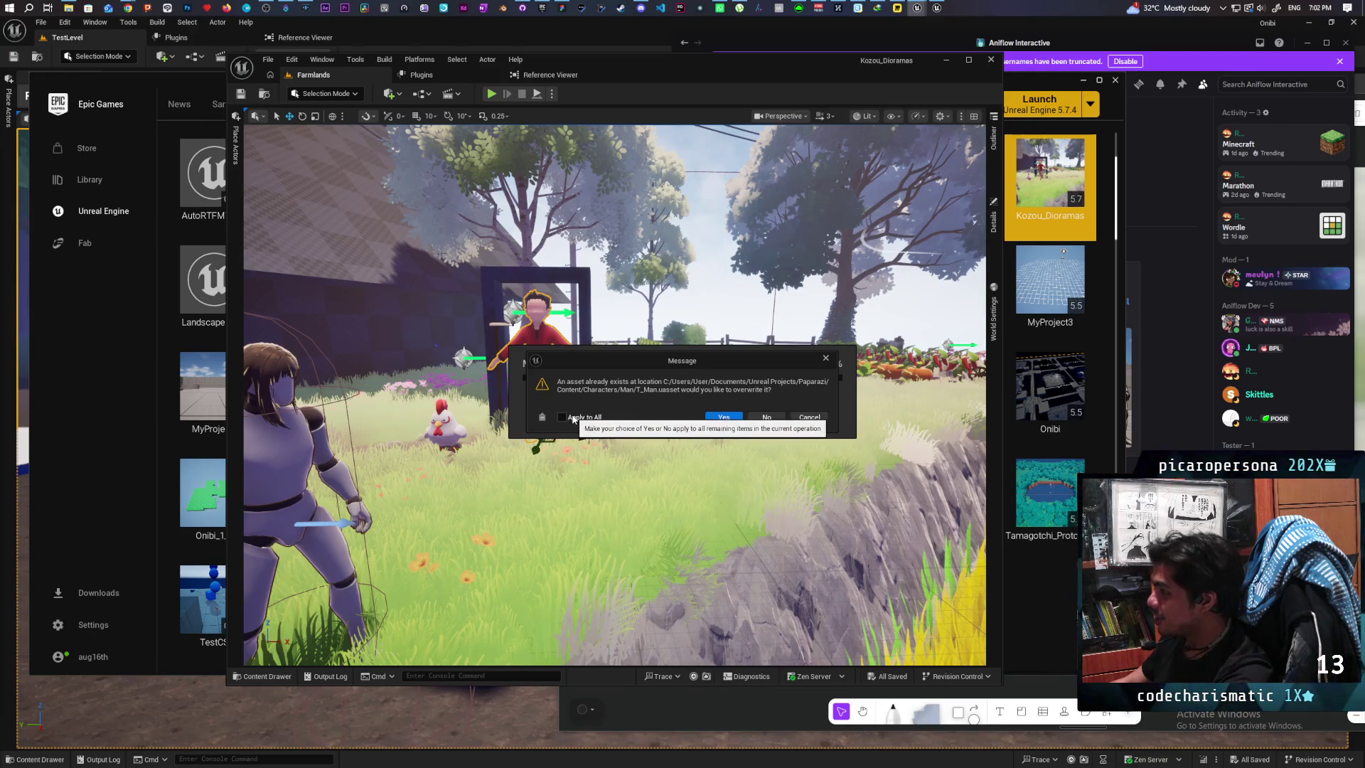
left_click(573, 418)
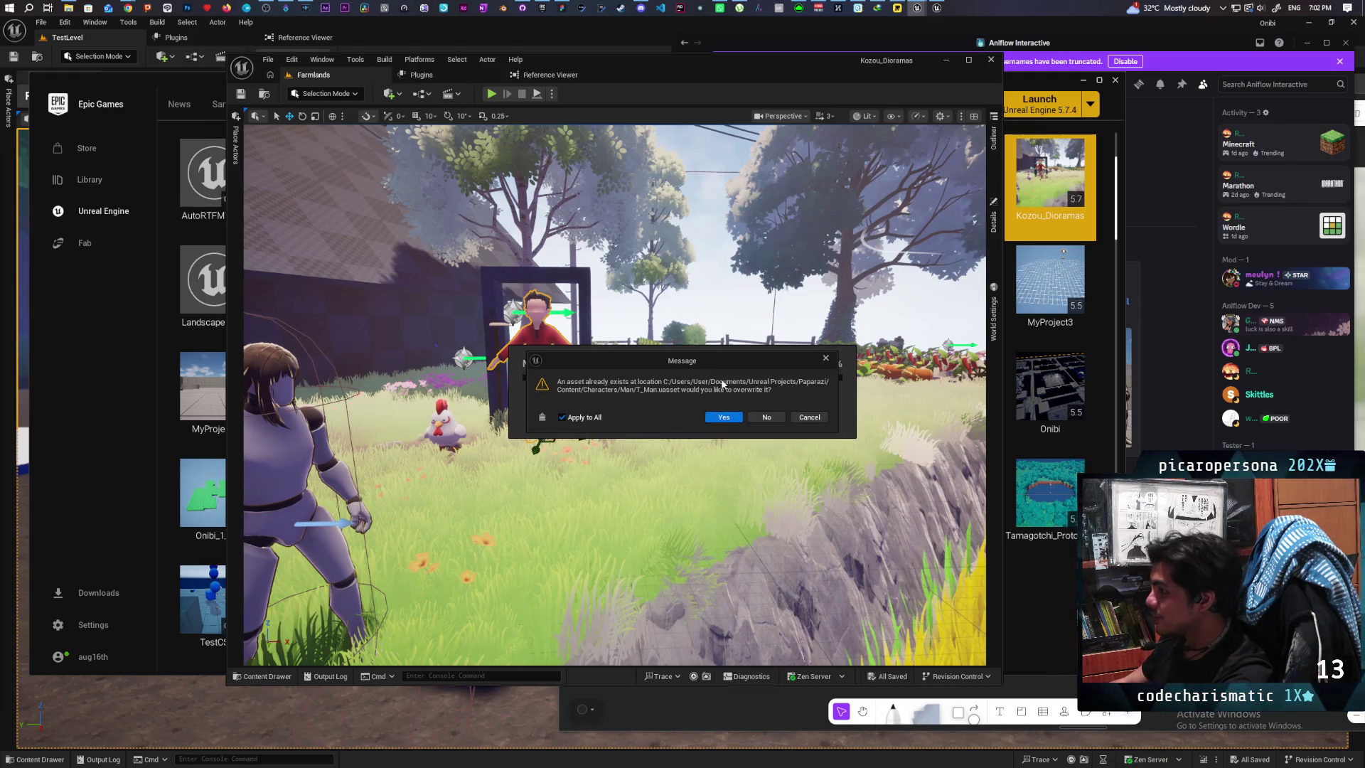
left_click(726, 418)
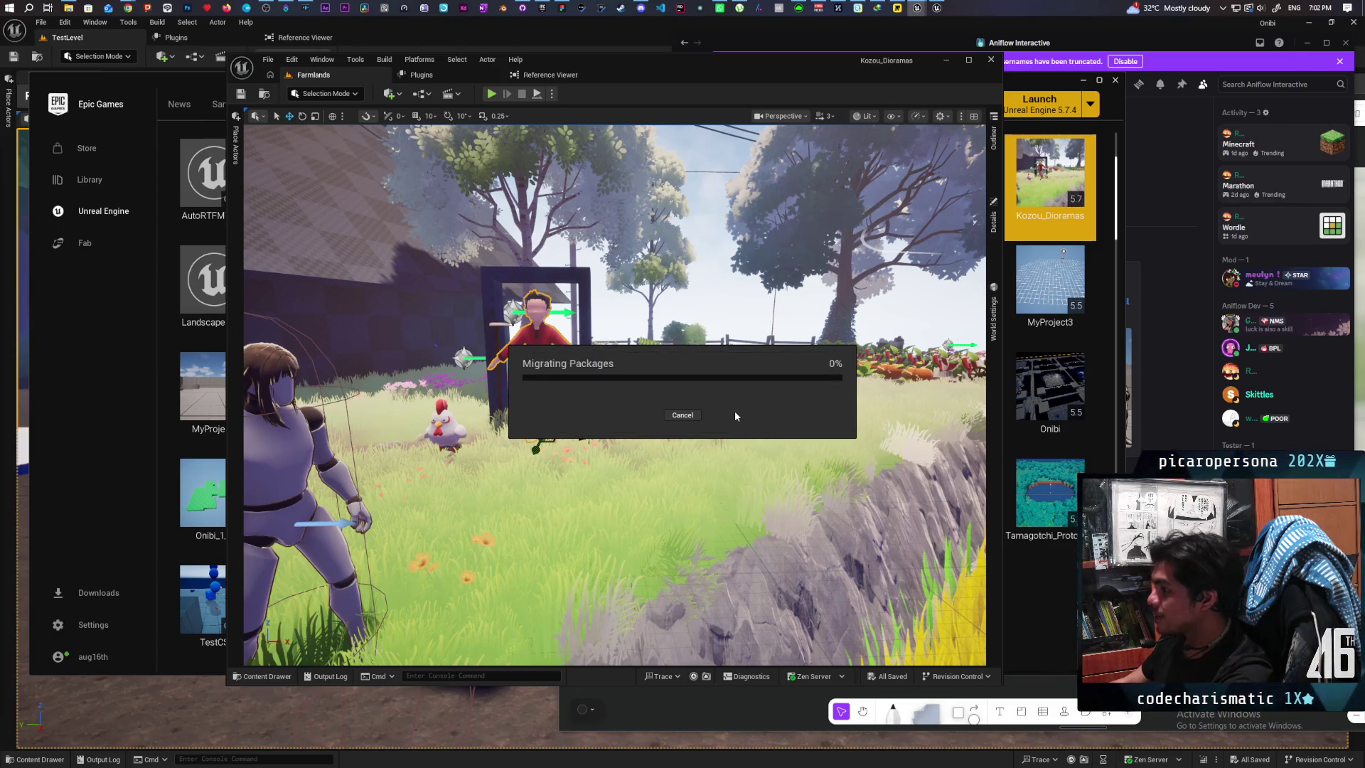
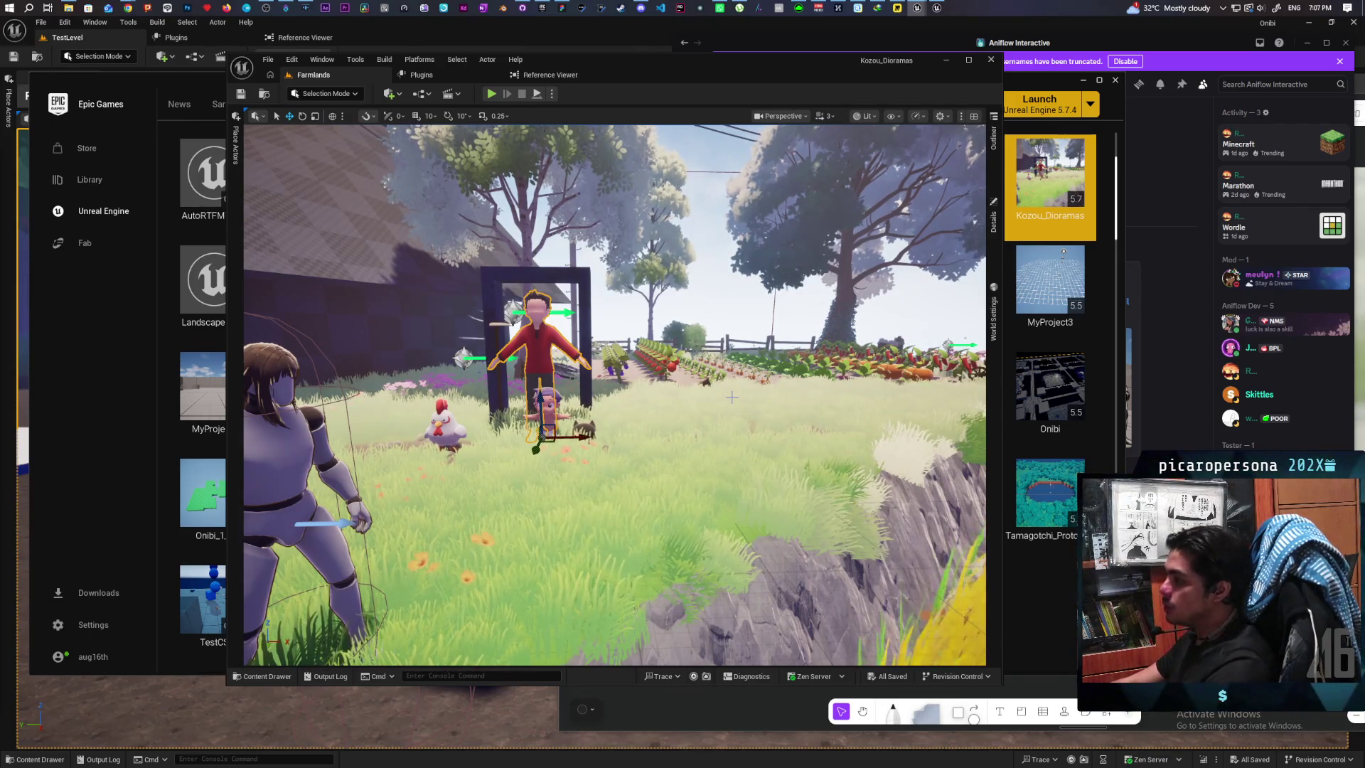
Step: Bring the camera in close to the characters and show the Characters folder in the Content Drawer
mouse_move(883, 442)
left_mouse_down()
mouse_move(883, 529)
mouse_move(811, 451)
left_mouse_up()
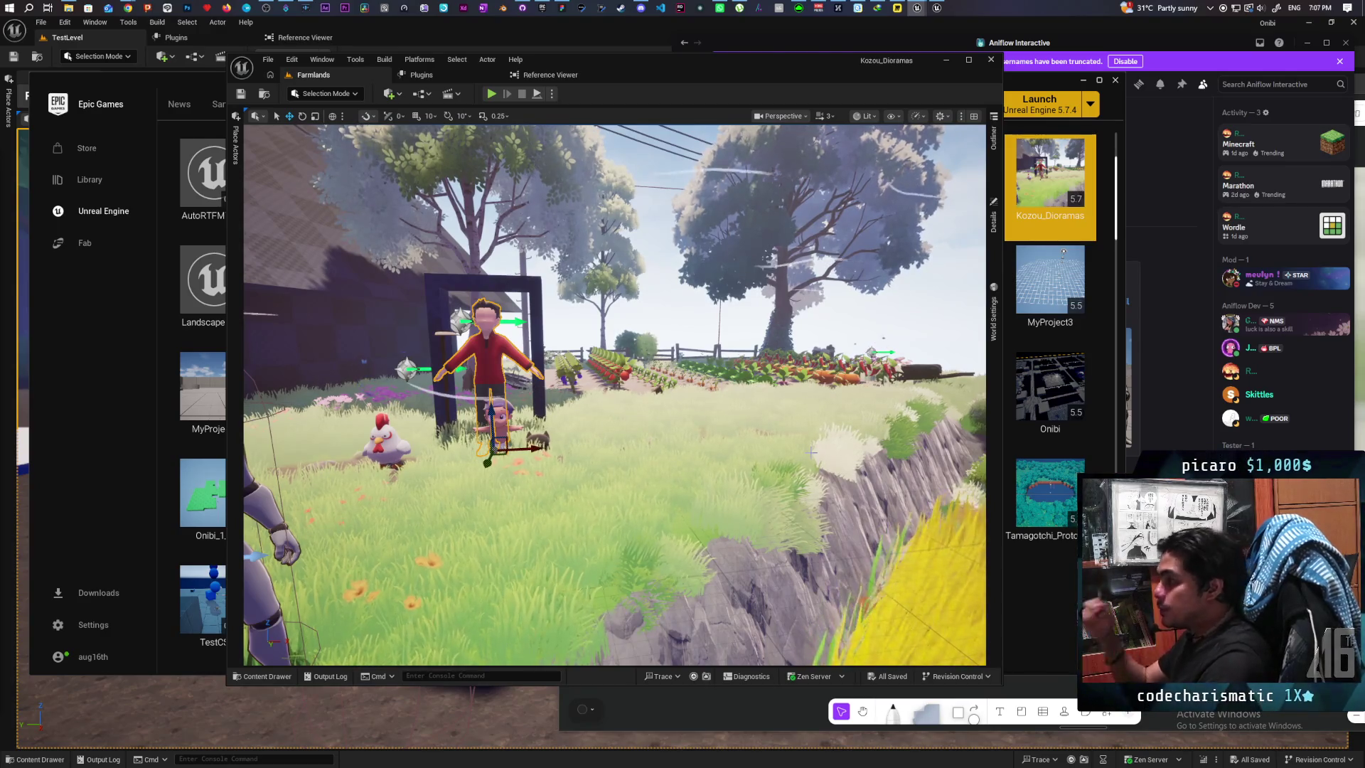
mouse_move(810, 451)
left_mouse_down()
mouse_move(811, 537)
mouse_move(811, 451)
left_mouse_up()
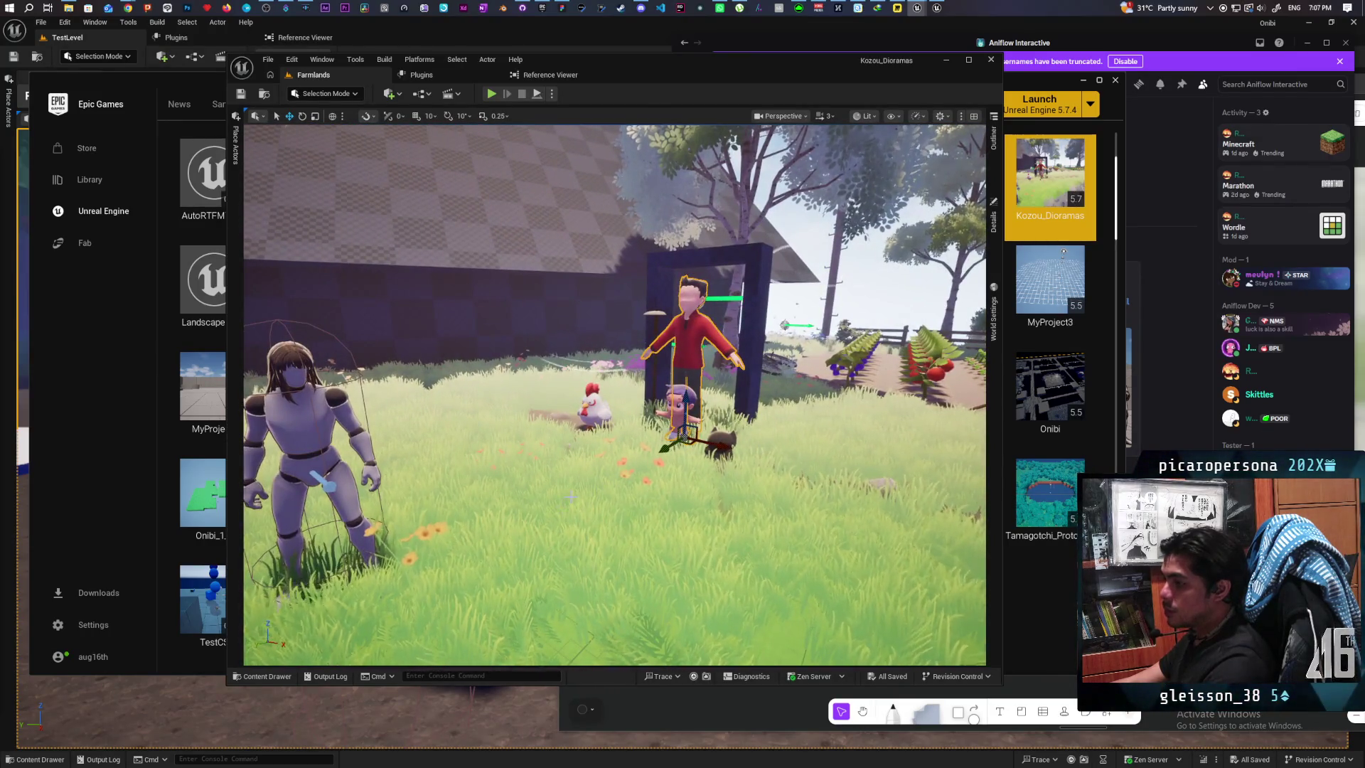
left_click(282, 675)
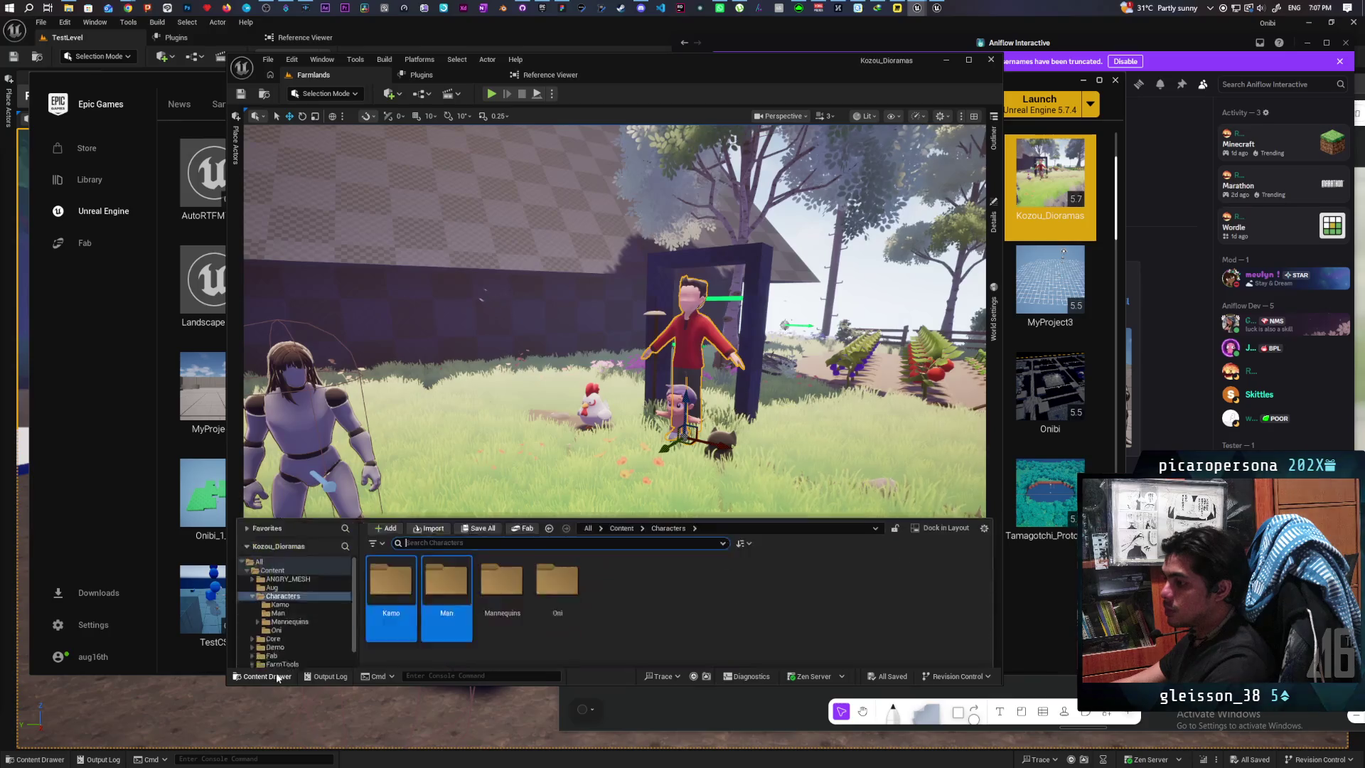
Step: Go up to the top-level Content folder, then relaunch Kozou_Dioramas from the Epic Games Launcher library
left_click(550, 595)
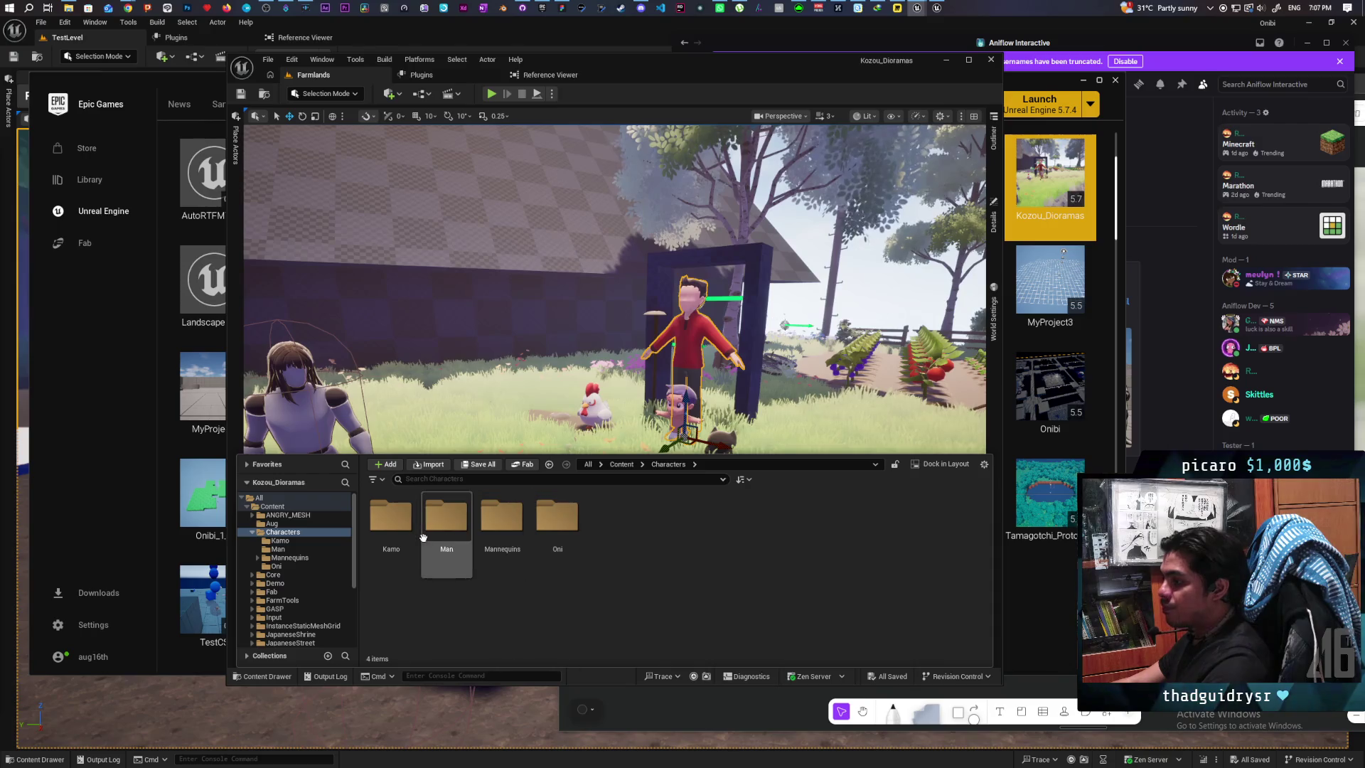
left_click(622, 464)
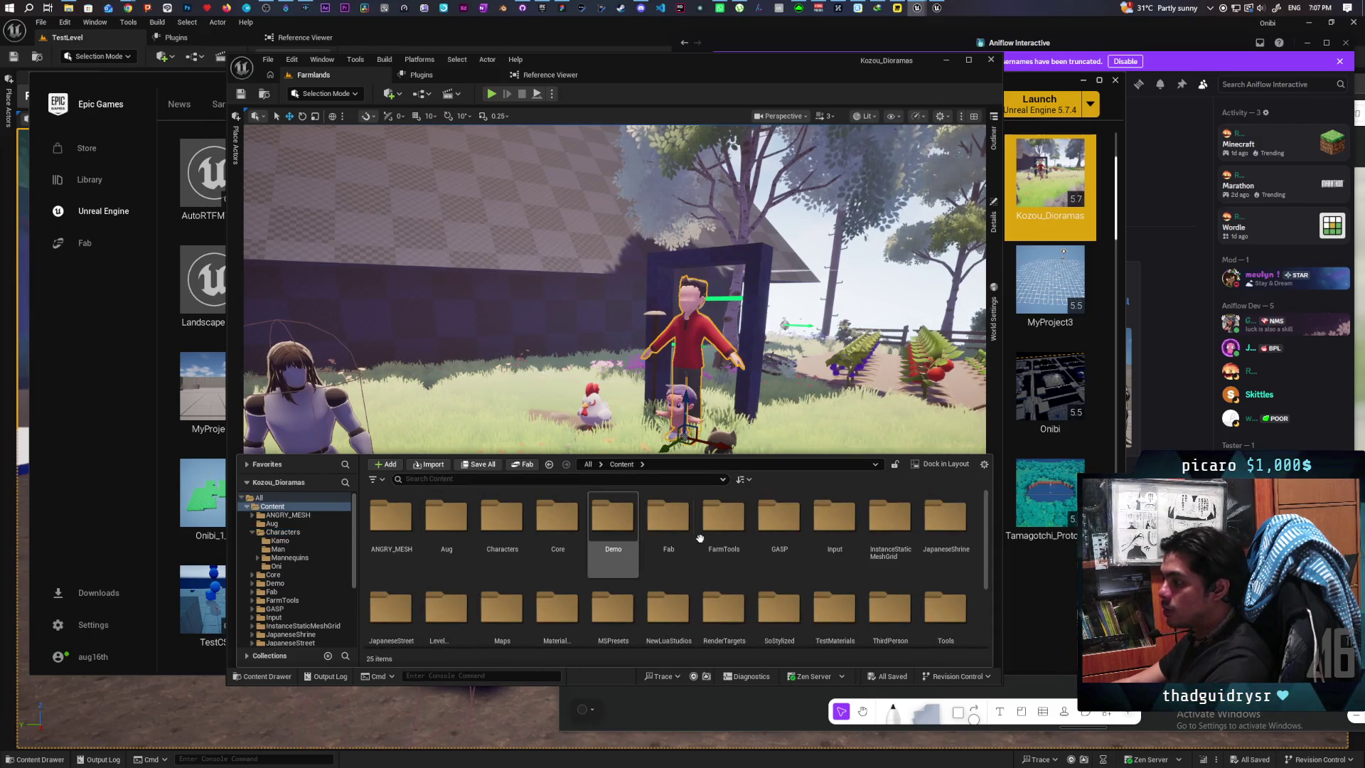
scroll(616, 541, "down", 2)
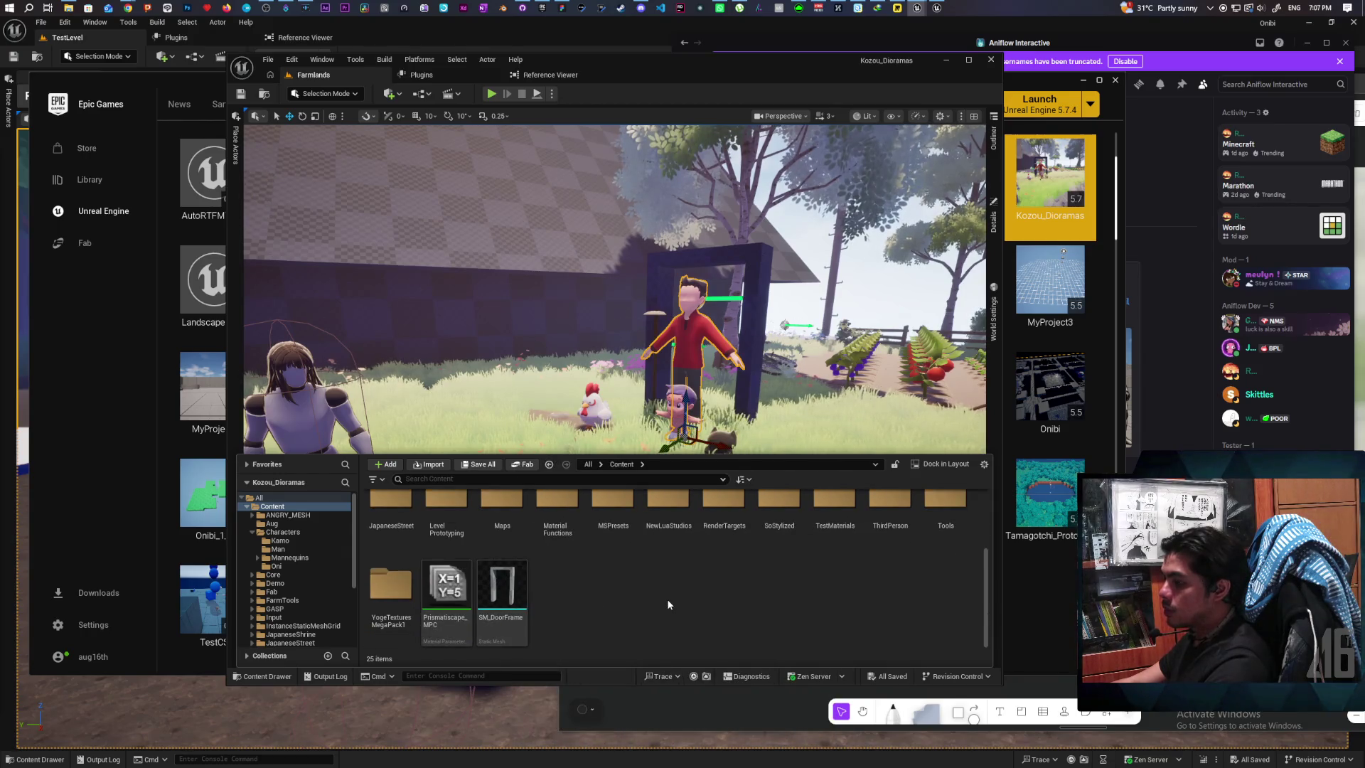
left_click(987, 64)
double_click(1044, 182)
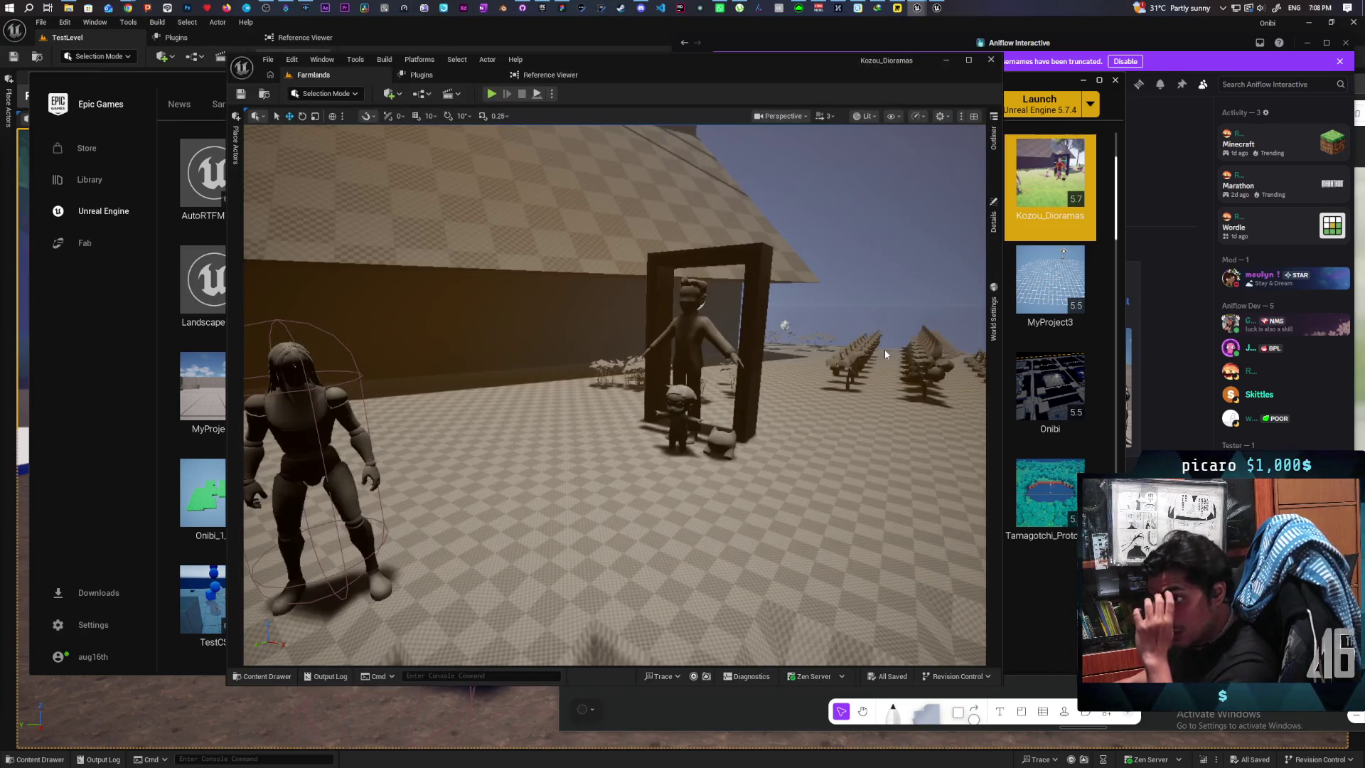
Step: Fly past the vegetable garden rows to the characters by the door frame, then show the Content folders
key("s")
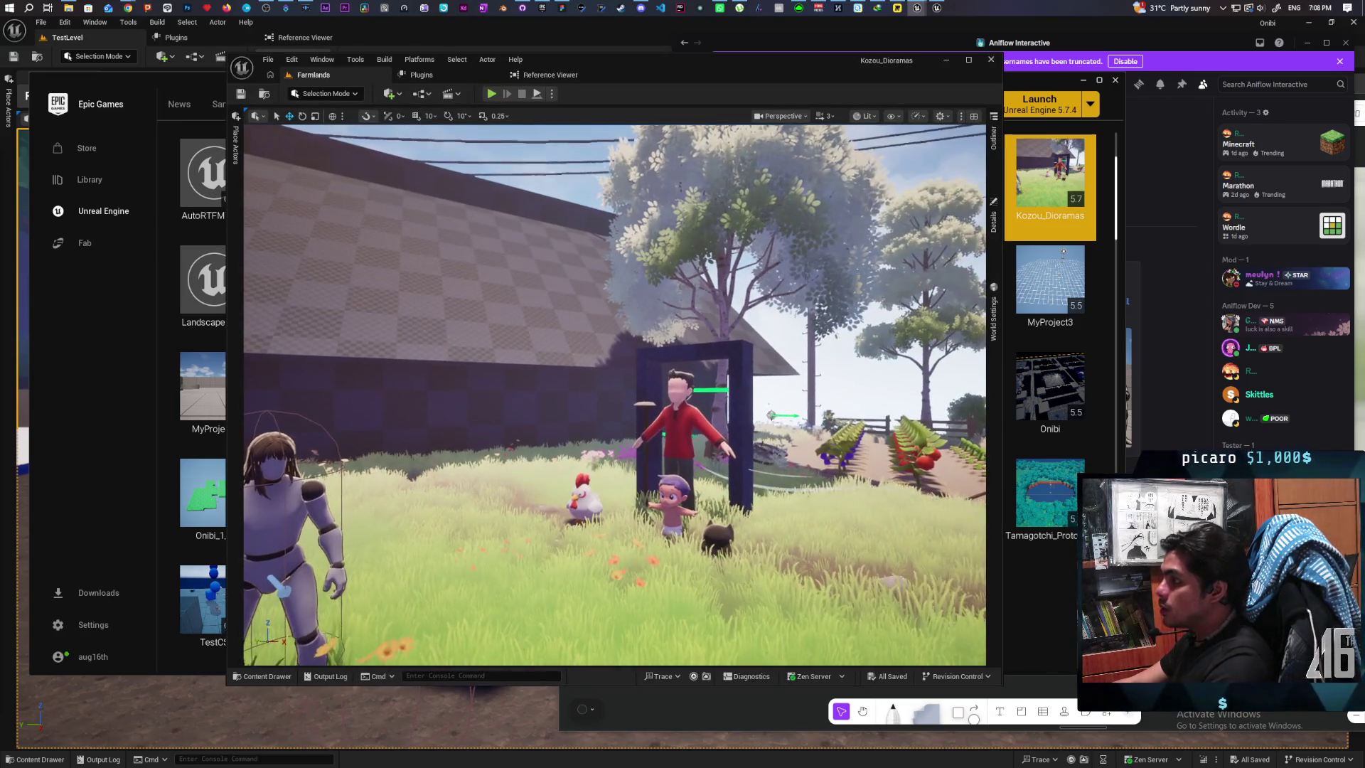
key("w")
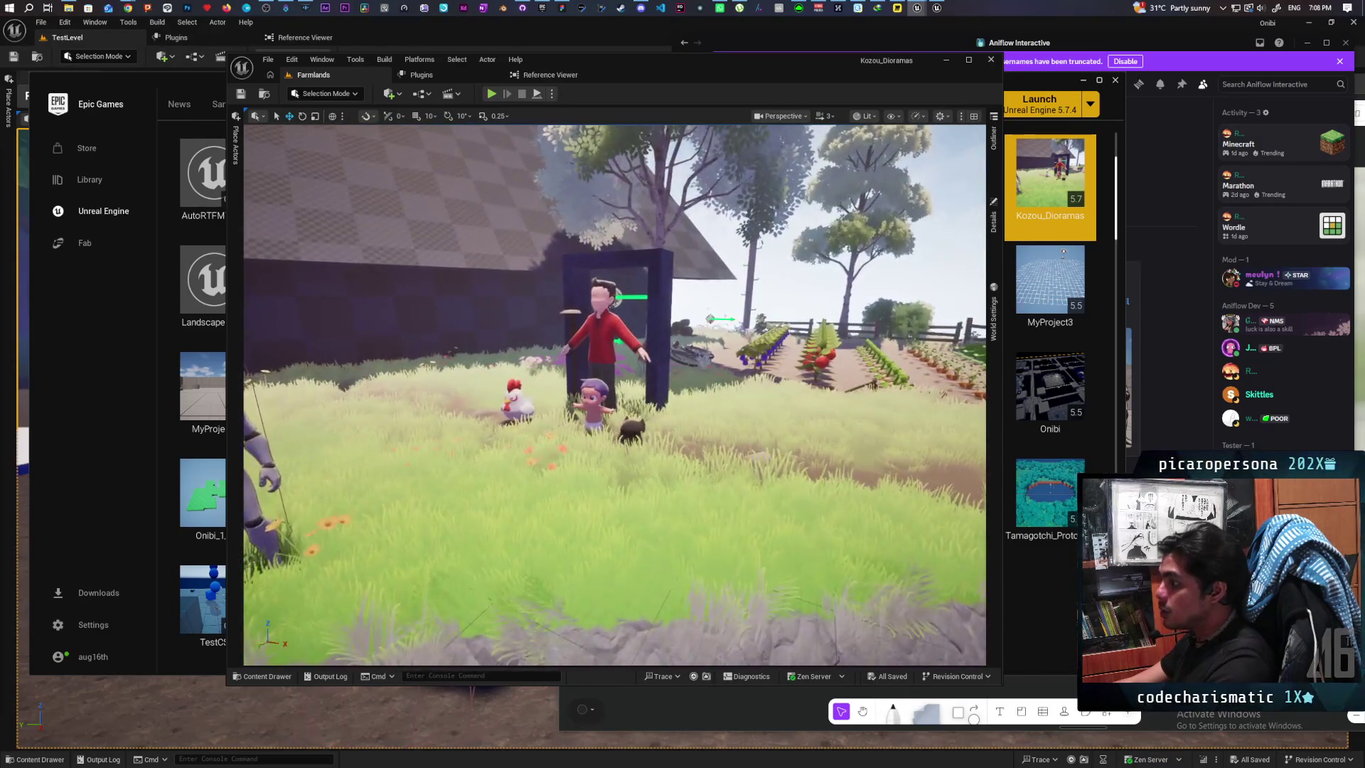
key("s")
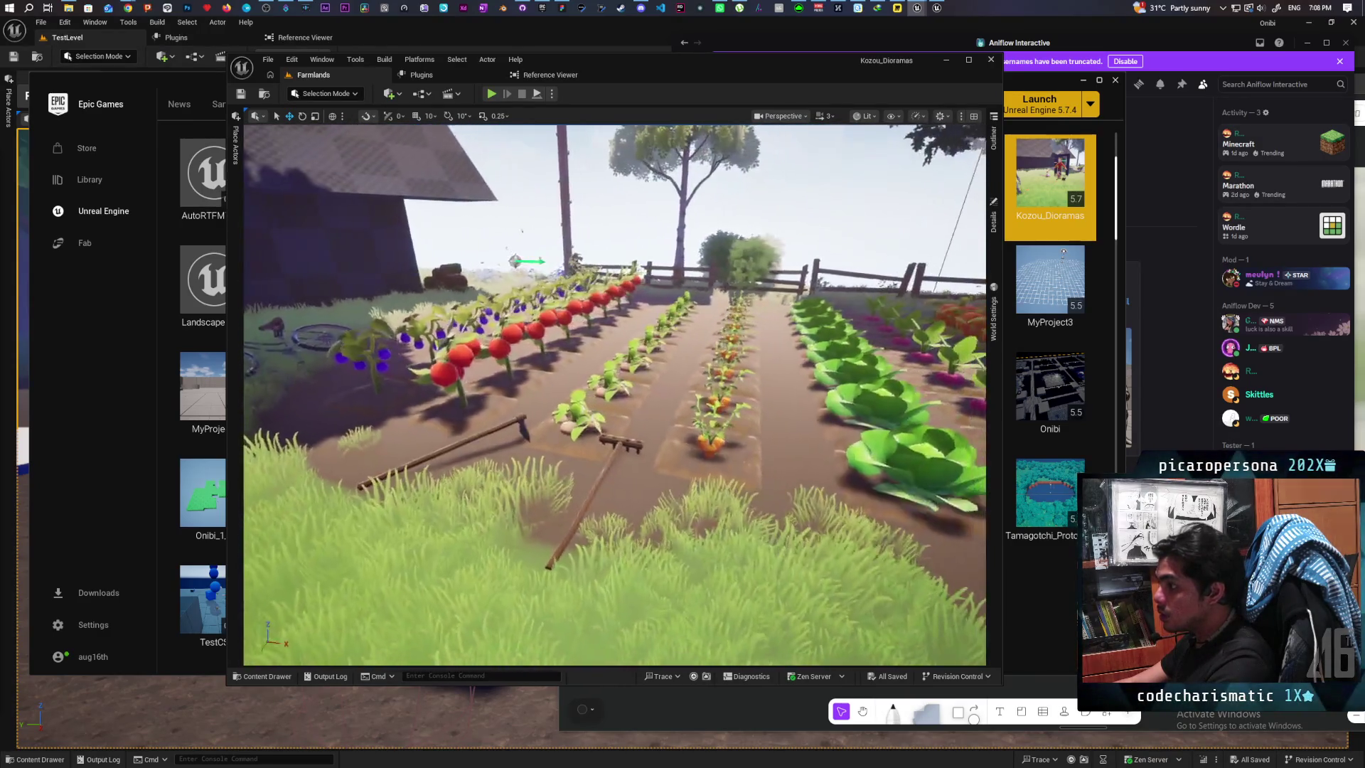
key("w")
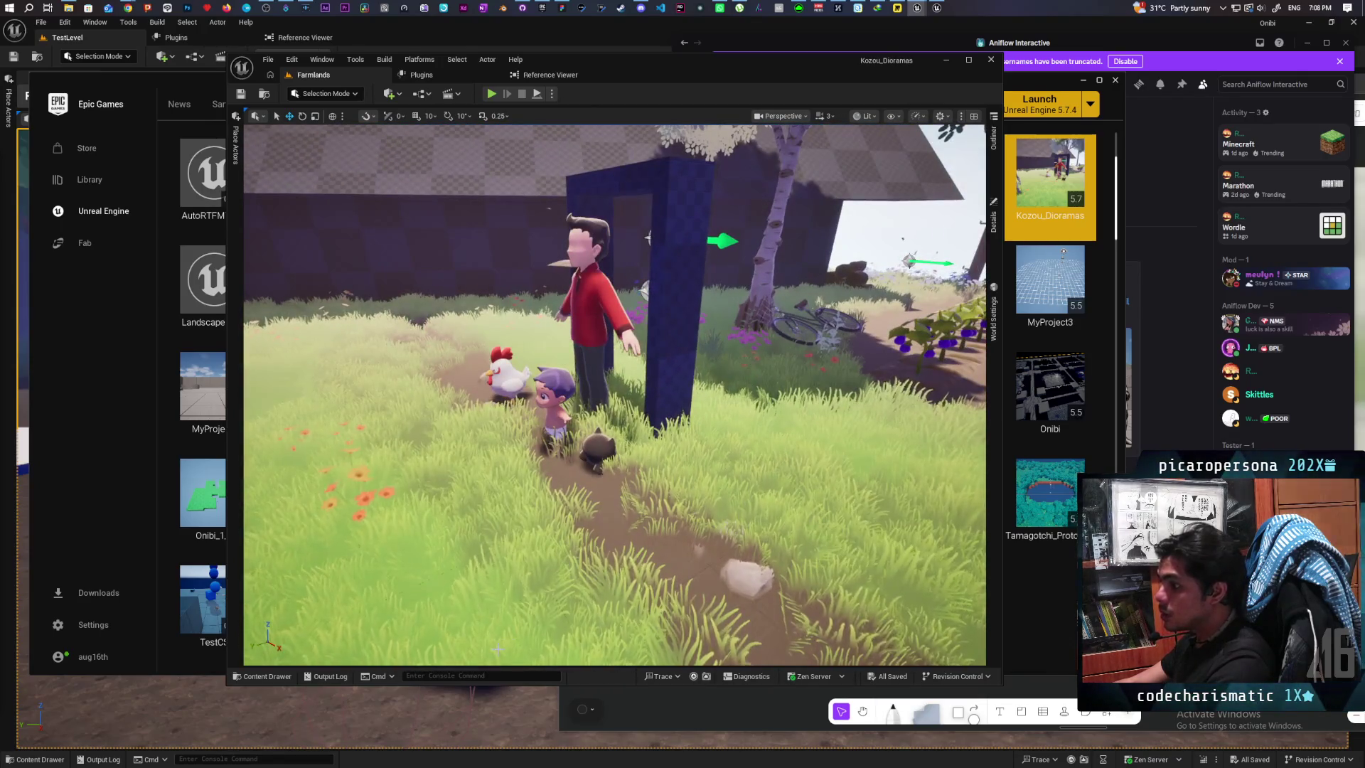
left_click(262, 676)
Step: Open MF_Stylized and uncheck Default Value on its Fresnel on Base Color switch node
scroll(796, 561, "down", 2)
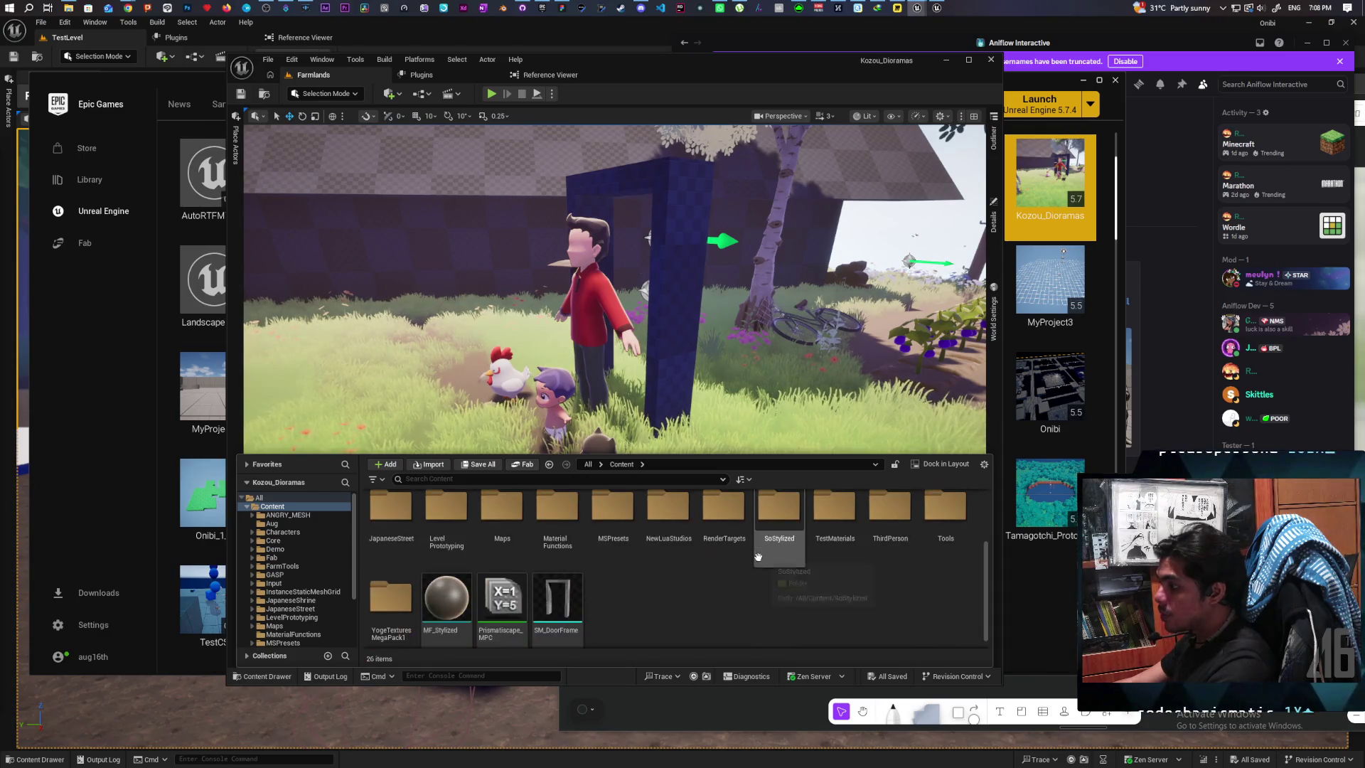
double_click(448, 609)
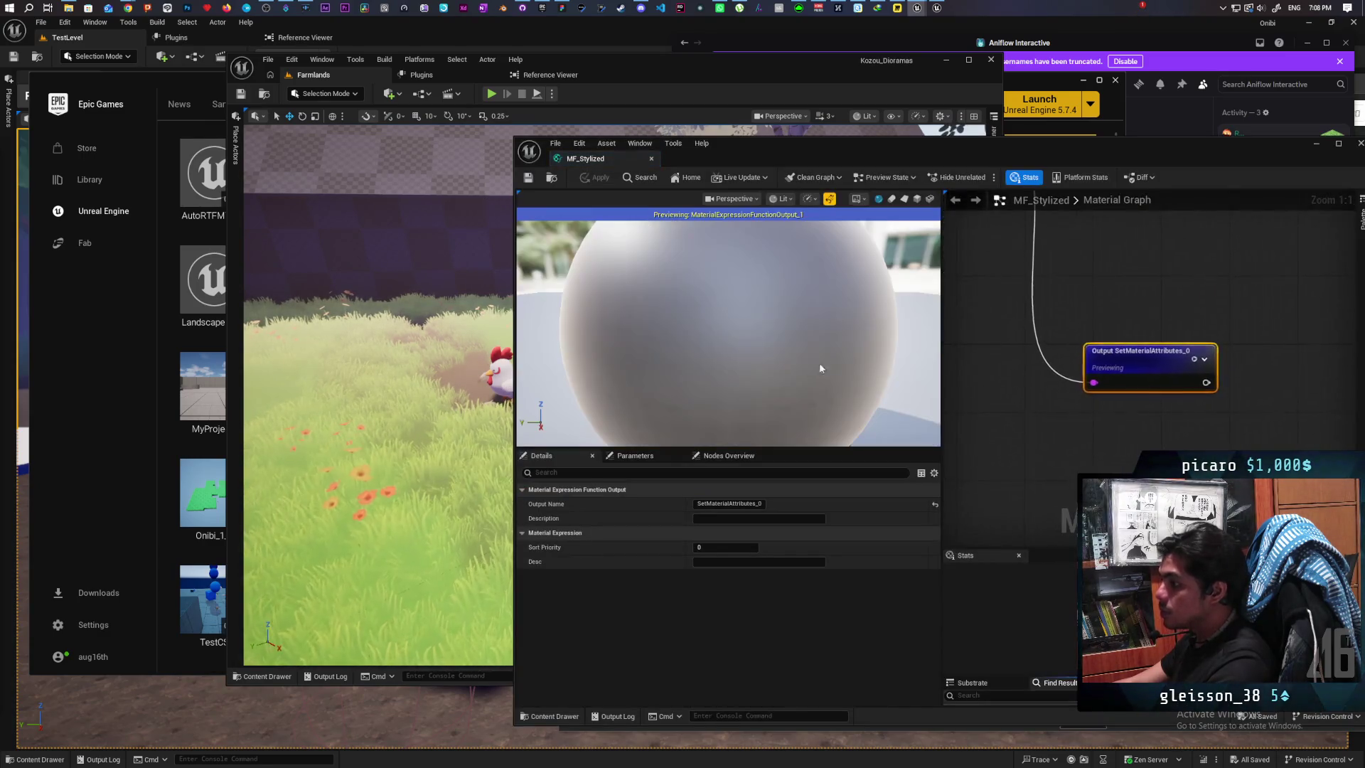
mouse_move(1029, 346)
left_mouse_down()
mouse_move(1213, 372)
mouse_move(1145, 383)
mouse_move(1175, 330)
mouse_move(1207, 400)
mouse_move(1189, 418)
left_mouse_up()
scroll(1126, 256, "up", 3)
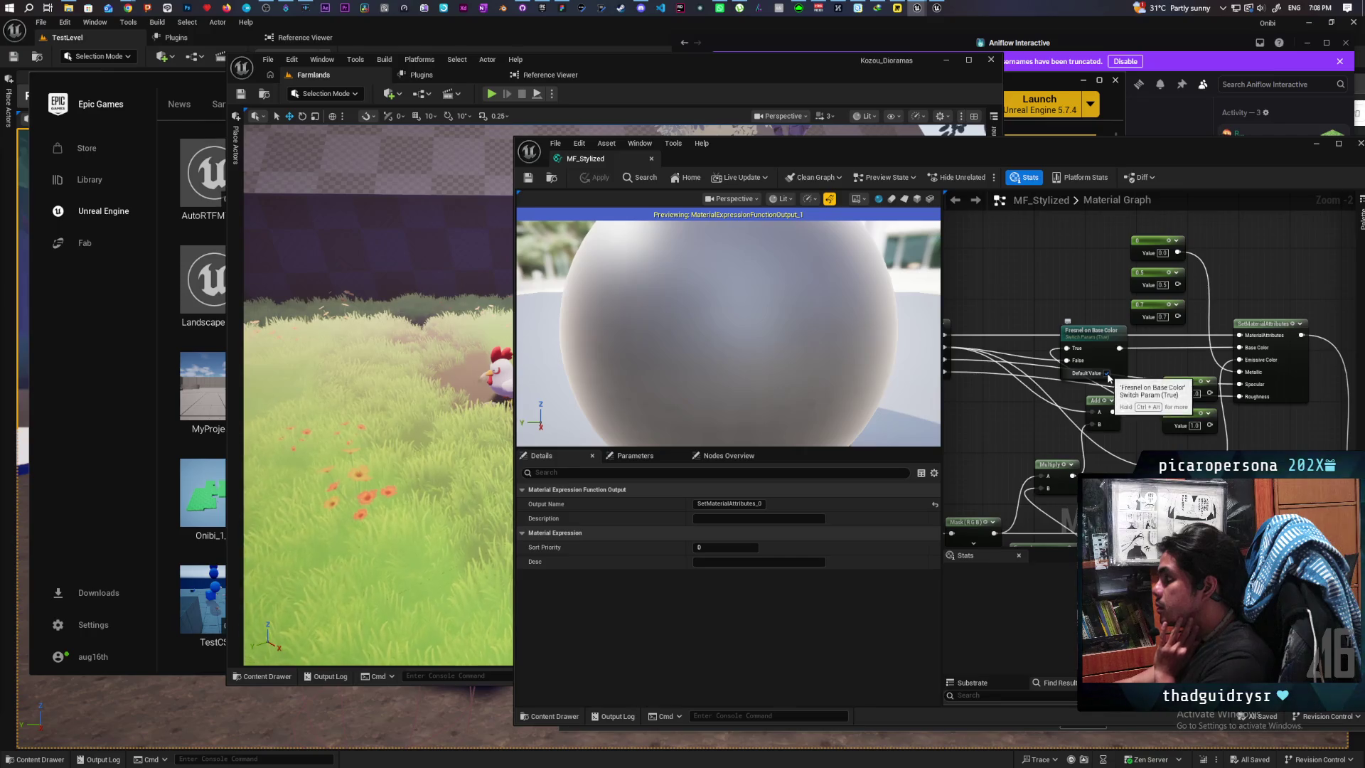
left_click(1106, 374)
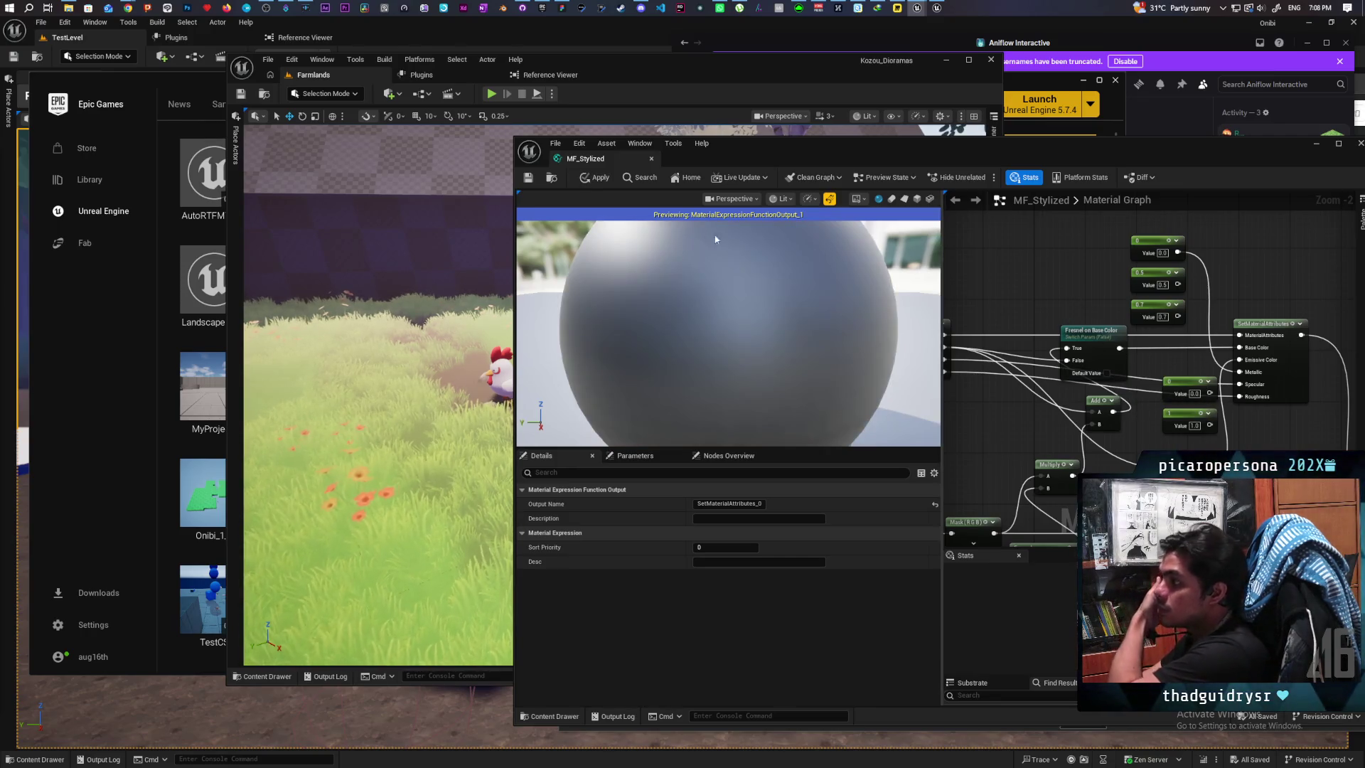